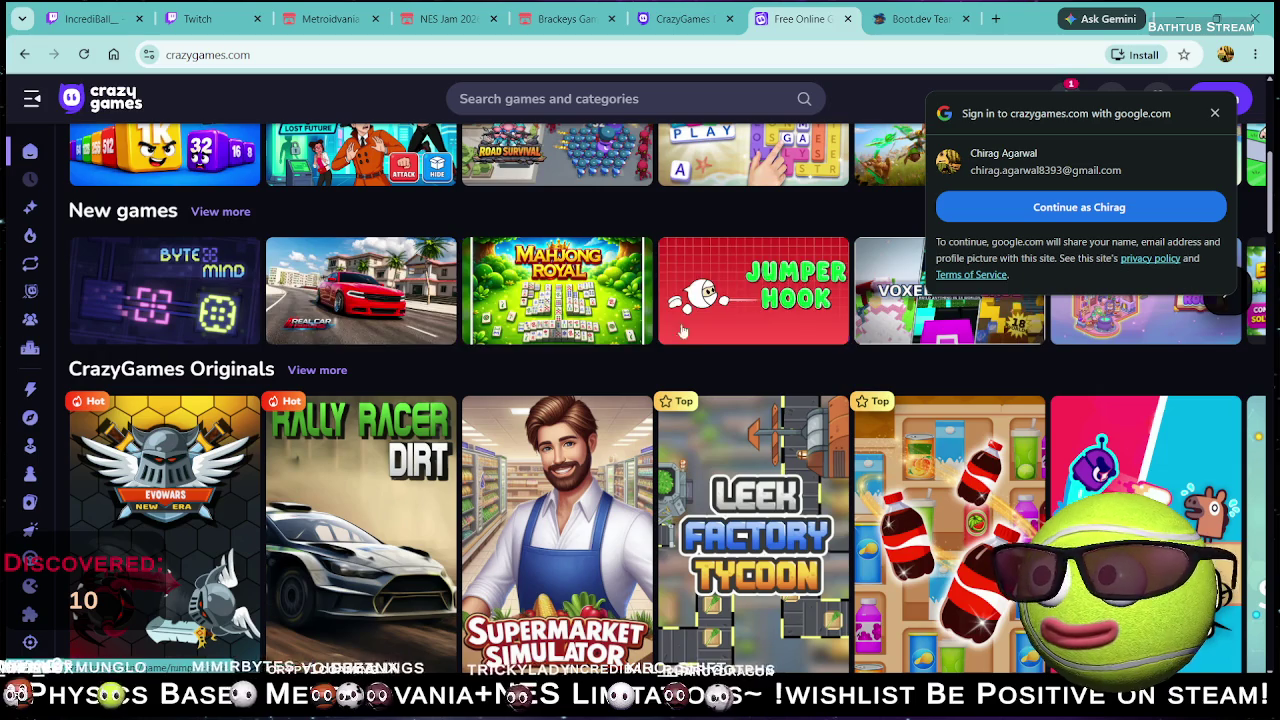
- Scroll down to the Thinky Games: Think & Solve row and open the Bloxorz card
scroll(1193, 370, "down", 3)
scroll(1193, 370, "up", 2)
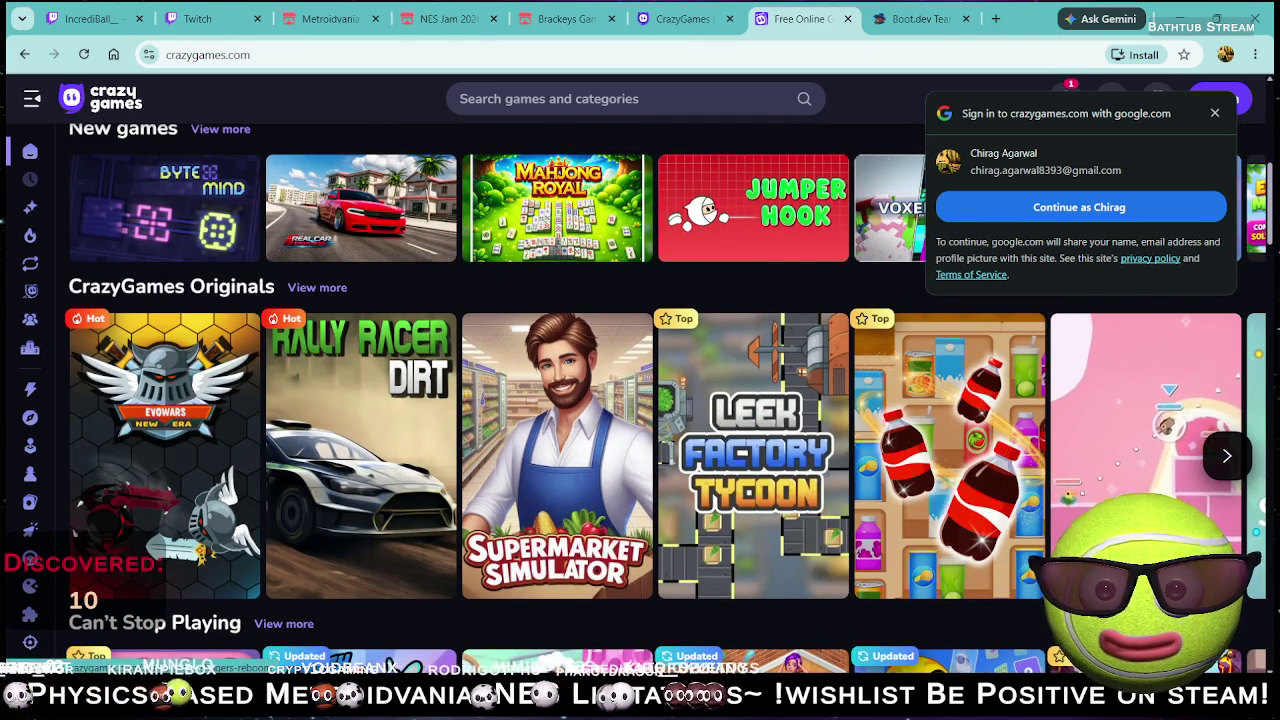
scroll(576, 458, "down", 3)
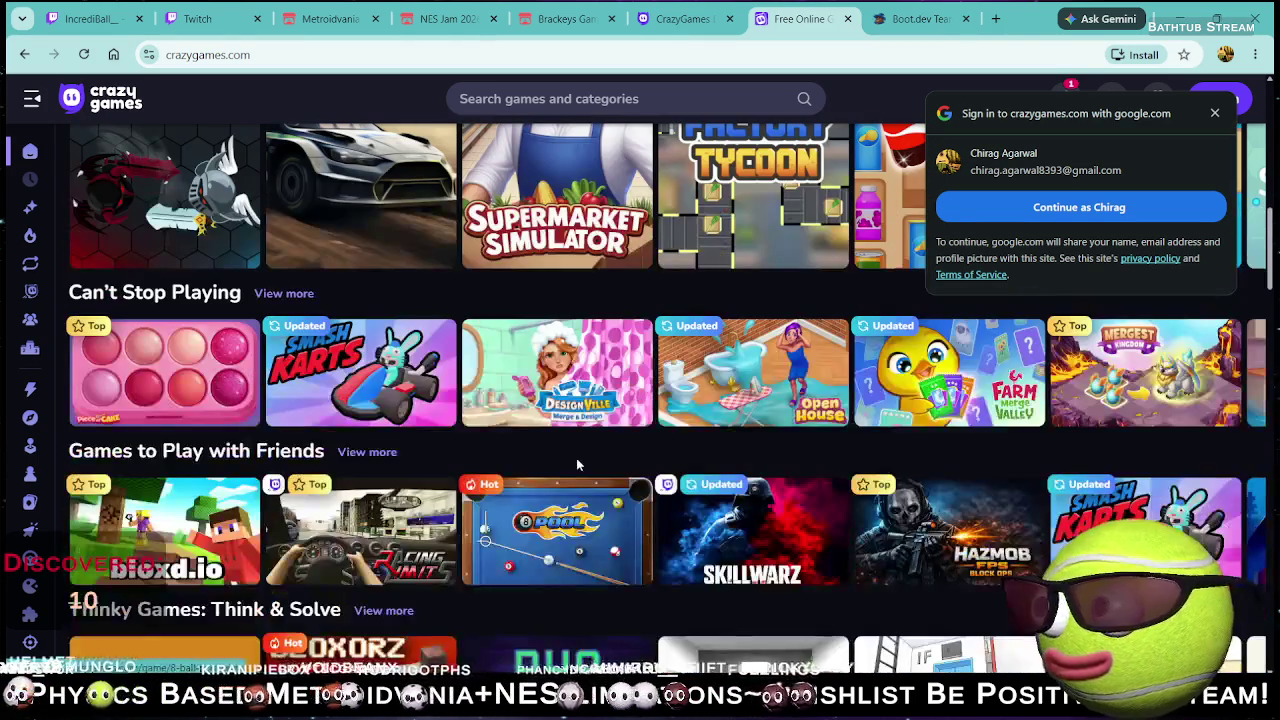
scroll(500, 474, "down", 2)
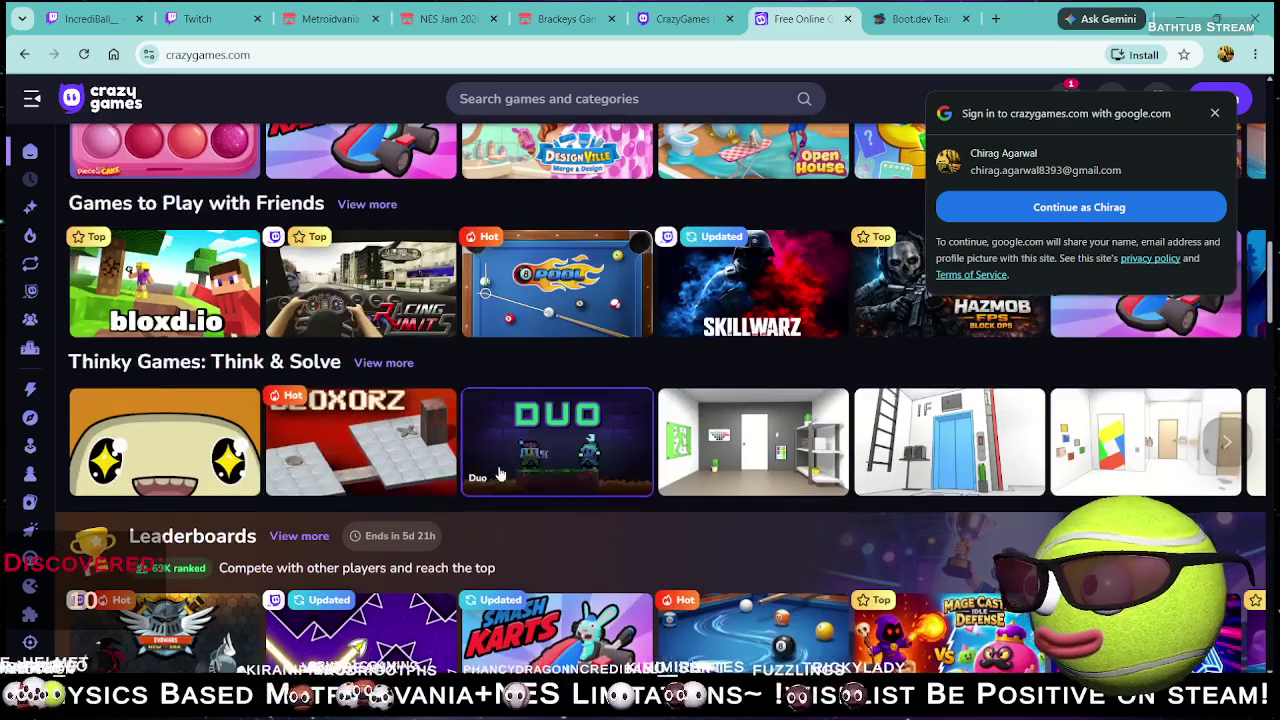
left_click(378, 465)
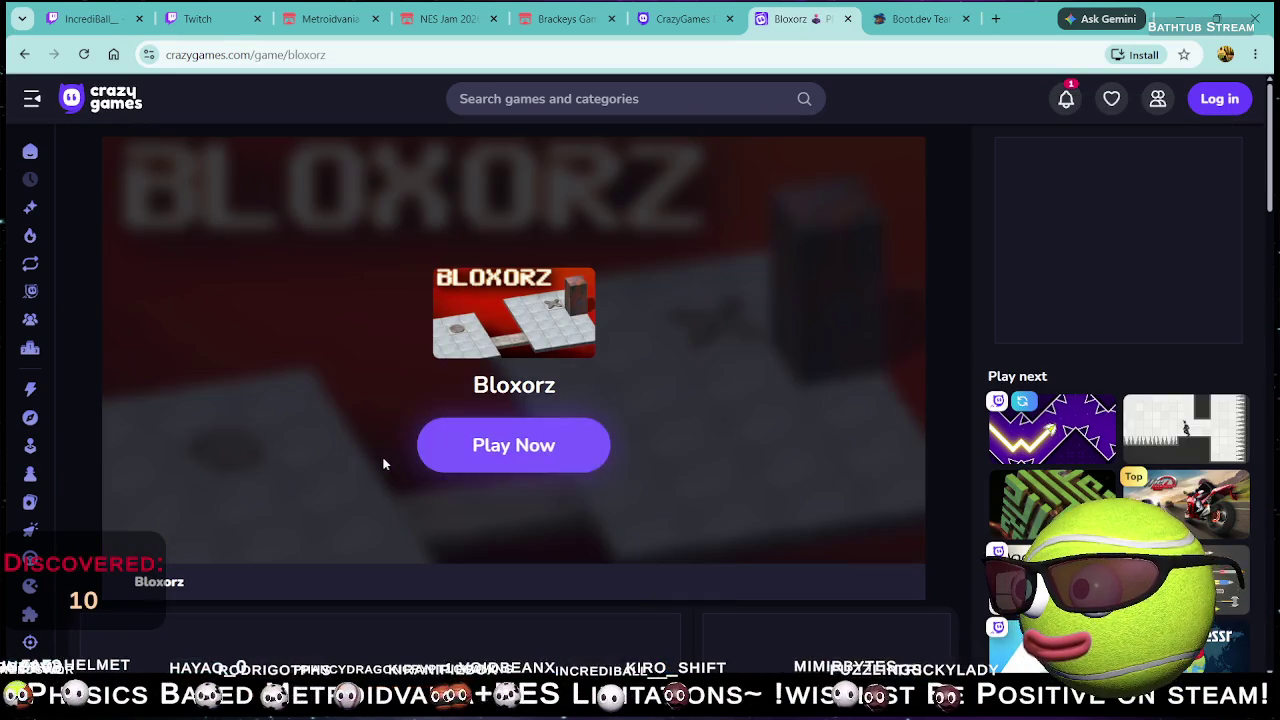
- Launch Bloxorz, skip the publisher intro and instructions, and make the first move on Stage 01
left_click(463, 463)
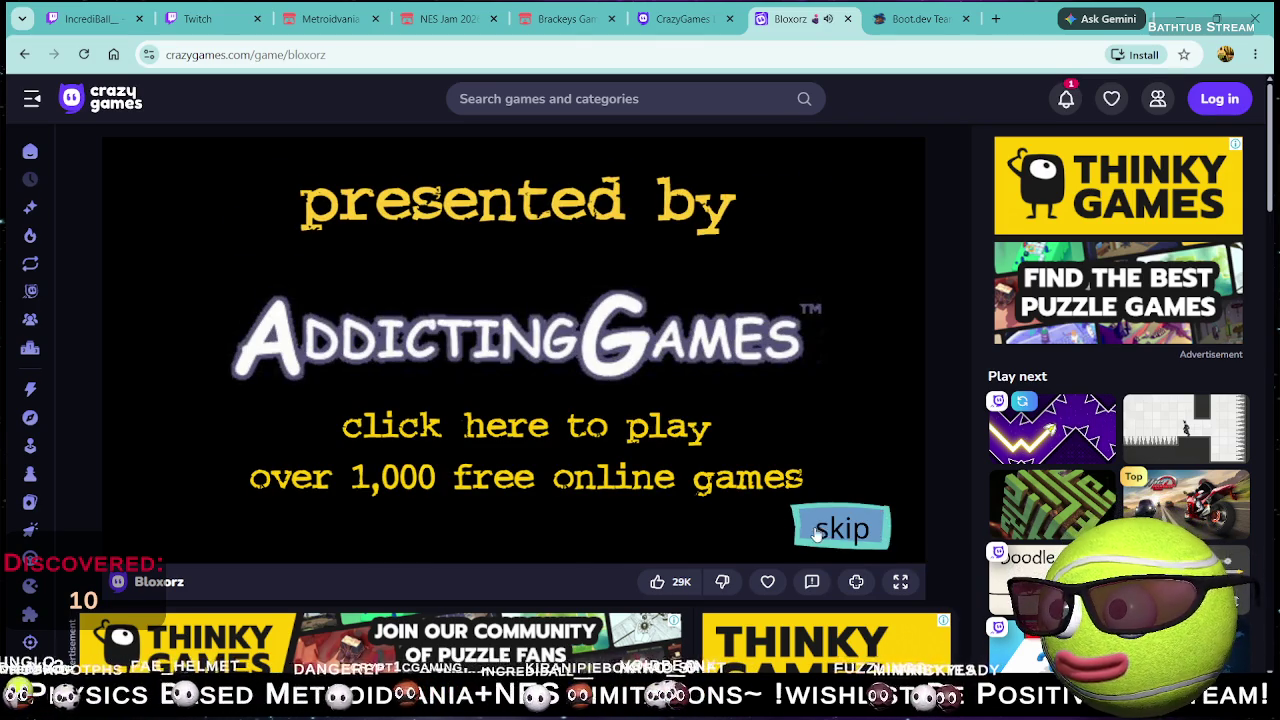
left_click(826, 530)
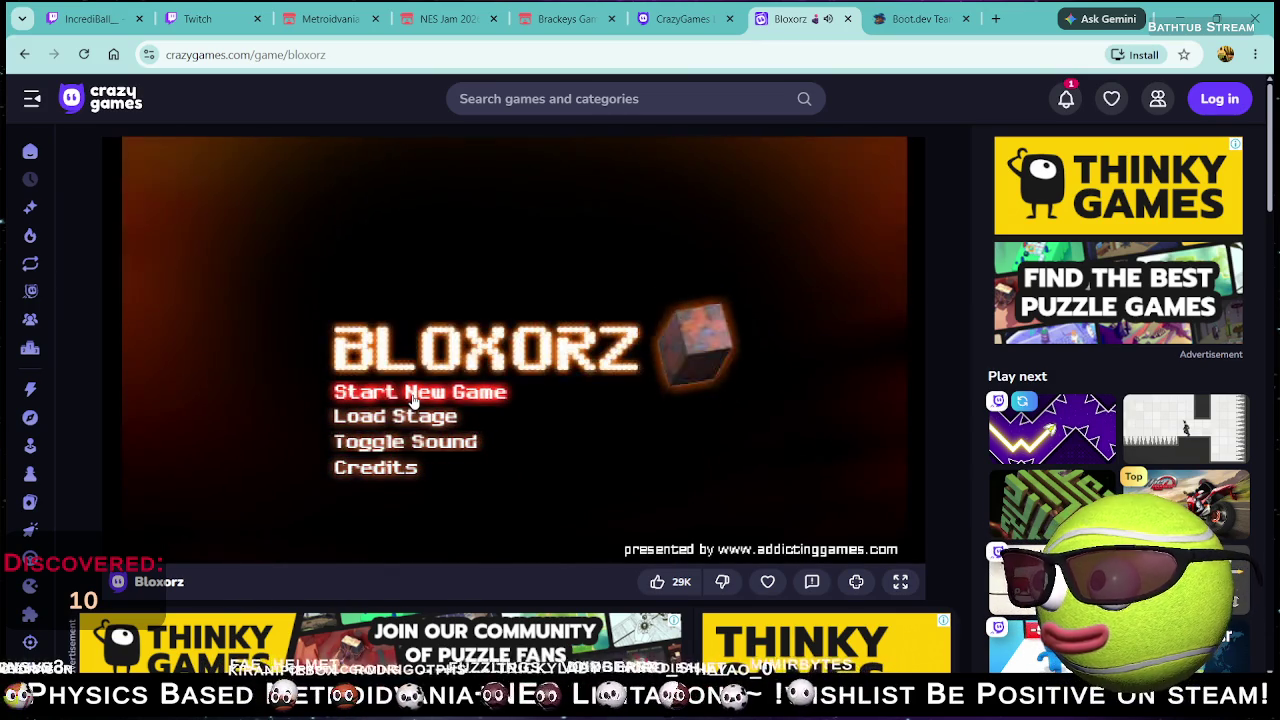
left_click(414, 396)
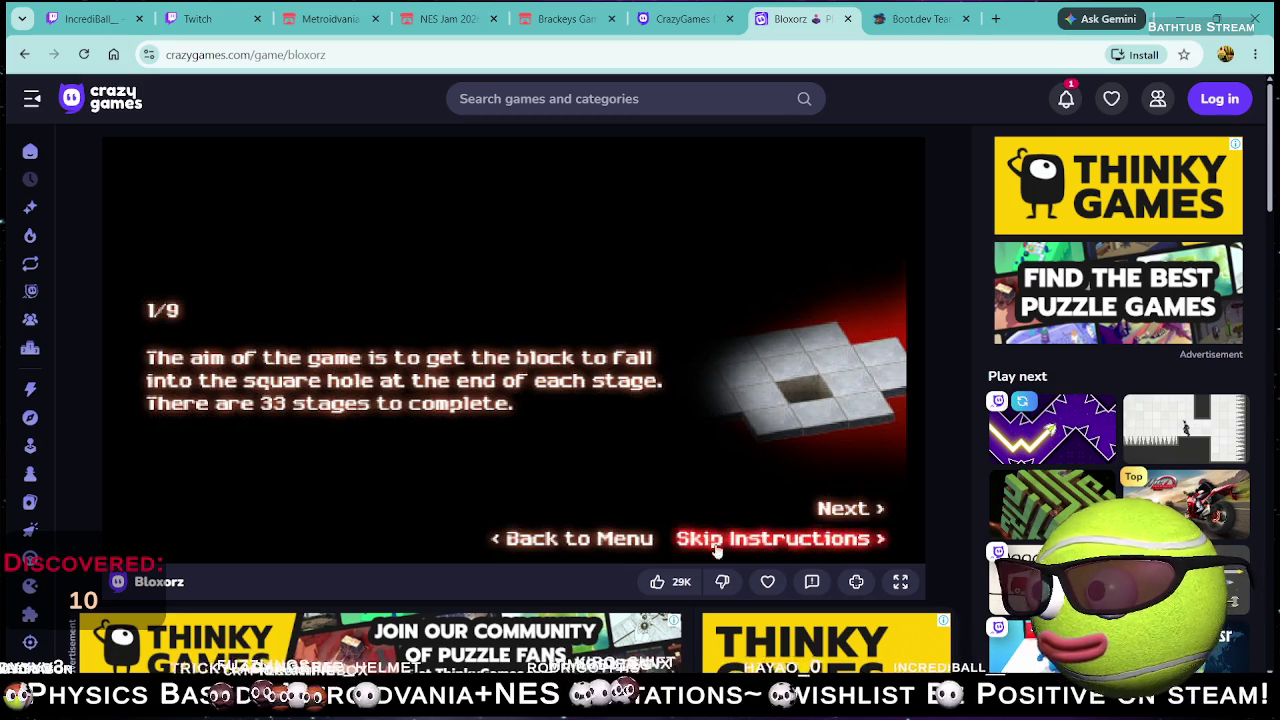
left_click(789, 542)
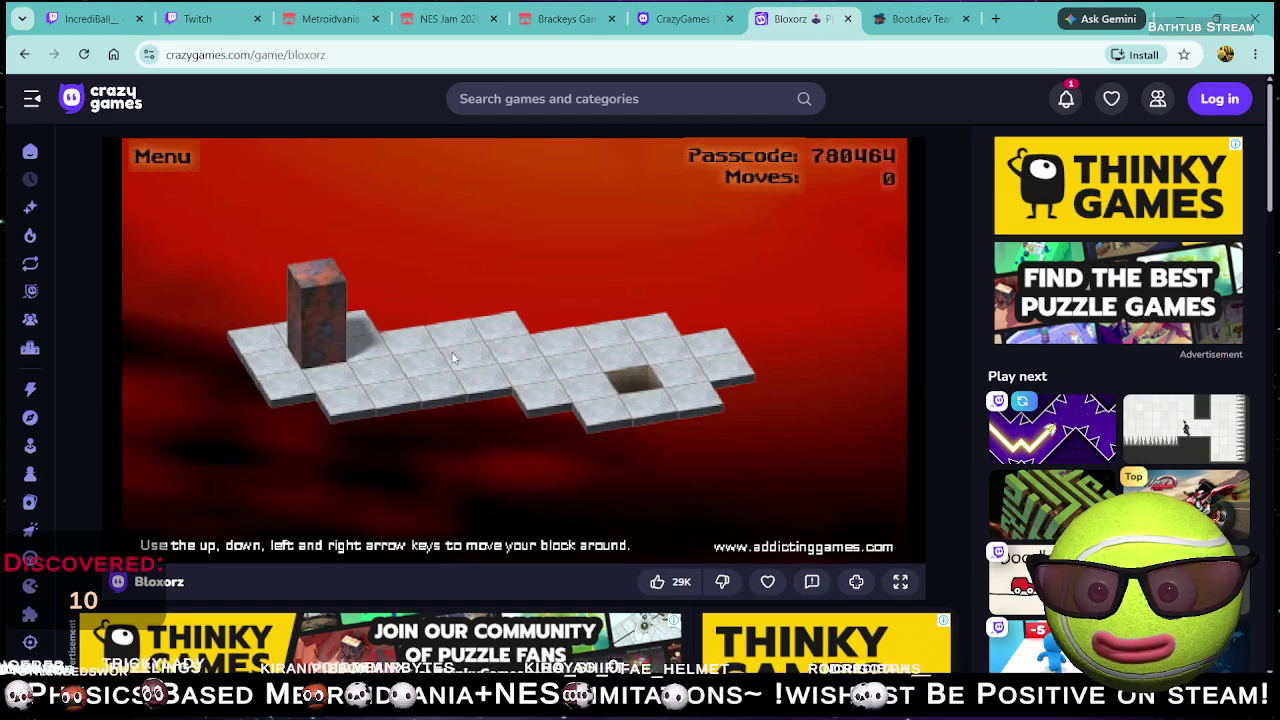
key("Right")
- Roll the block around the Stage 01 board toward the square goal hole
key("Right")
key("Down")
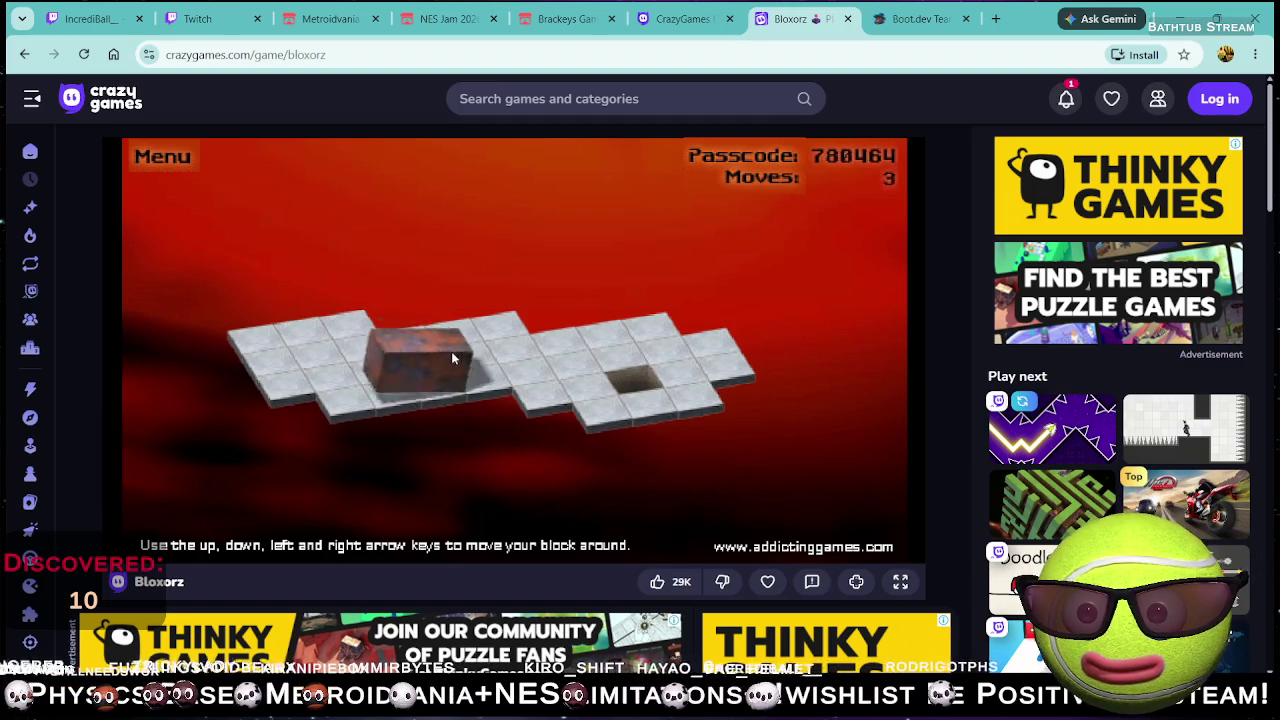
key("Right")
key("Right")
key("Right")
key("Down")
key("Up")
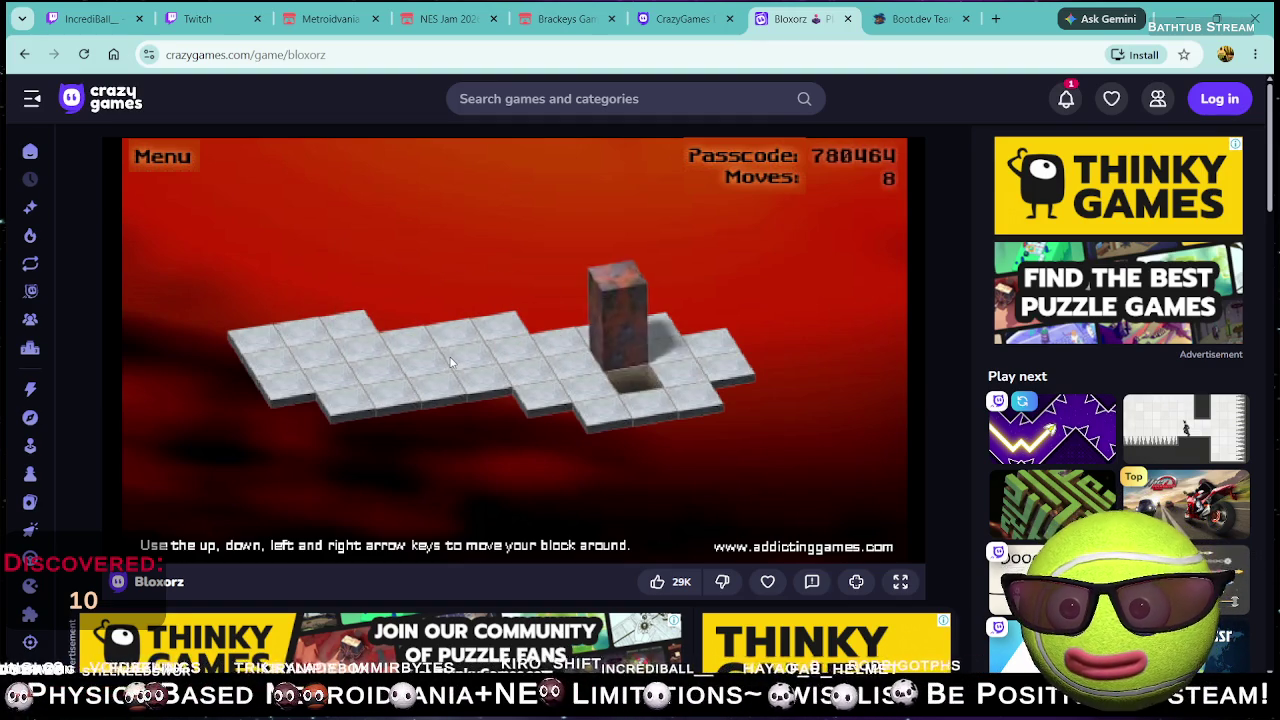
key("Left")
key("Right")
key("Right")
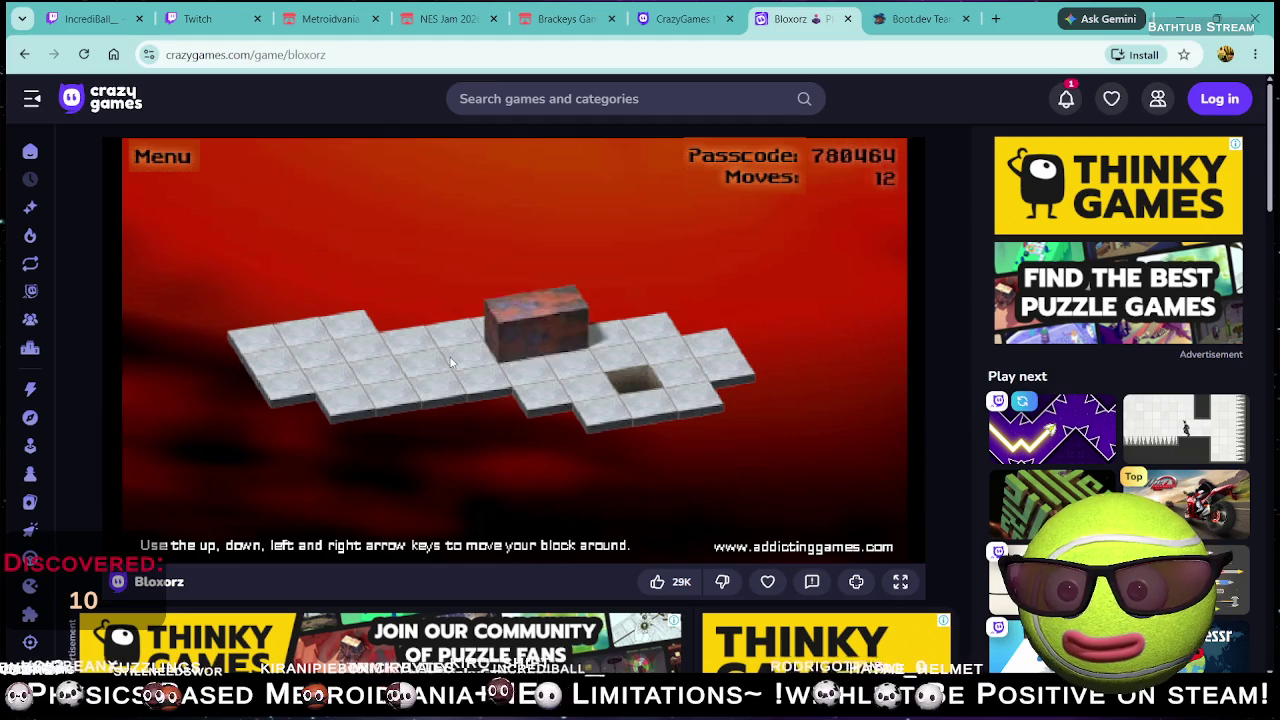
key("Up")
key("Down")
key("Up")
key("Up")
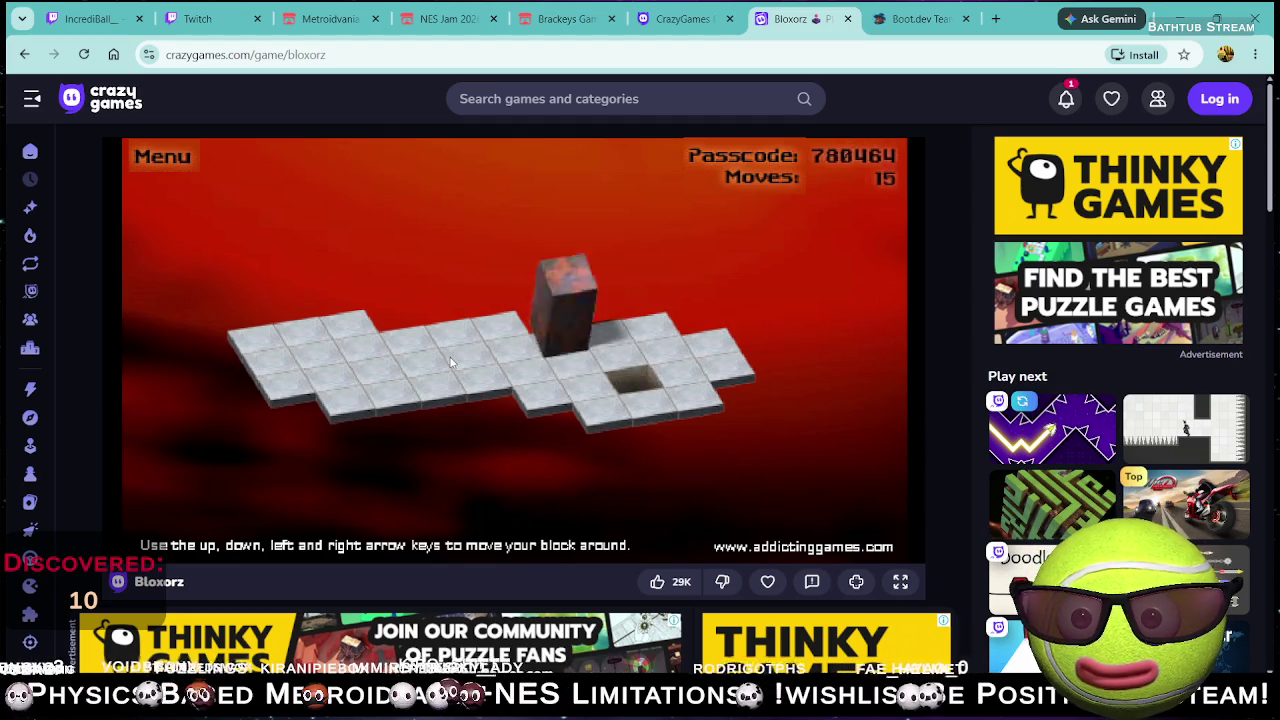
key("Right")
key("Left")
key("Up")
key("Left")
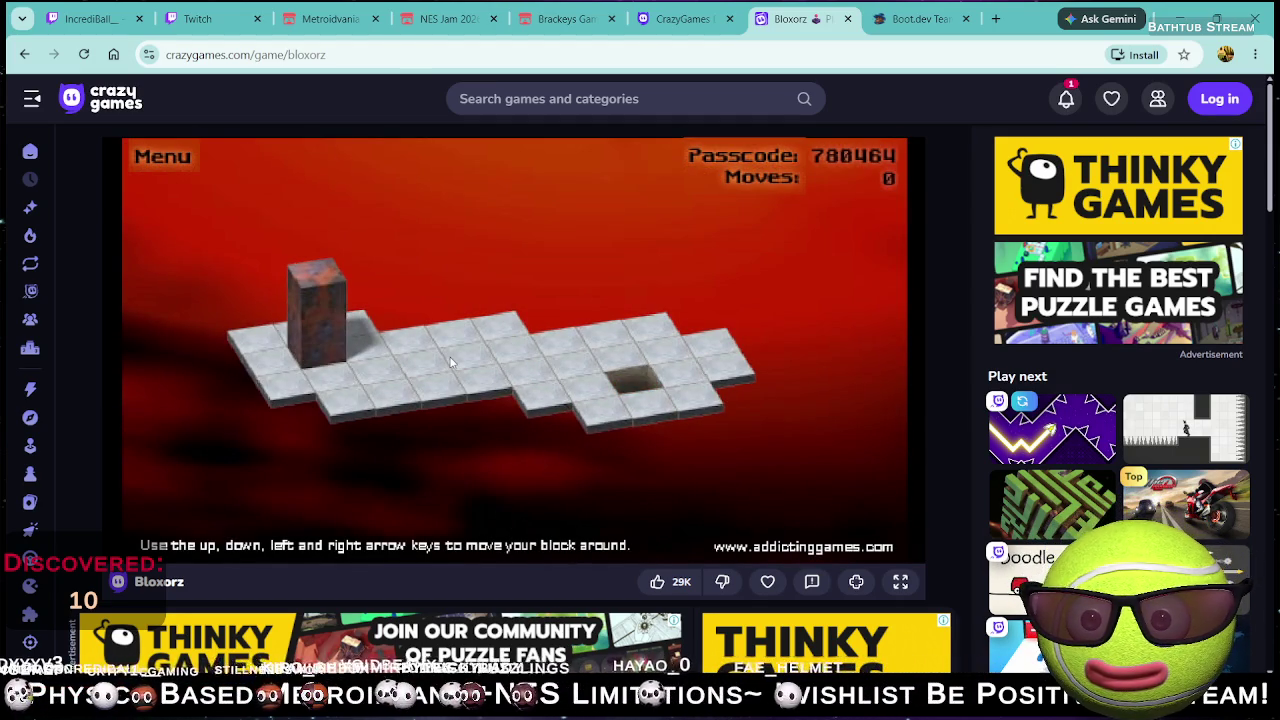
- Roll the block right and left again, standing it upright and tipping it over
key("Right")
key("Right")
key("Right")
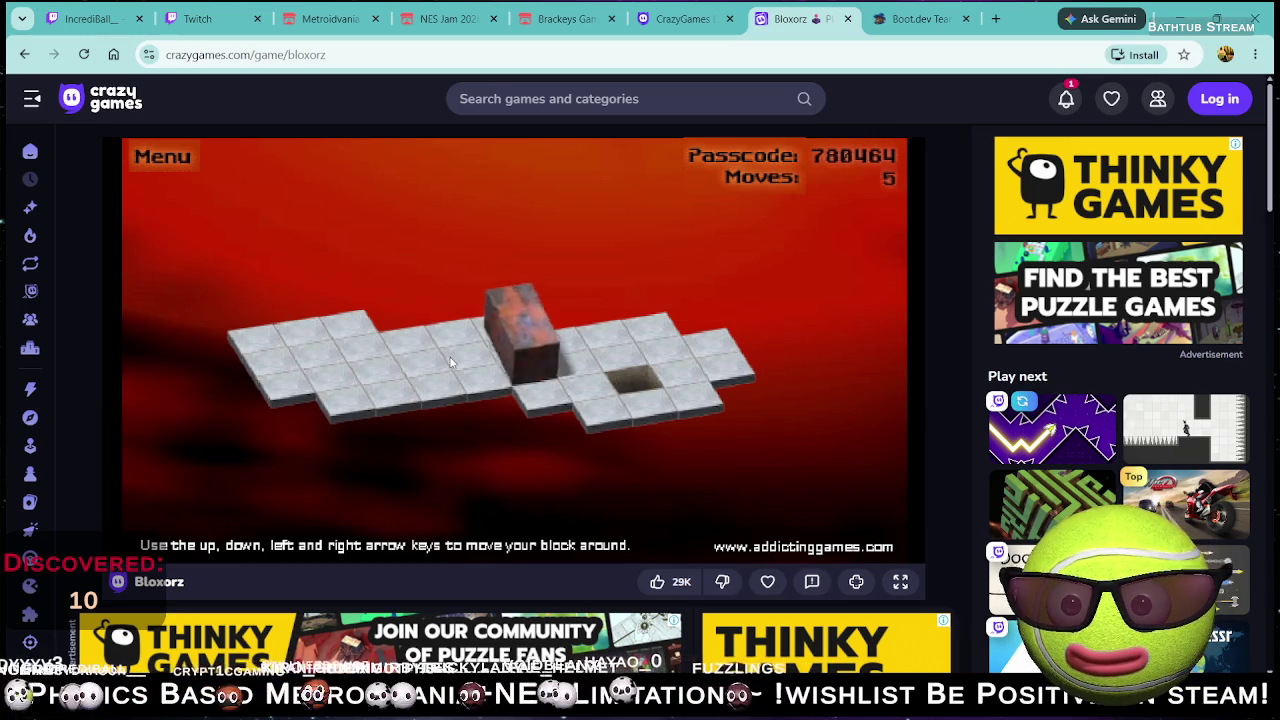
key("Left")
key("Left")
key("Left")
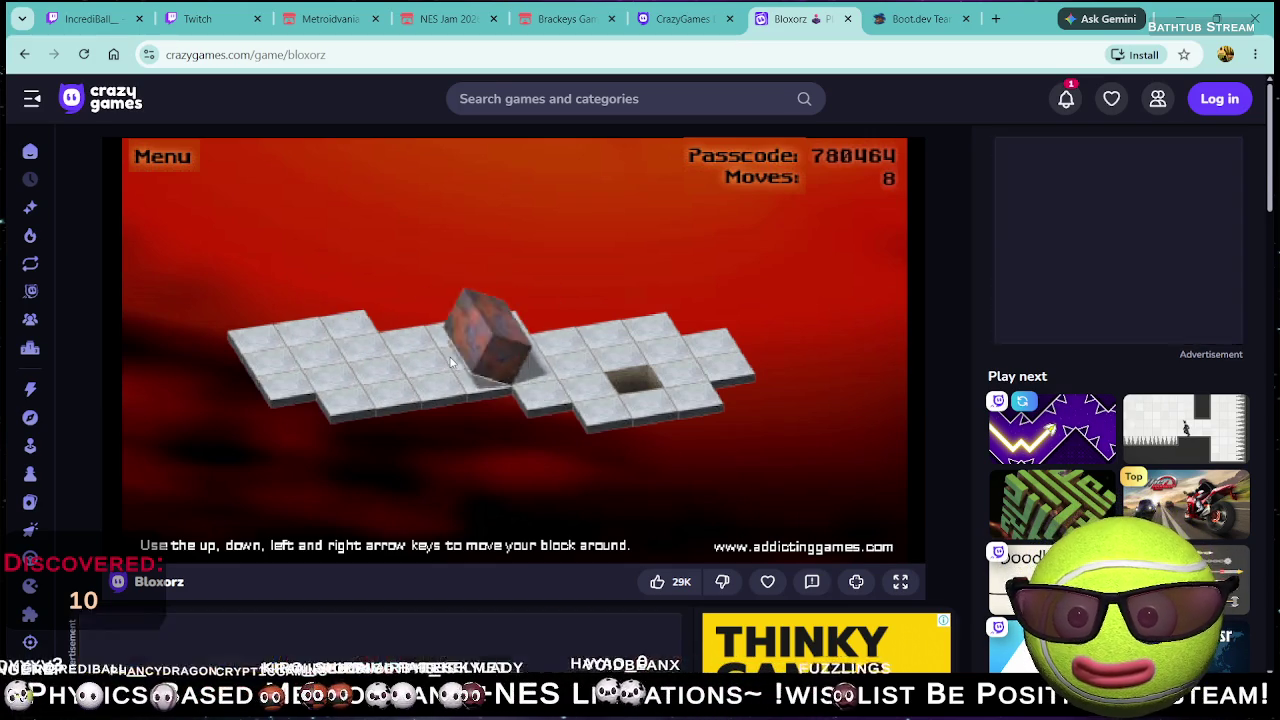
key("Left")
key("Left")
key("Left")
key("Left")
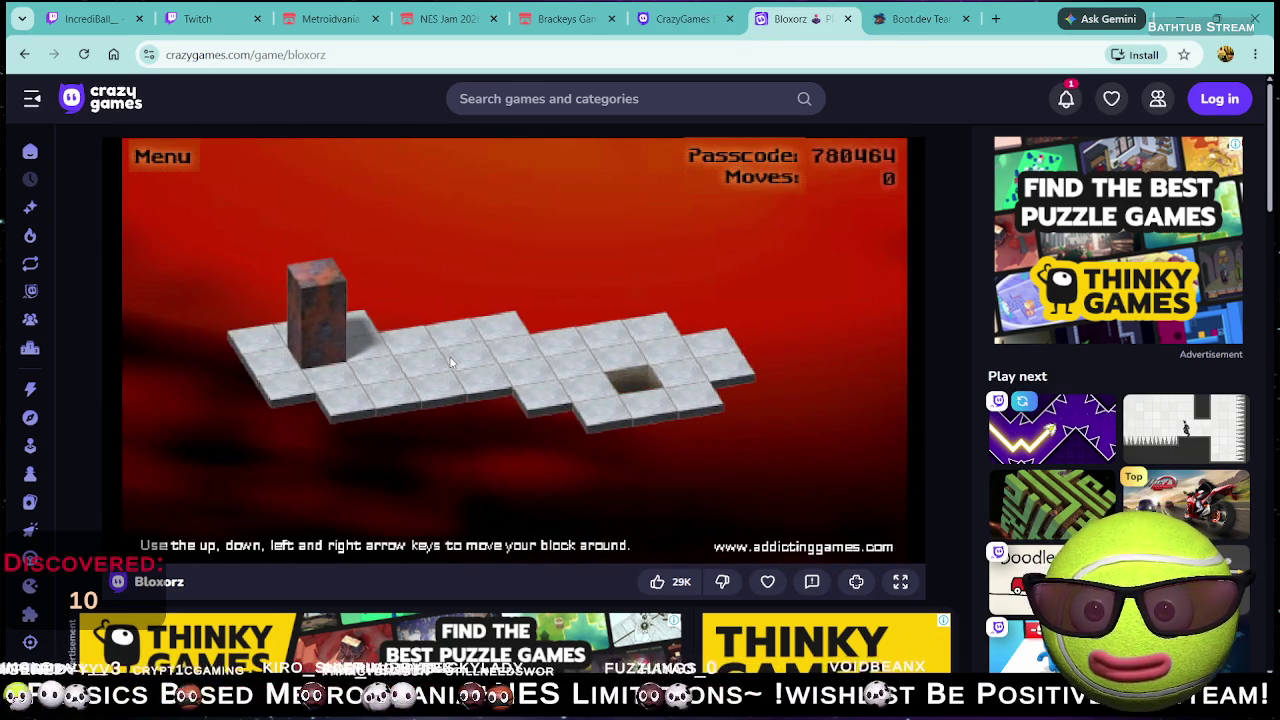
key("Right")
key("Right")
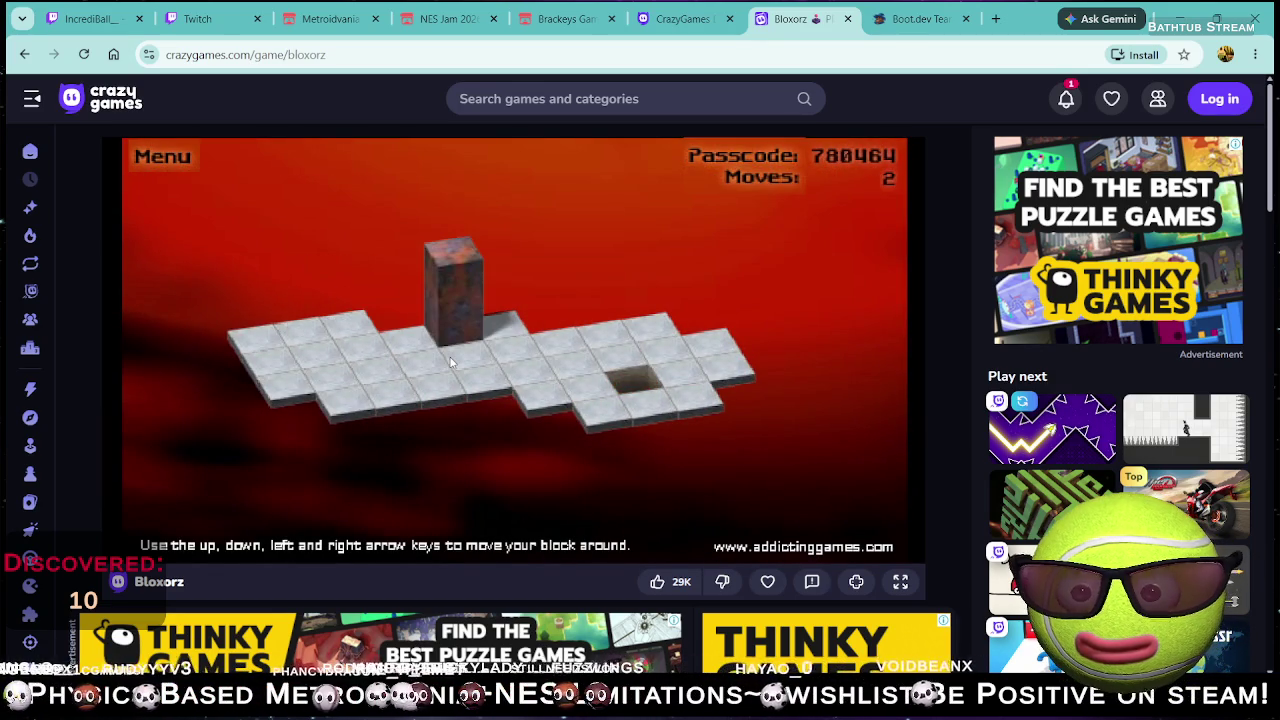
key("Right")
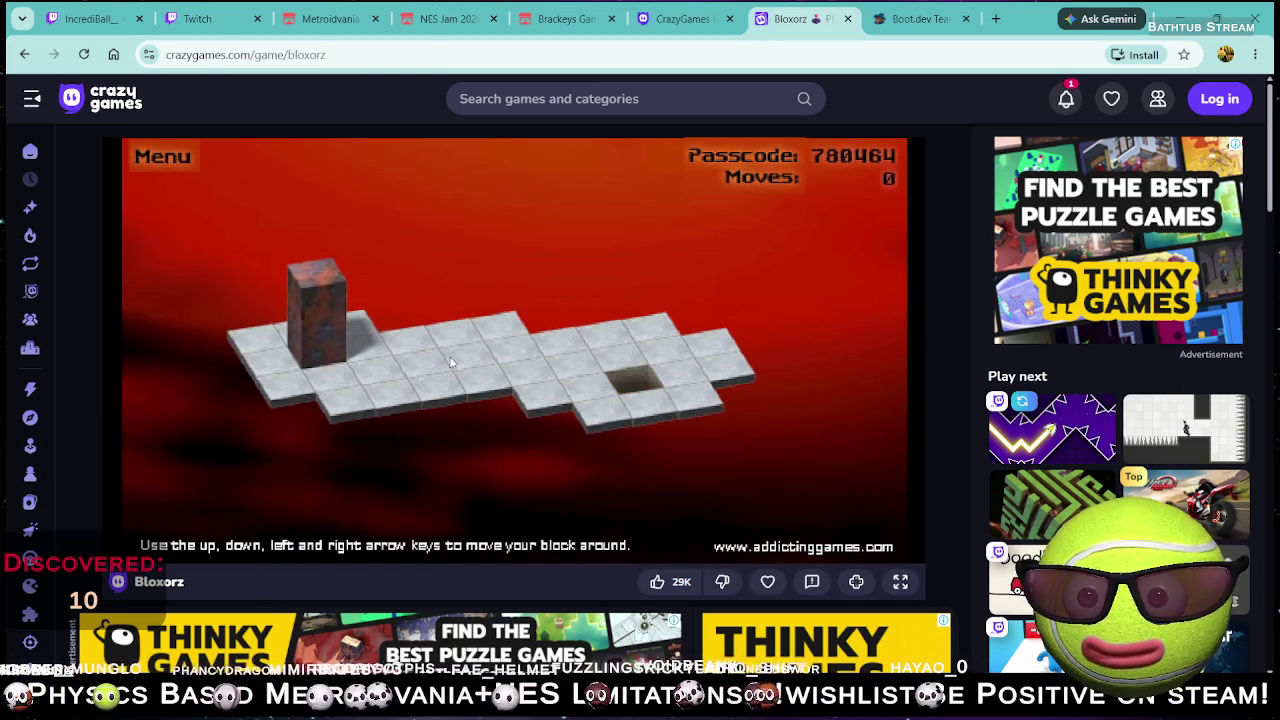
key("Right")
key("Down")
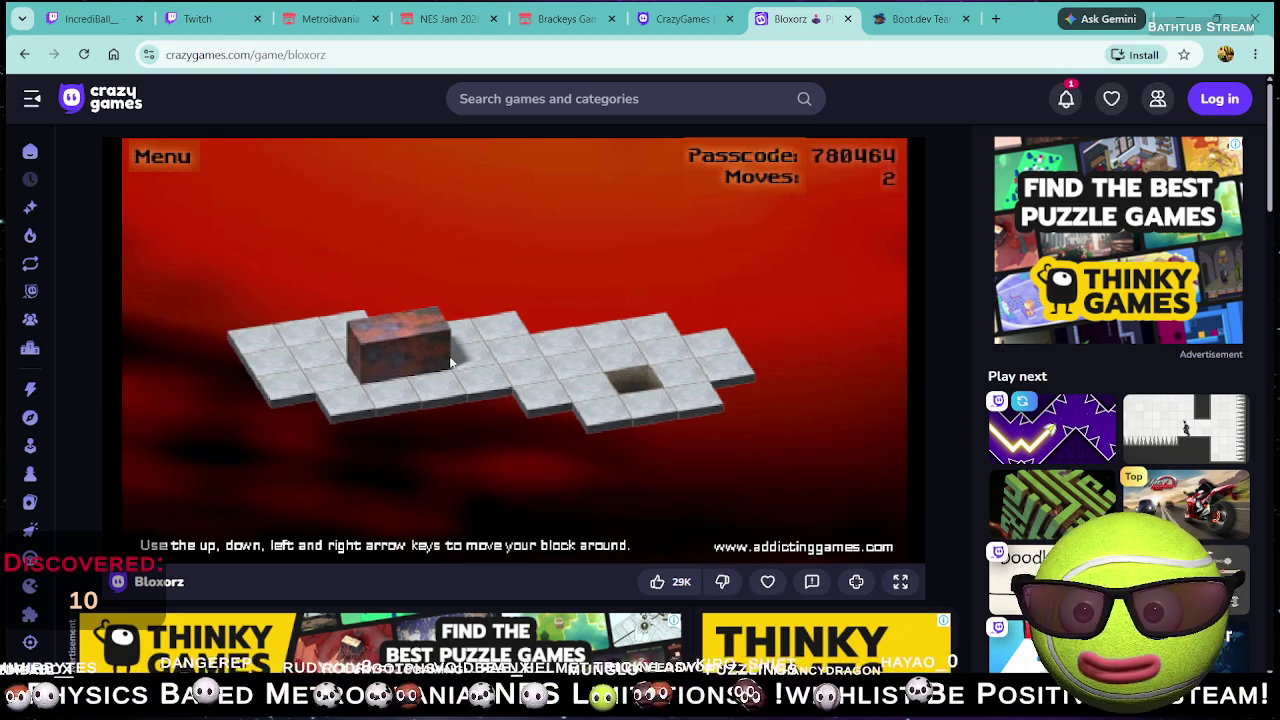
- Roll the block right past the hole and circle it back around behind it
key("Right")
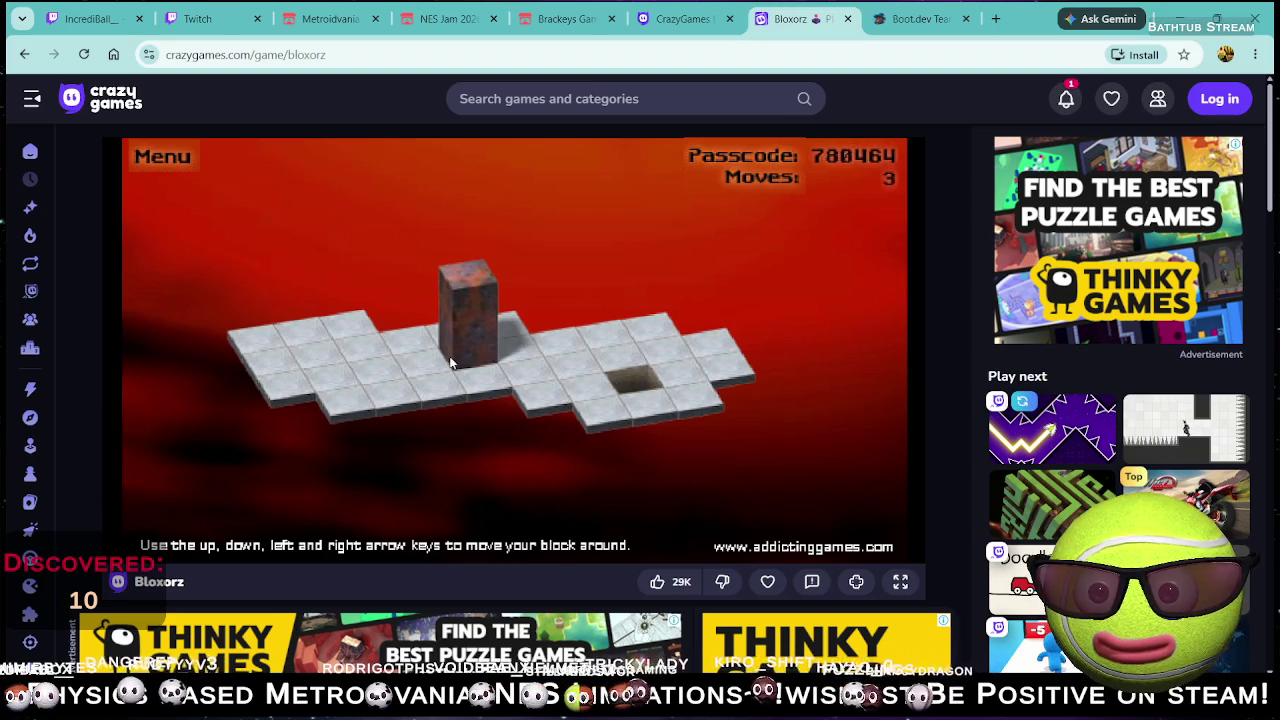
key("Right")
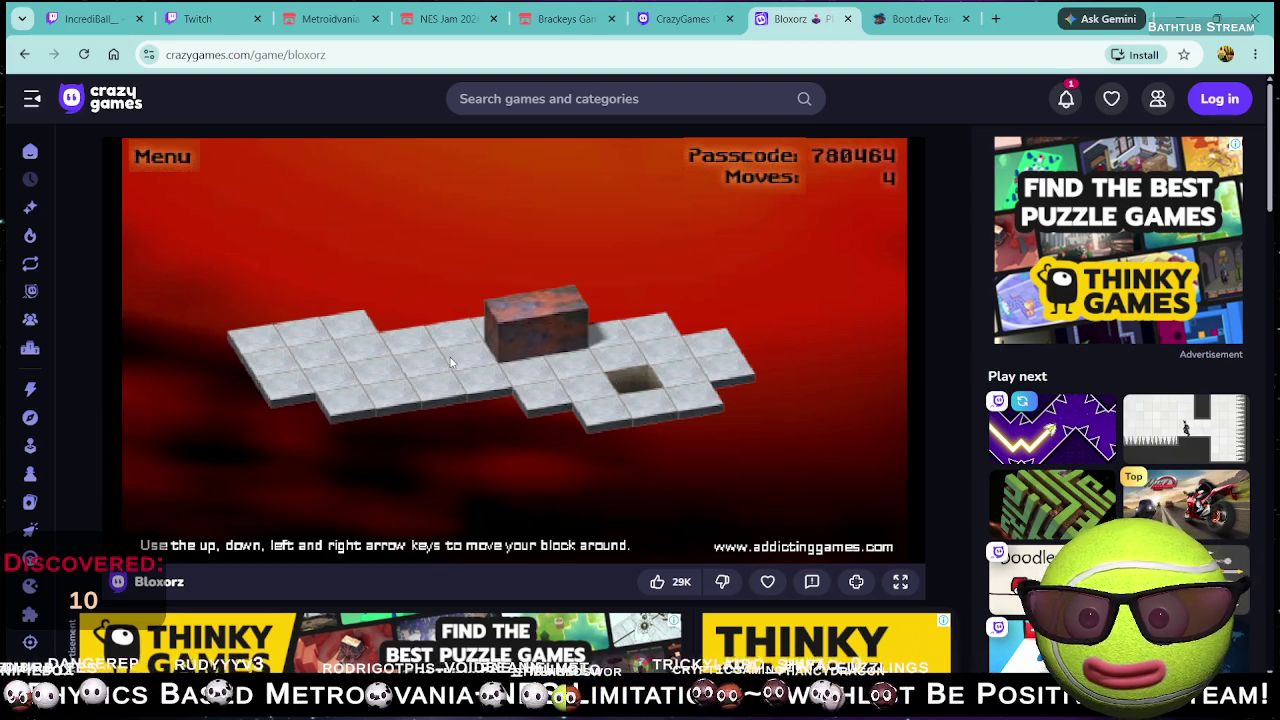
key("Right")
key("Down")
key("Right")
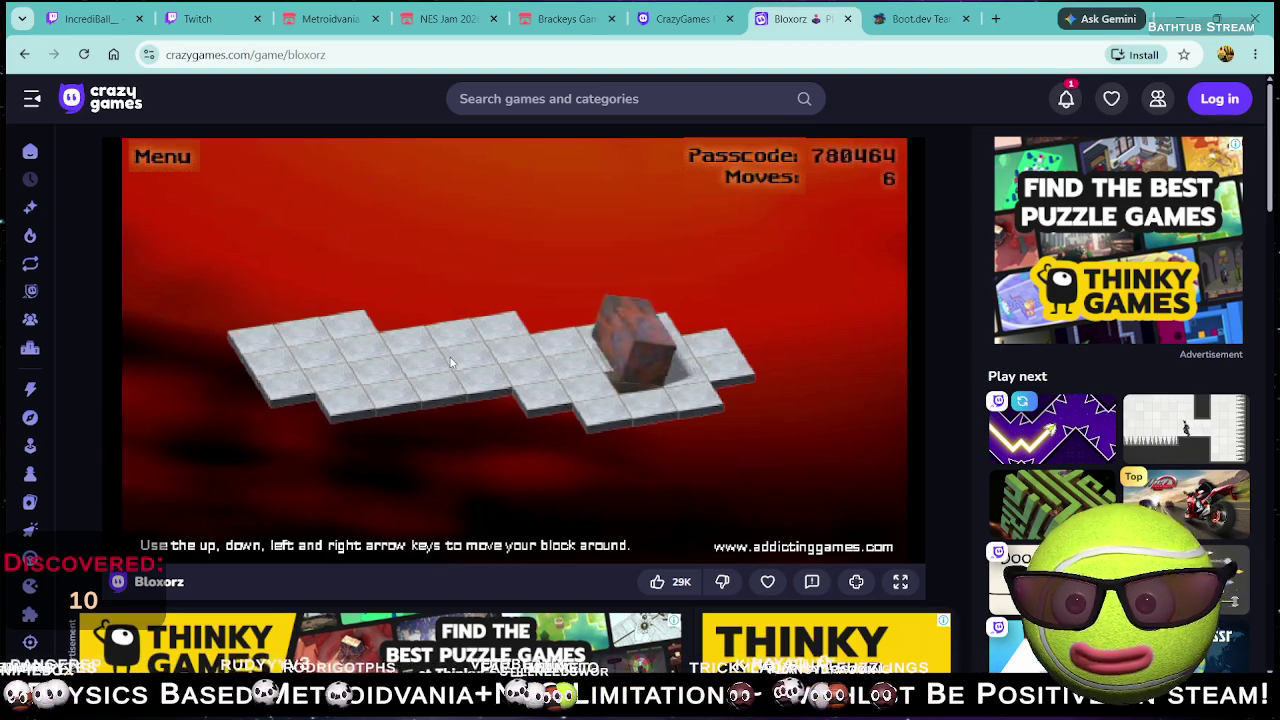
key("Down")
key("Left")
key("Up")
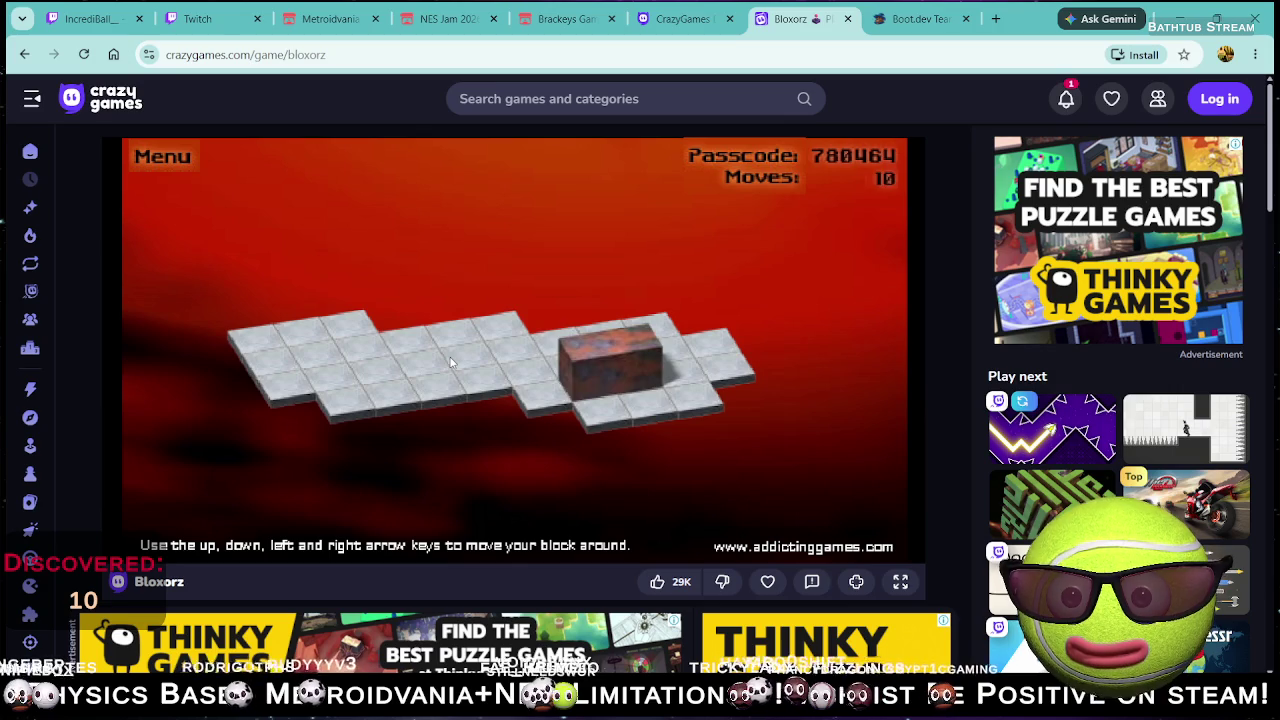
key("Up")
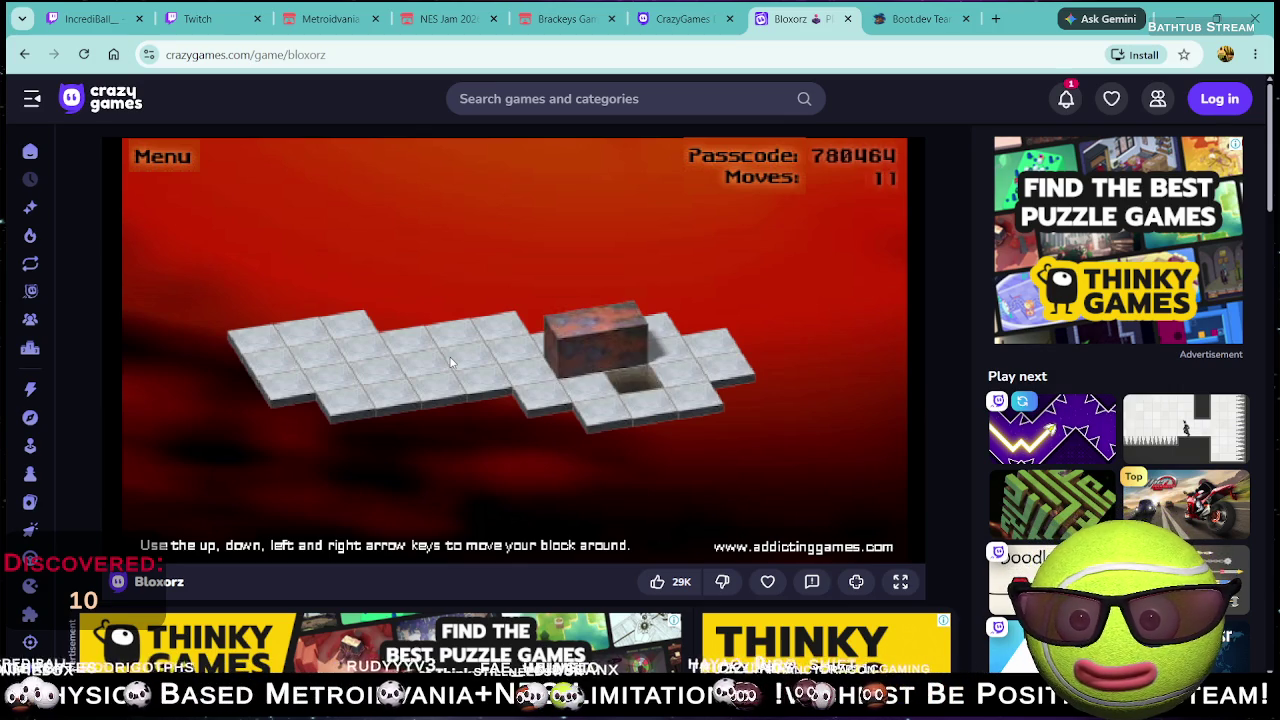
key("Up")
key("Right")
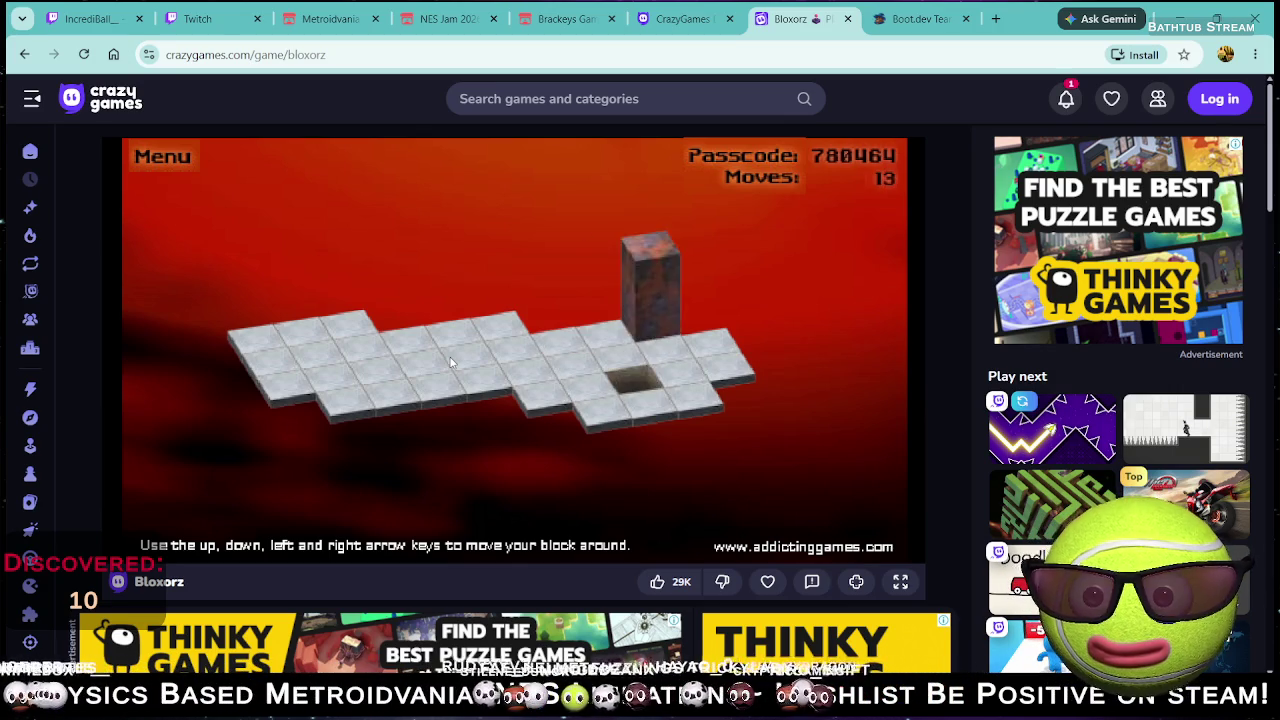
key("Down")
key("Left")
- Reposition the block out to the board's right end and back to stand left of the hole
key("Left")
key("Up")
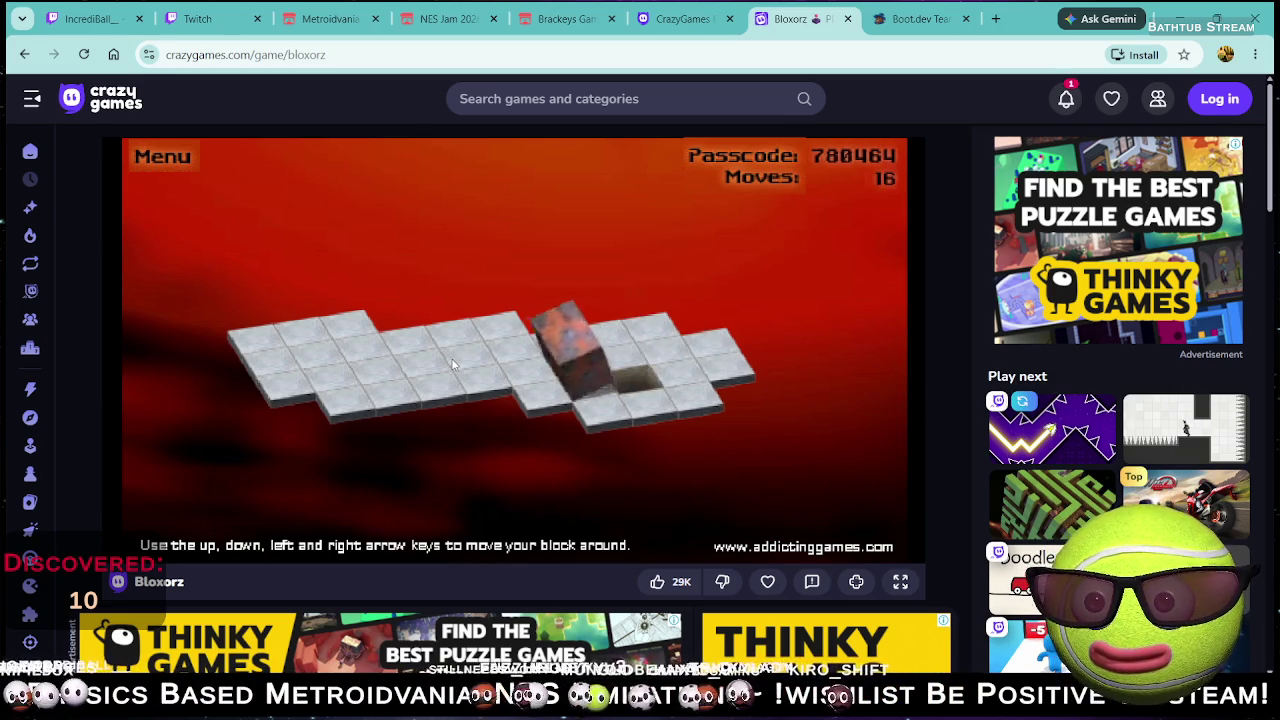
key("Left")
key("Right")
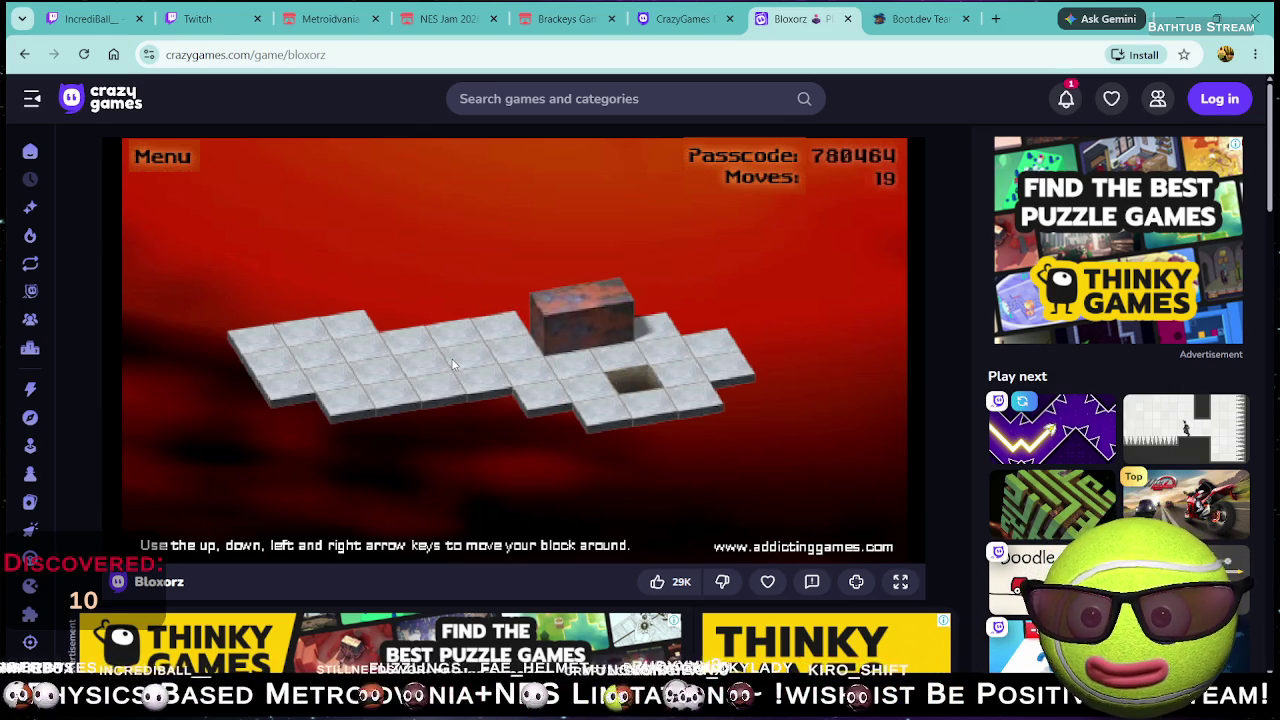
key("Left")
key("Up")
key("Down")
key("Right")
key("Right")
key("Down")
key("Left")
key("Down")
key("Up")
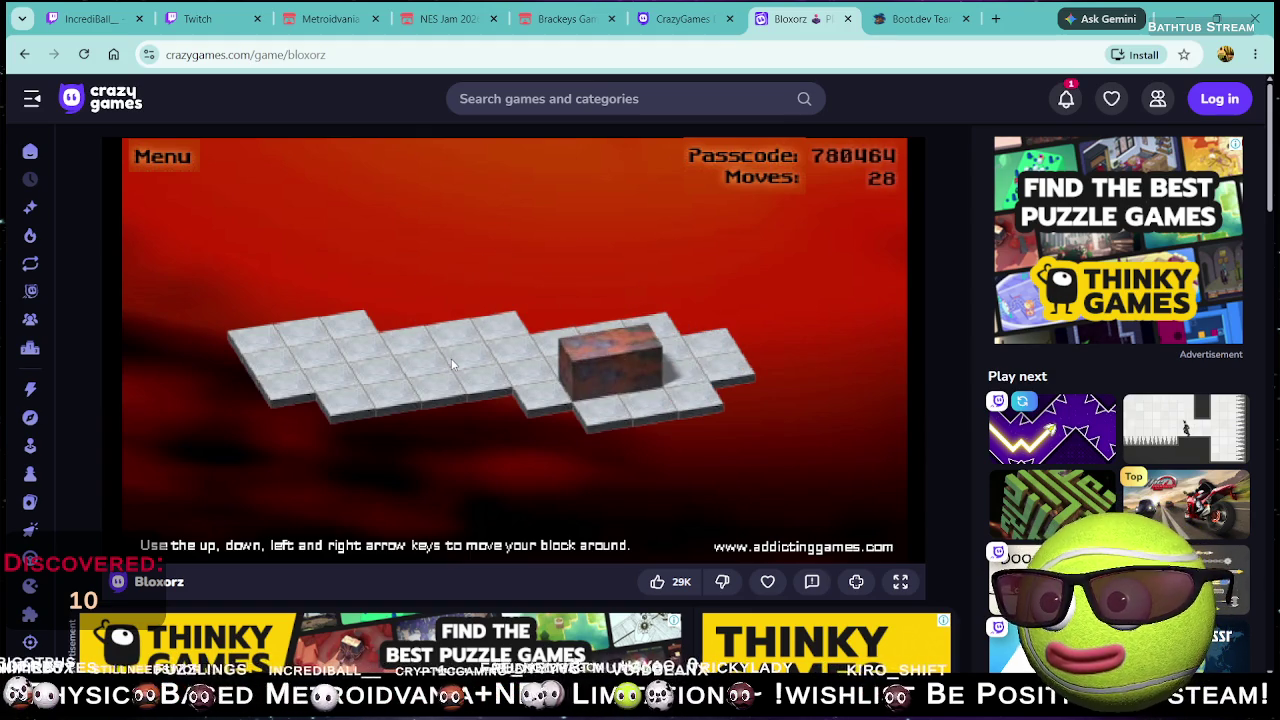
key("Left")
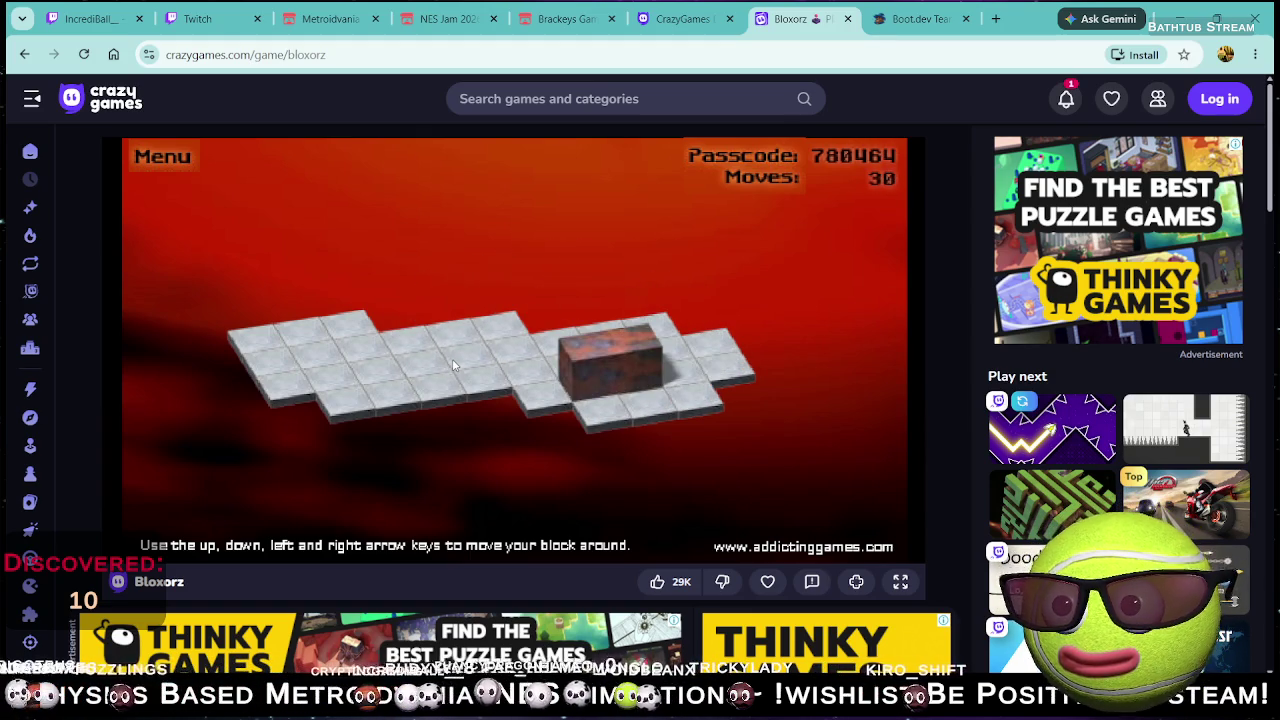
key("Down")
key("Up")
key("Up")
key("Left")
key("Left")
- Stand the block upright over the goal hole, finishing Stage 01 in 56 moves
key("Right")
key("Right")
key("Right")
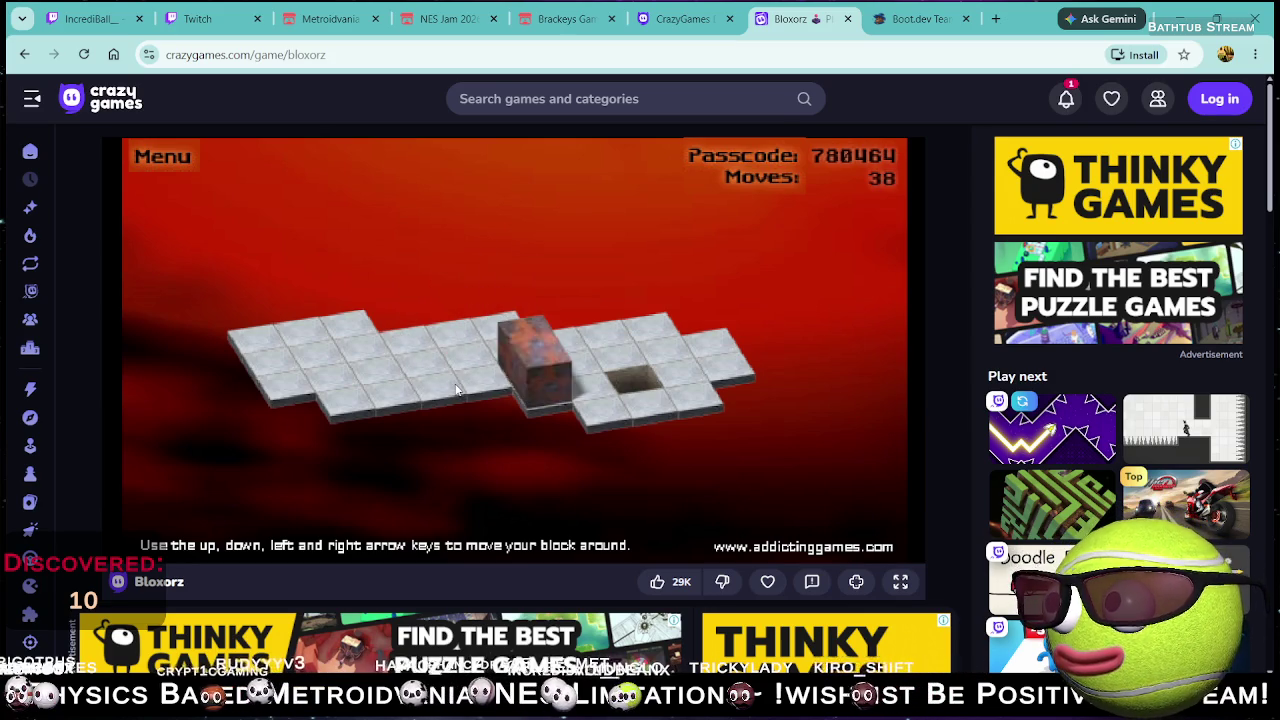
key("Left")
key("Left")
key("Left")
key("Down")
key("Up")
key("Right")
key("Right")
key("Right")
key("Right")
key("Left")
key("Up")
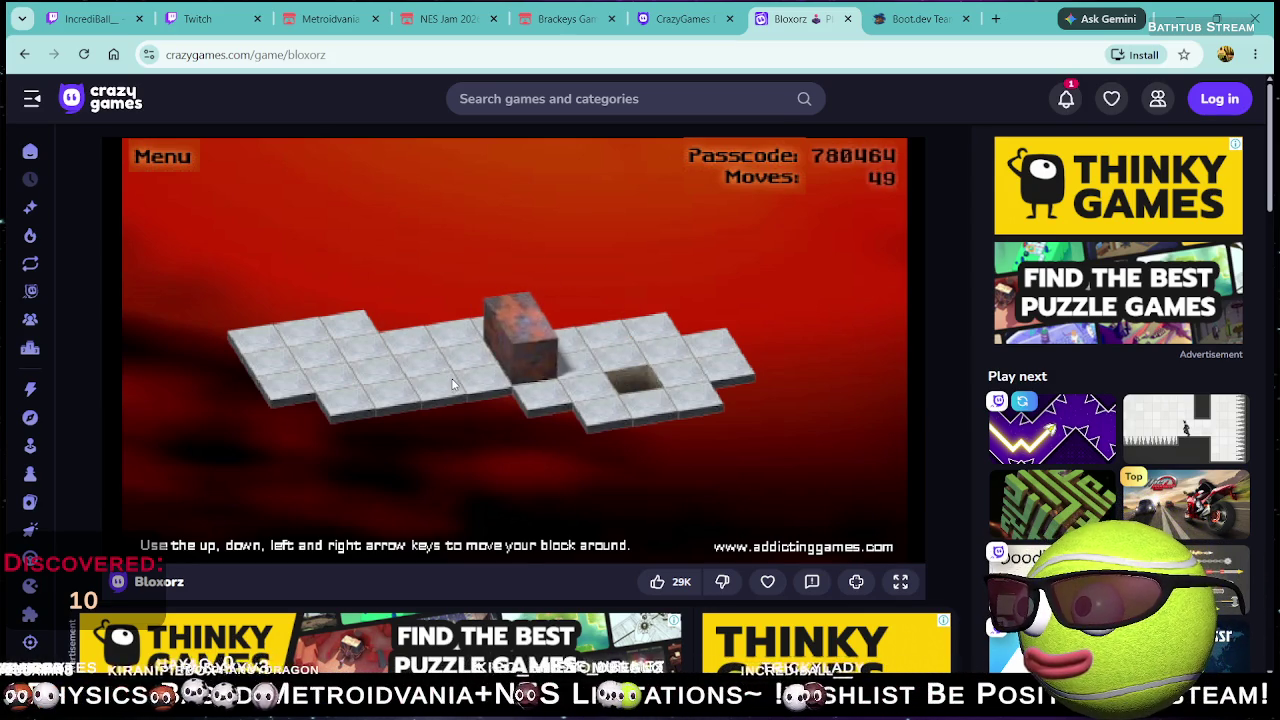
key("Up")
key("Right")
key("Up")
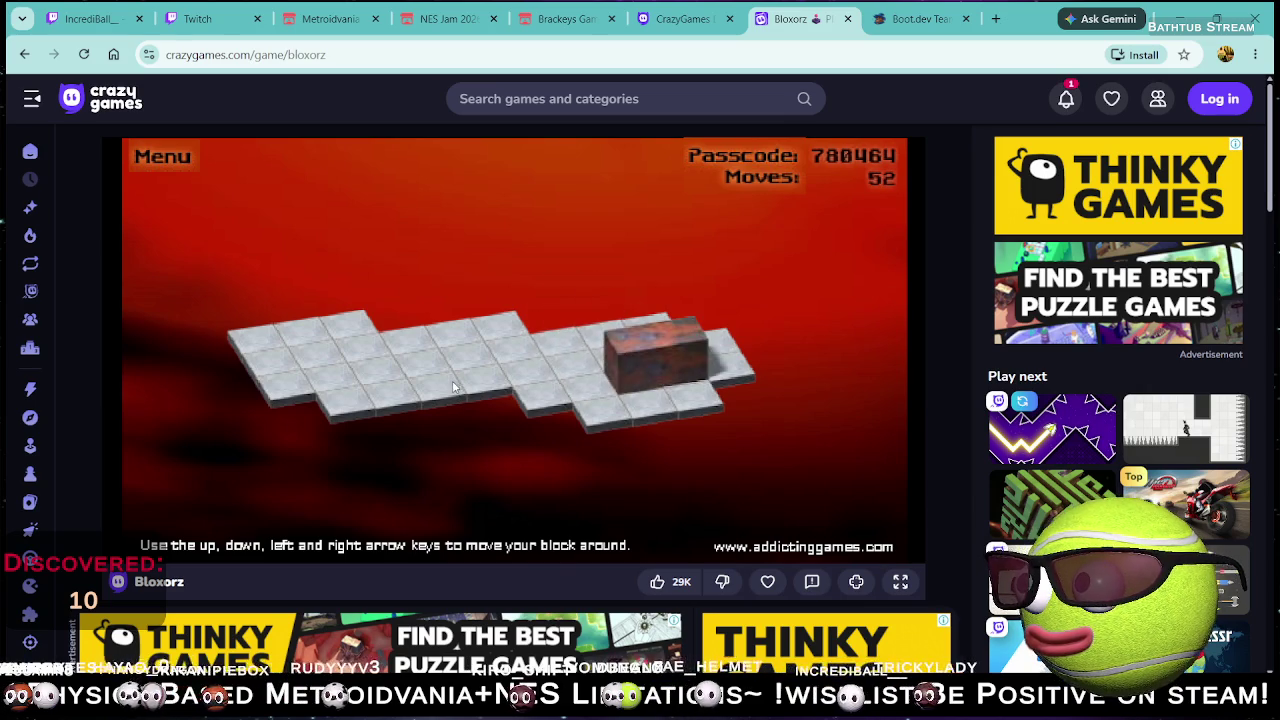
key("Left")
key("Right")
key("Down")
key("Left")
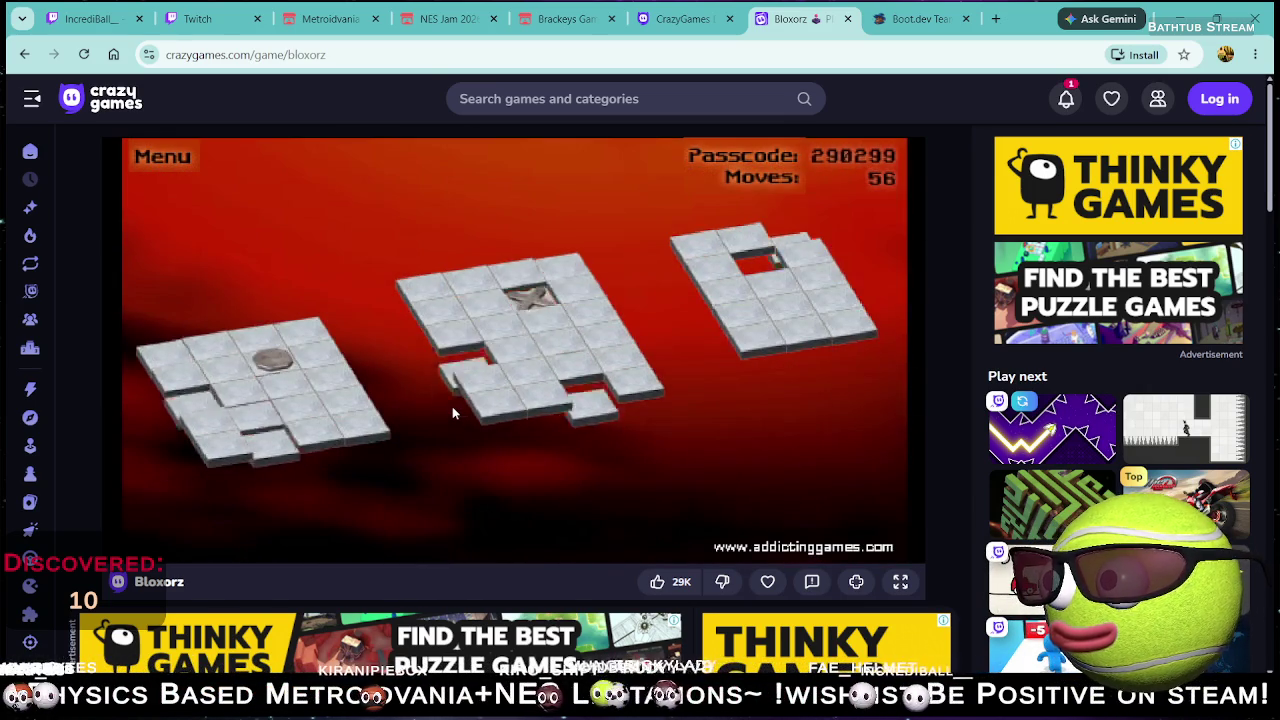
- Roll the block onto the round switch to raise the bridge and cross to the middle platform
key("Up")
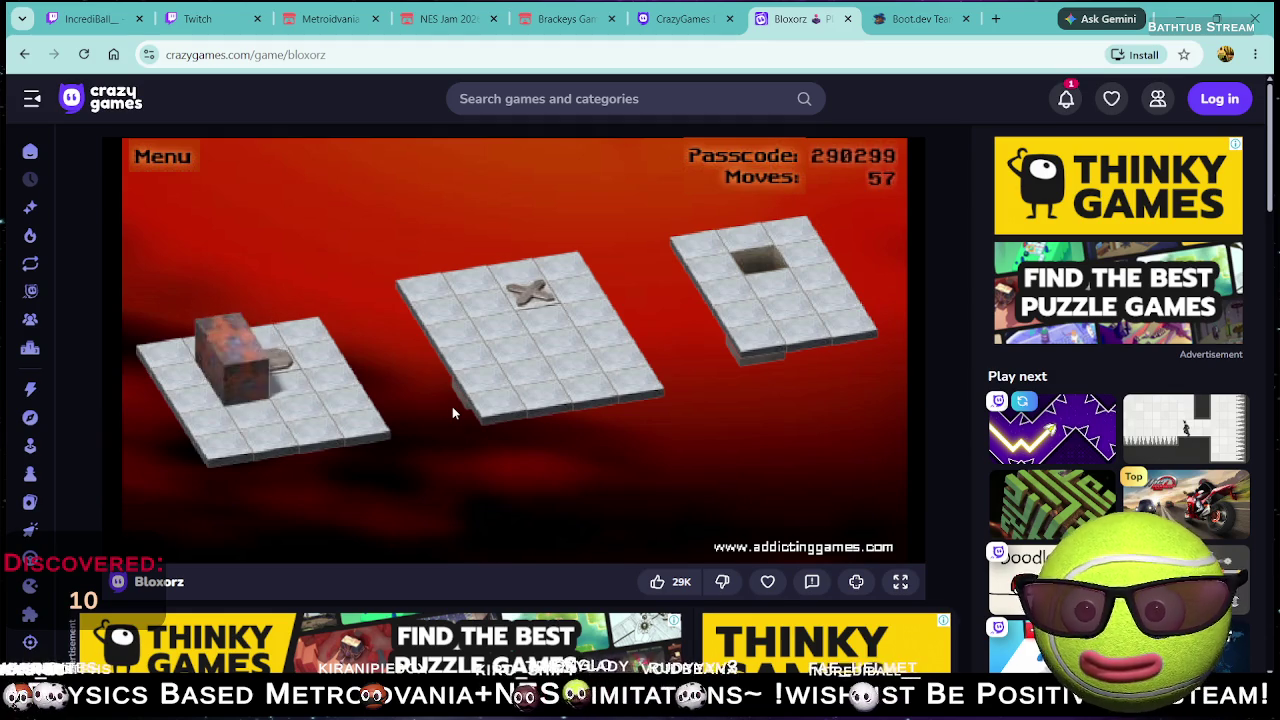
key("Right")
key("Down")
key("Down")
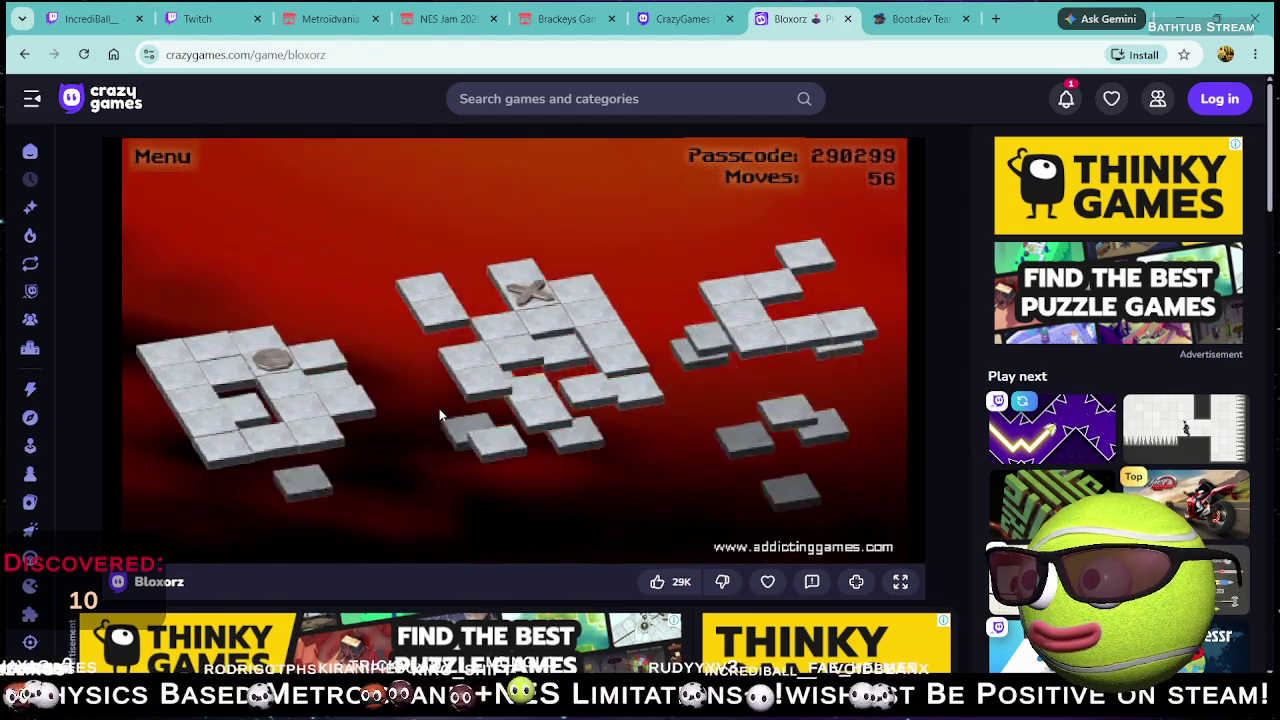
key("Right")
key("Up")
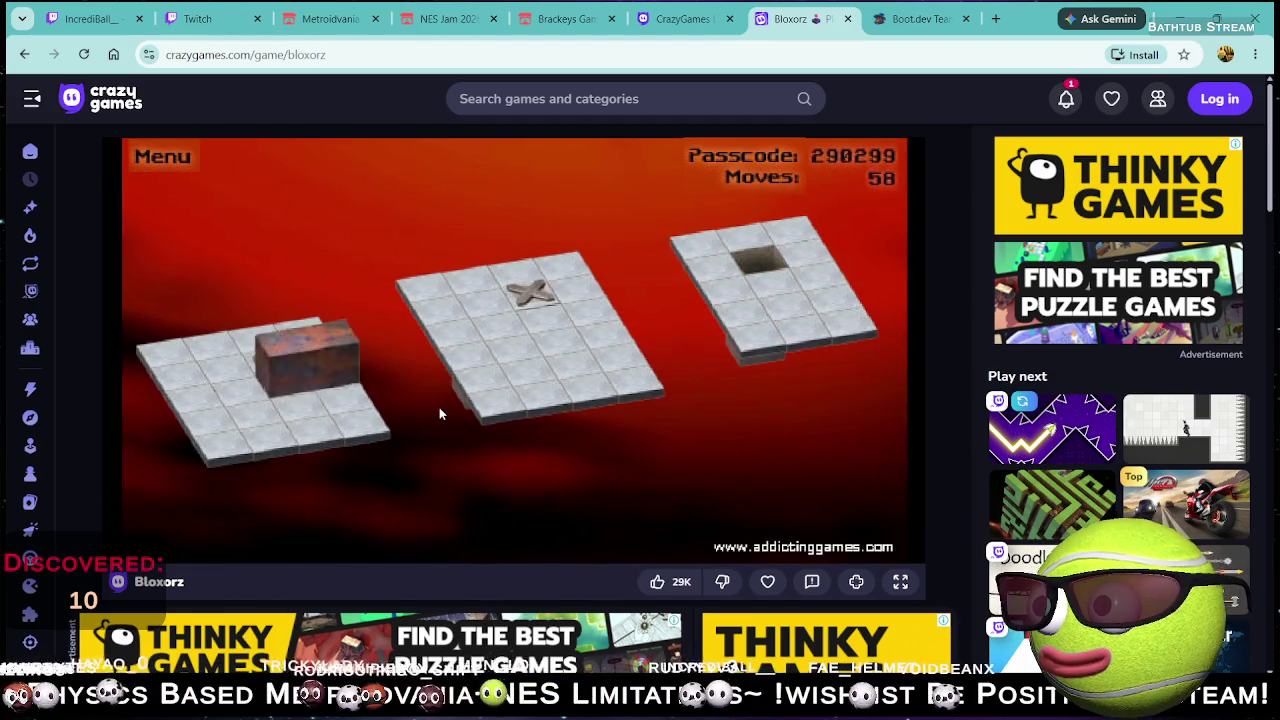
key("Left")
key("Down")
key("Right")
key("Right")
key("Right")
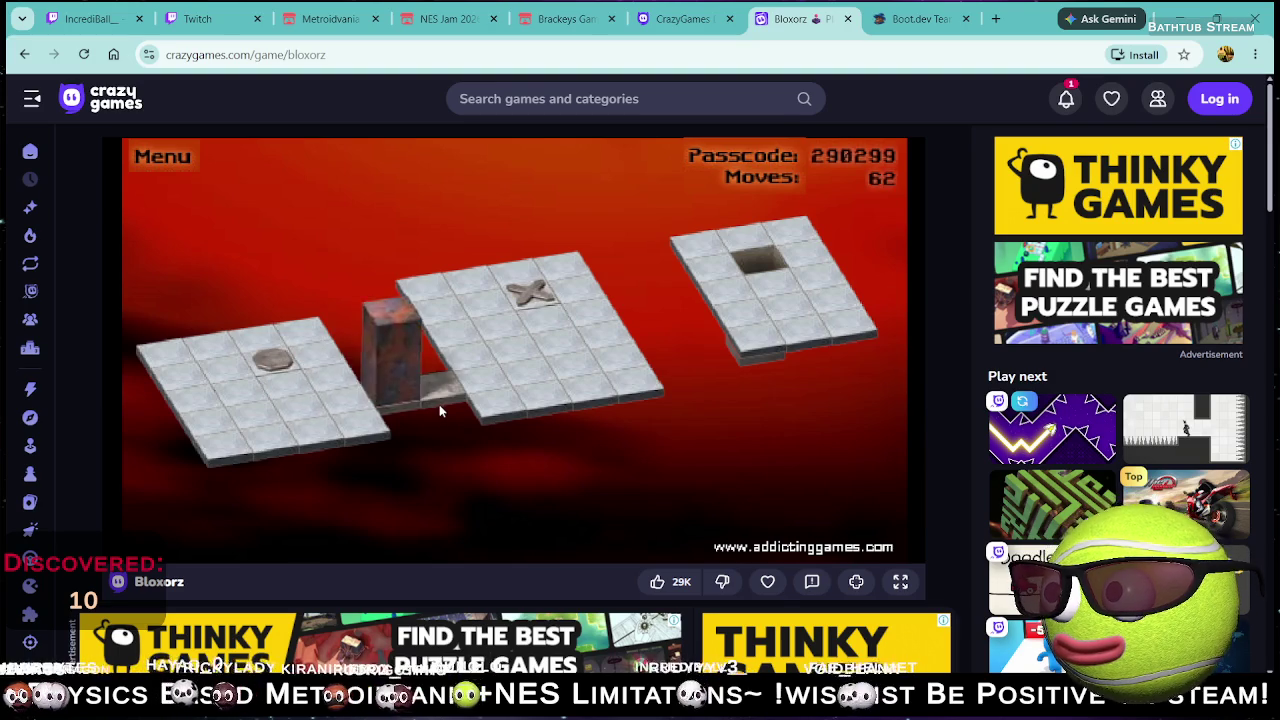
- Maneuver the block around the middle platform, back and to the left
key("Right")
key("Up")
key("Up")
key("Left")
key("Down")
key("Down")
key("Down")
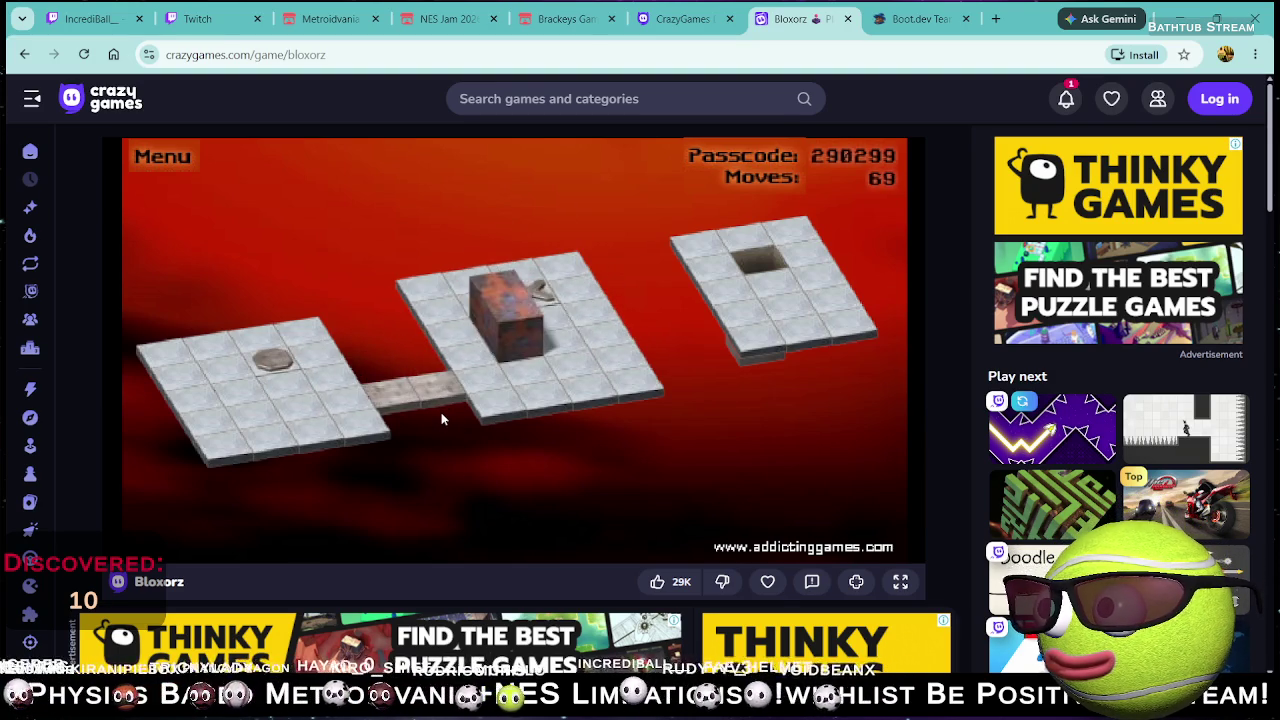
key("Up")
key("Up")
key("Up")
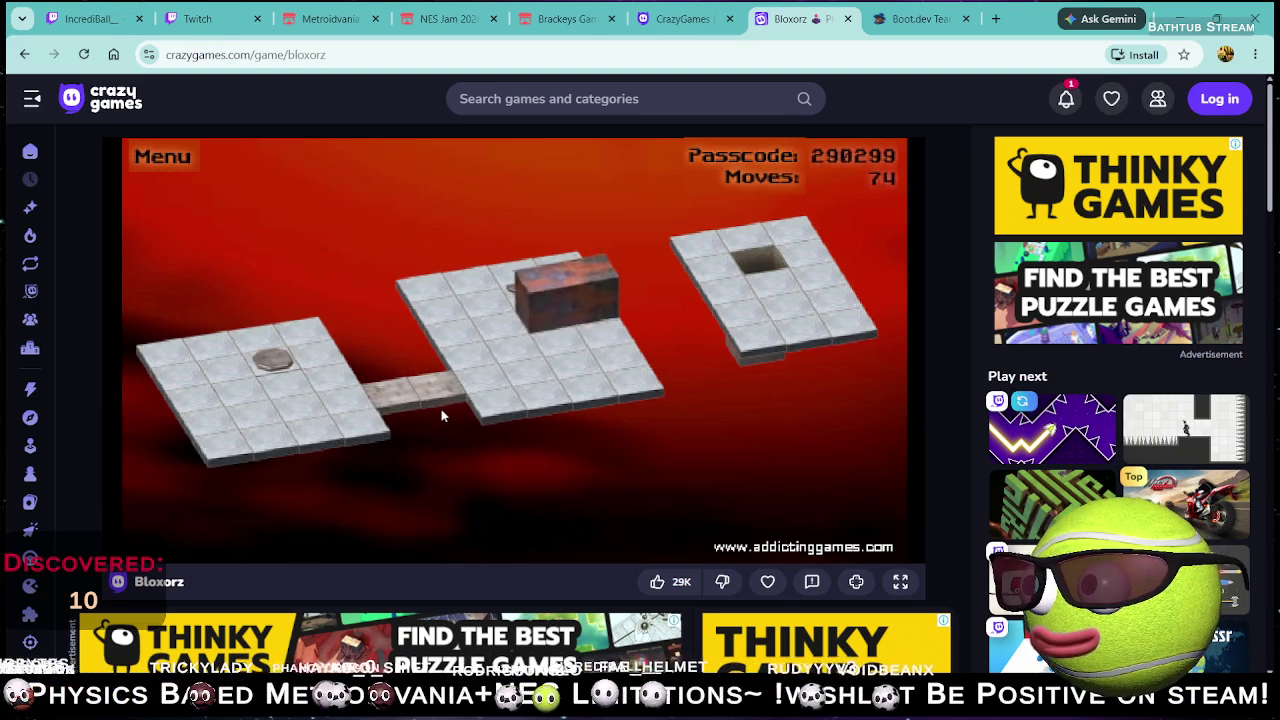
key("Left")
key("Left")
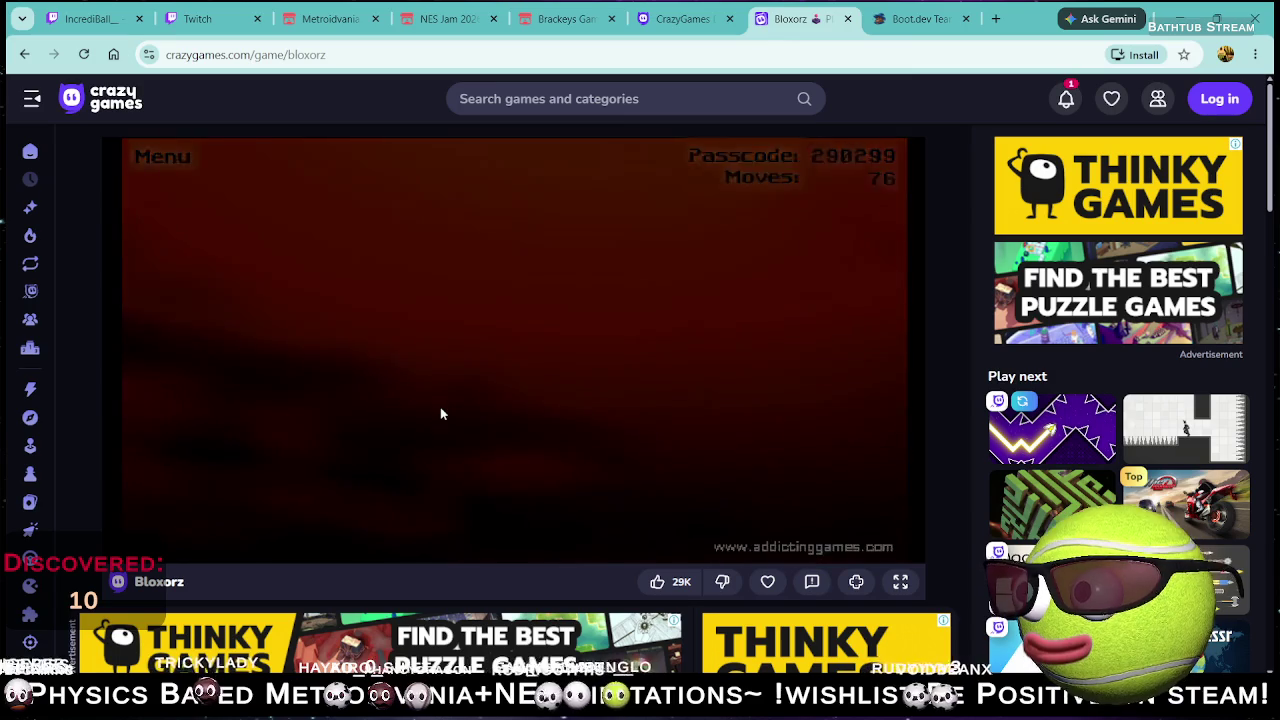
- Hit the round and X switches, stand the block in the goal hole, then open the Thinky Games ad
key("Right")
key("Down")
key("Right")
key("Right")
key("Right")
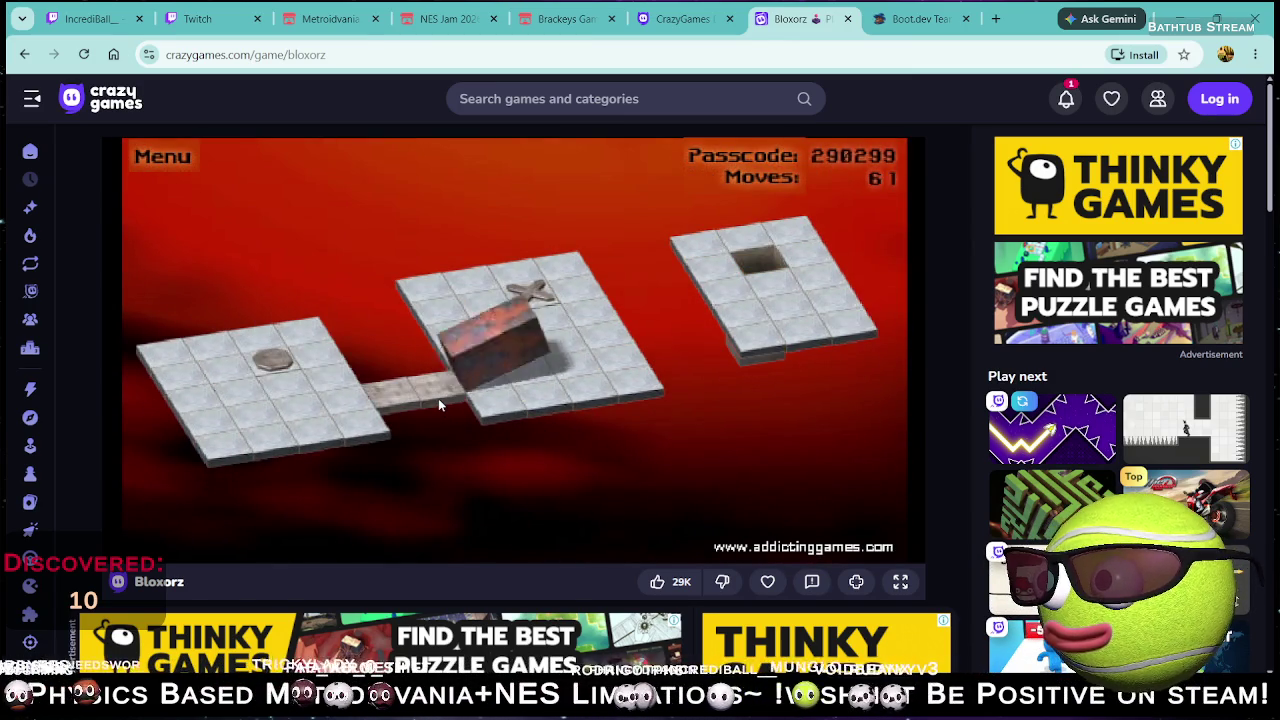
key("Right")
key("Right")
key("Up")
key("Up")
key("Down")
key("Down")
key("Right")
key("Right")
key("Right")
key("Right")
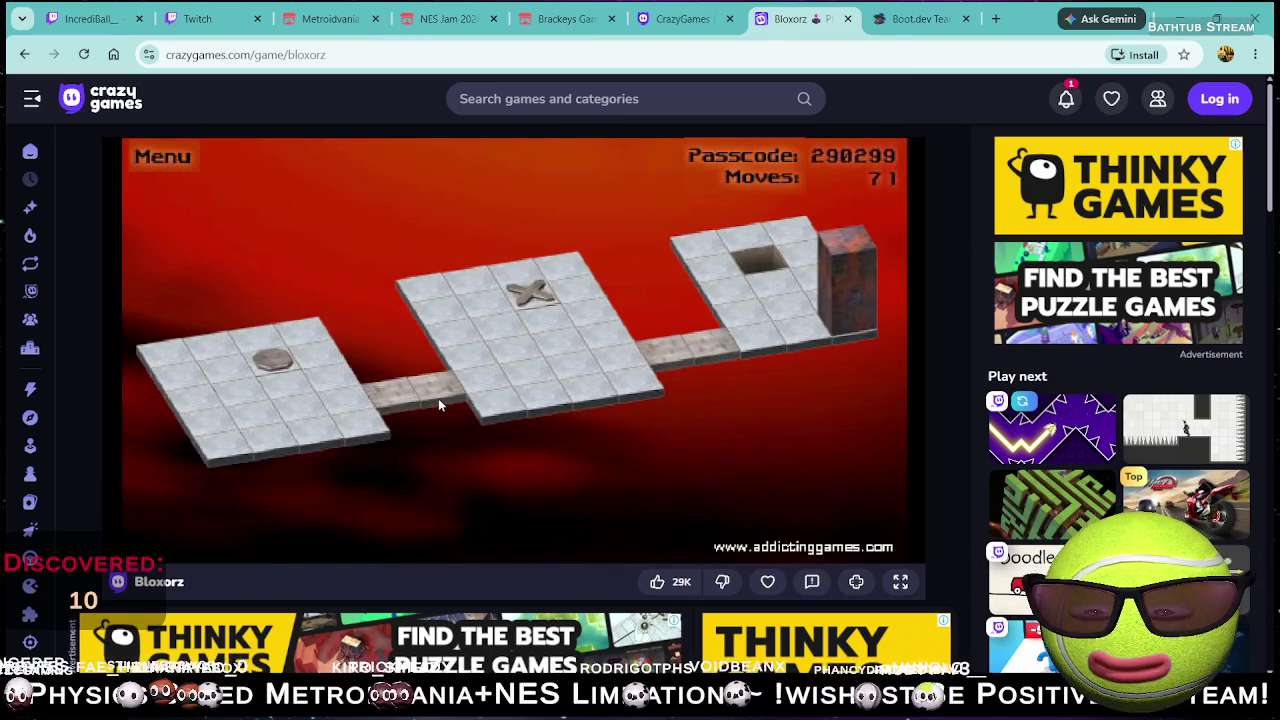
key("Left")
key("Right")
key("Up")
key("Up")
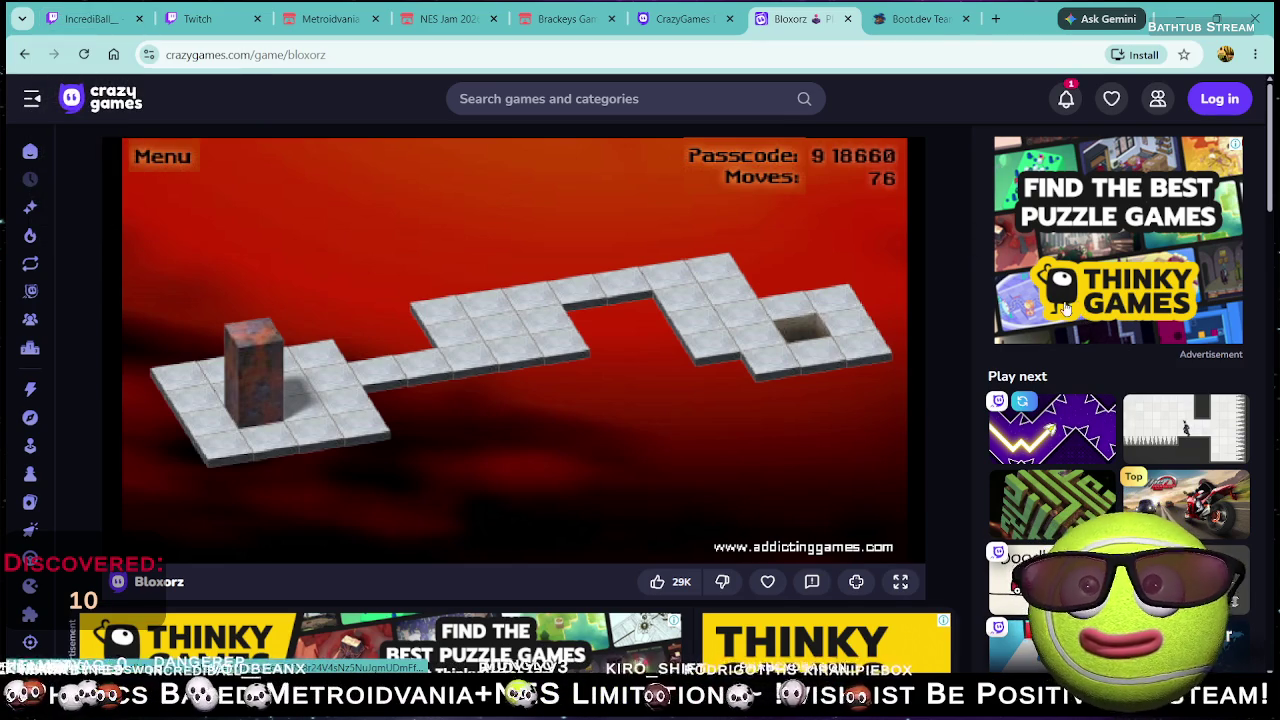
scroll(905, 403, "down", 2)
left_click(844, 443)
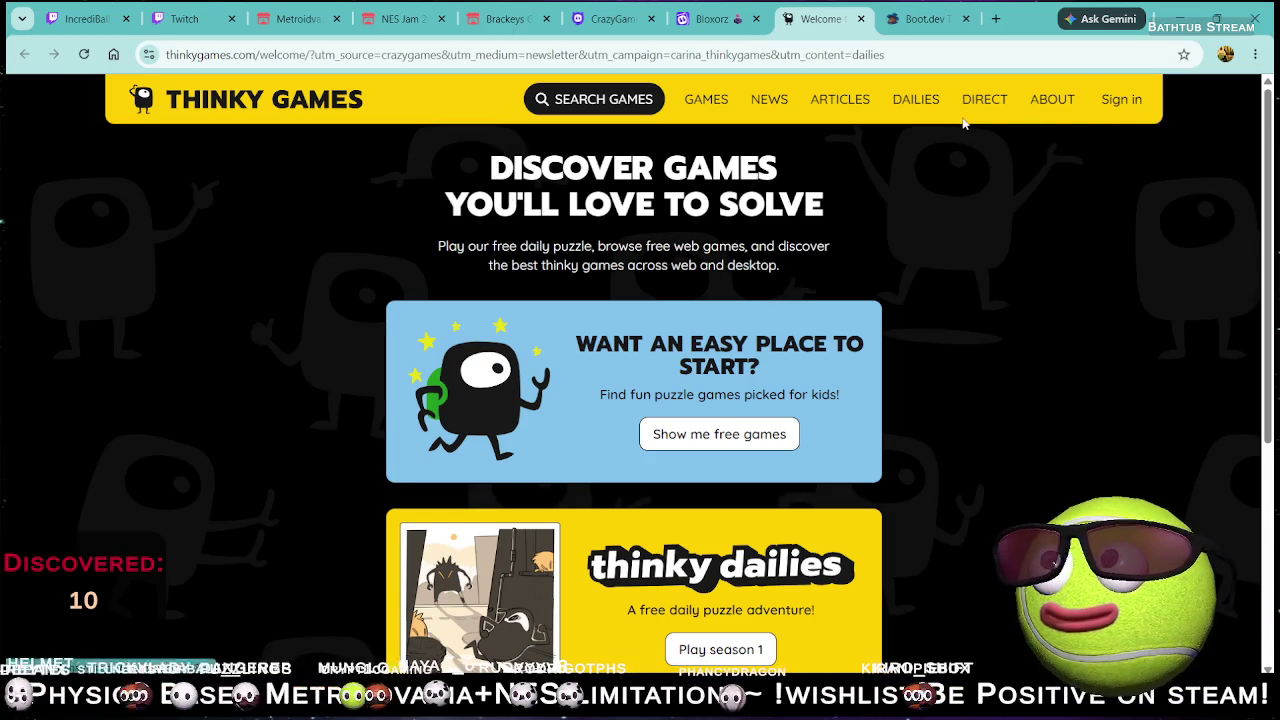
- Scroll the 'latest thinky games for Web' list and go to the About page
scroll(846, 210, "down", 2)
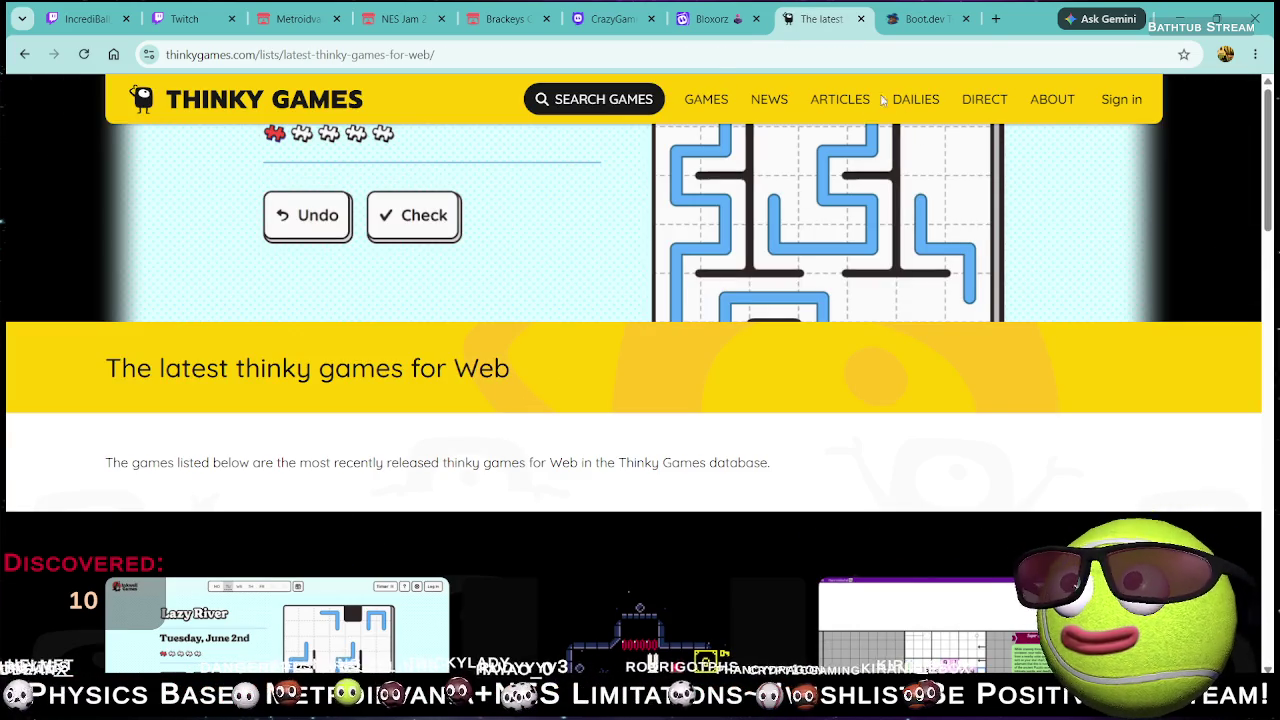
left_click(1042, 103)
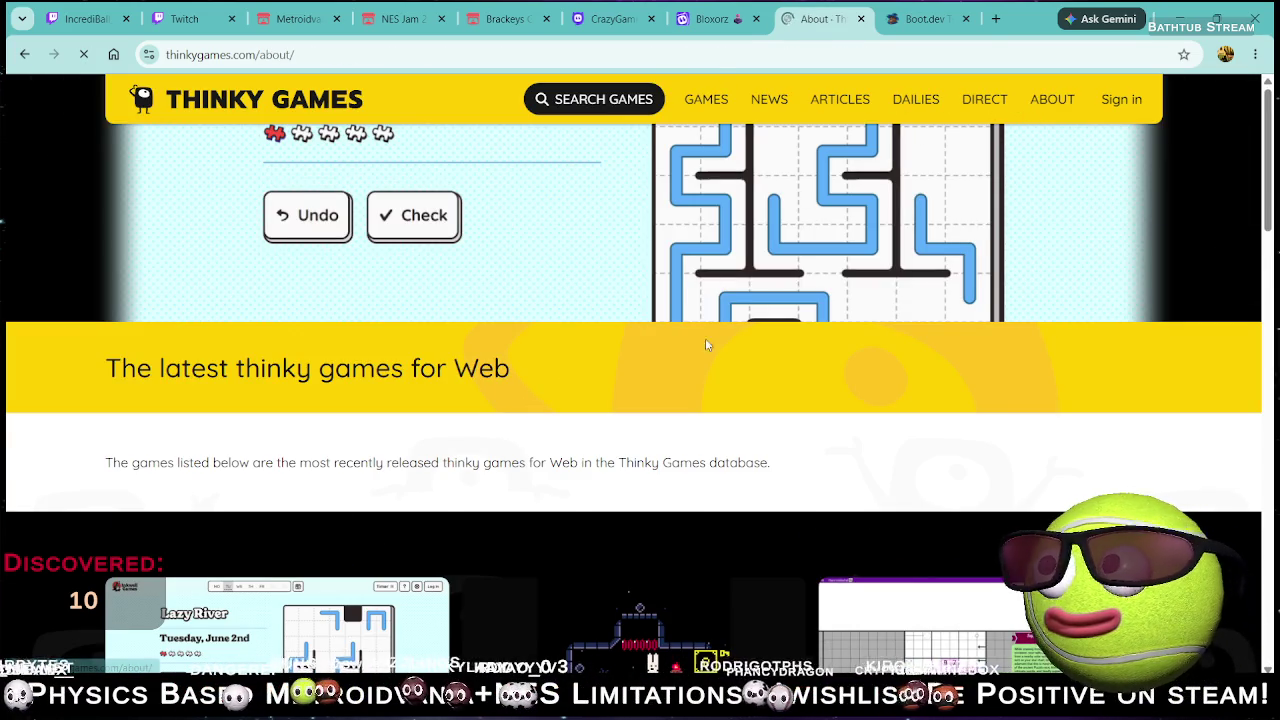
- Scroll through the About page, highlighting the intro and ThinkyCon passages
scroll(529, 404, "down", 3)
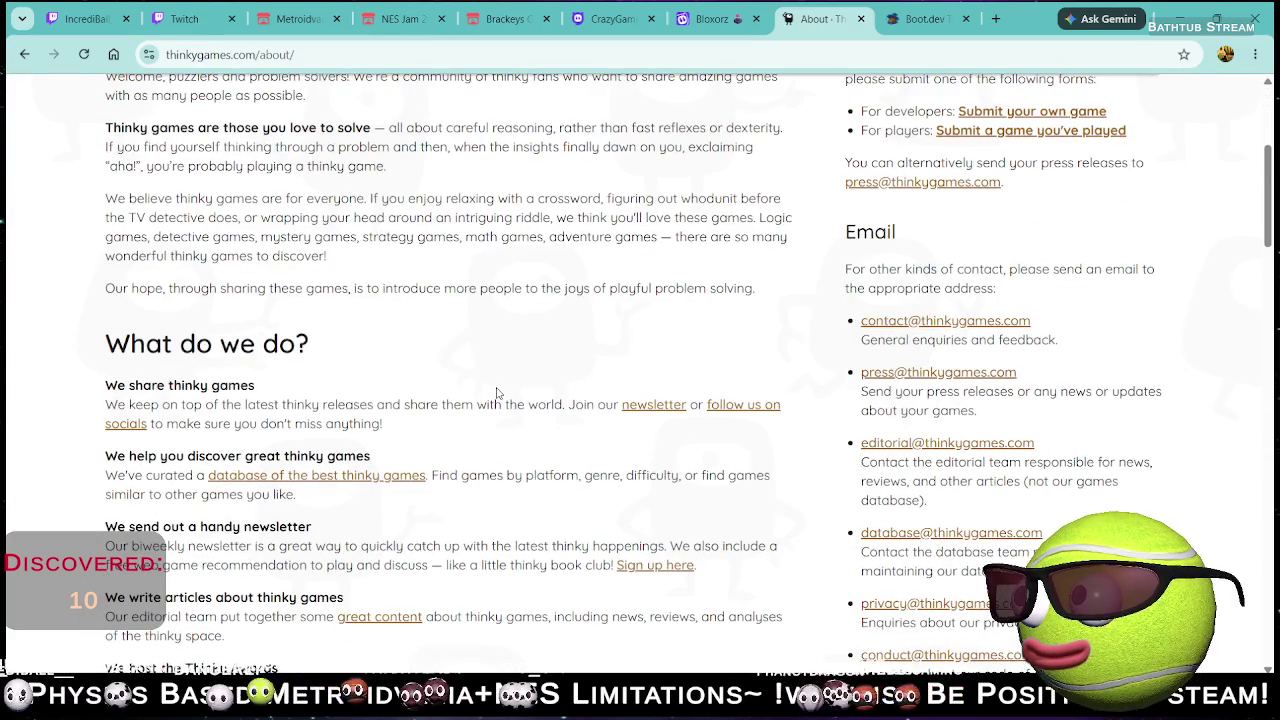
left_click_drag(178, 406, 327, 423)
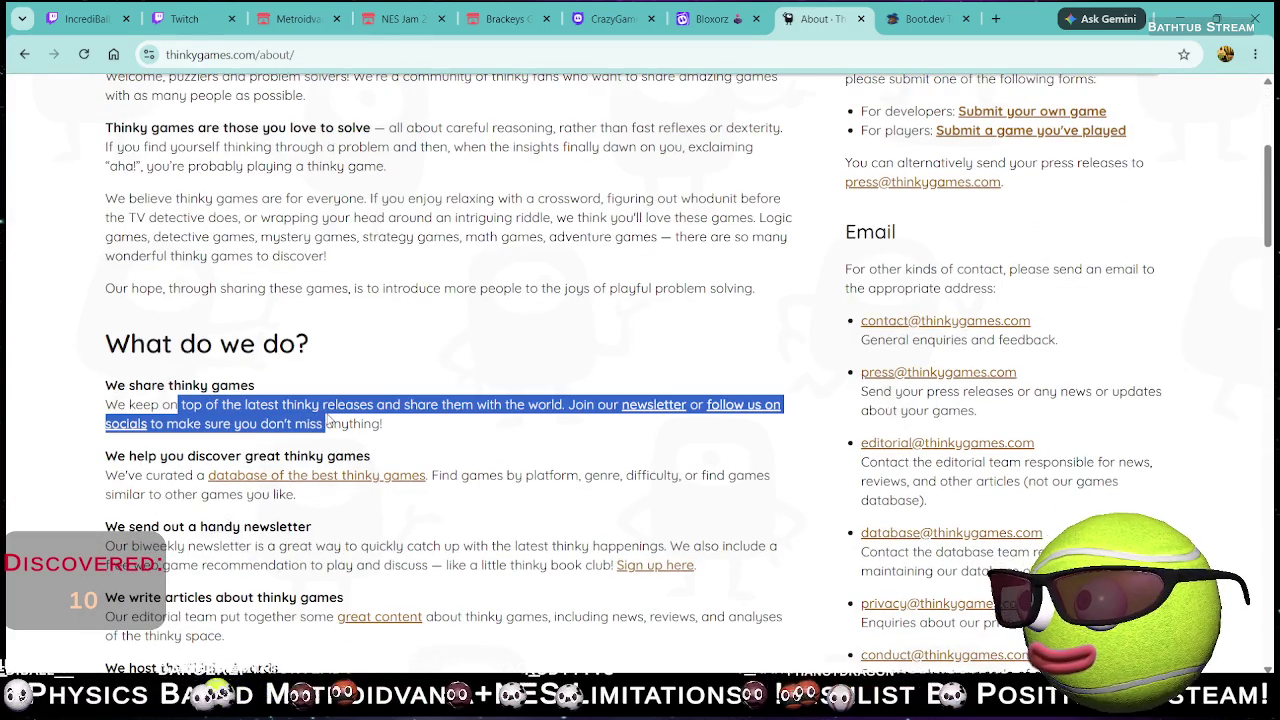
left_click(420, 418)
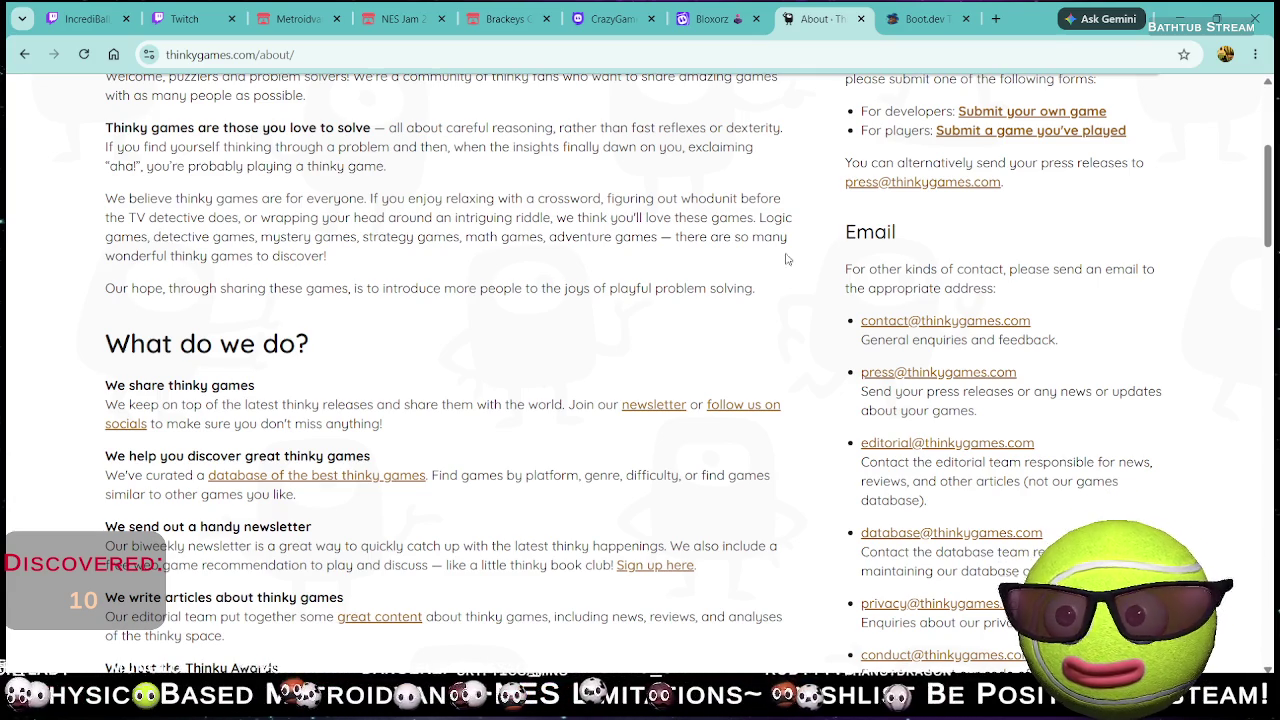
mouse_move(600, 105)
left_mouse_down()
mouse_move(634, 77)
mouse_move(754, 326)
left_mouse_up()
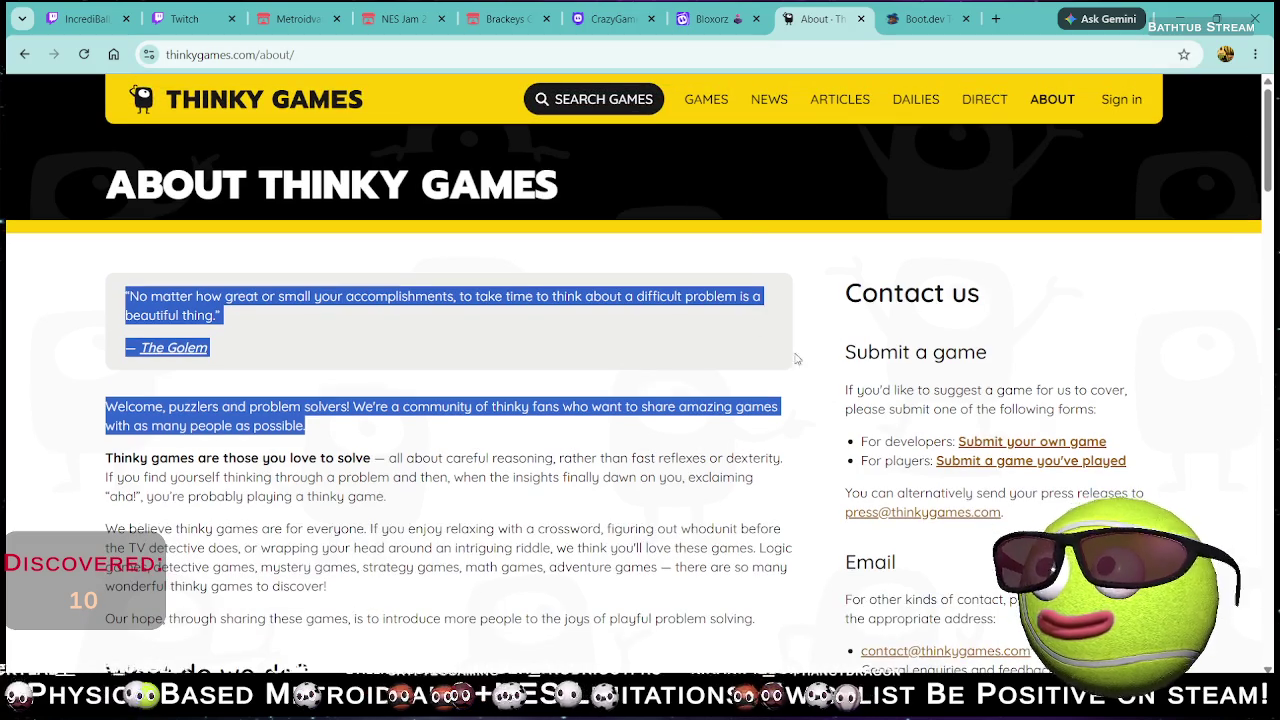
left_click(500, 525)
scroll(505, 515, "down", 4)
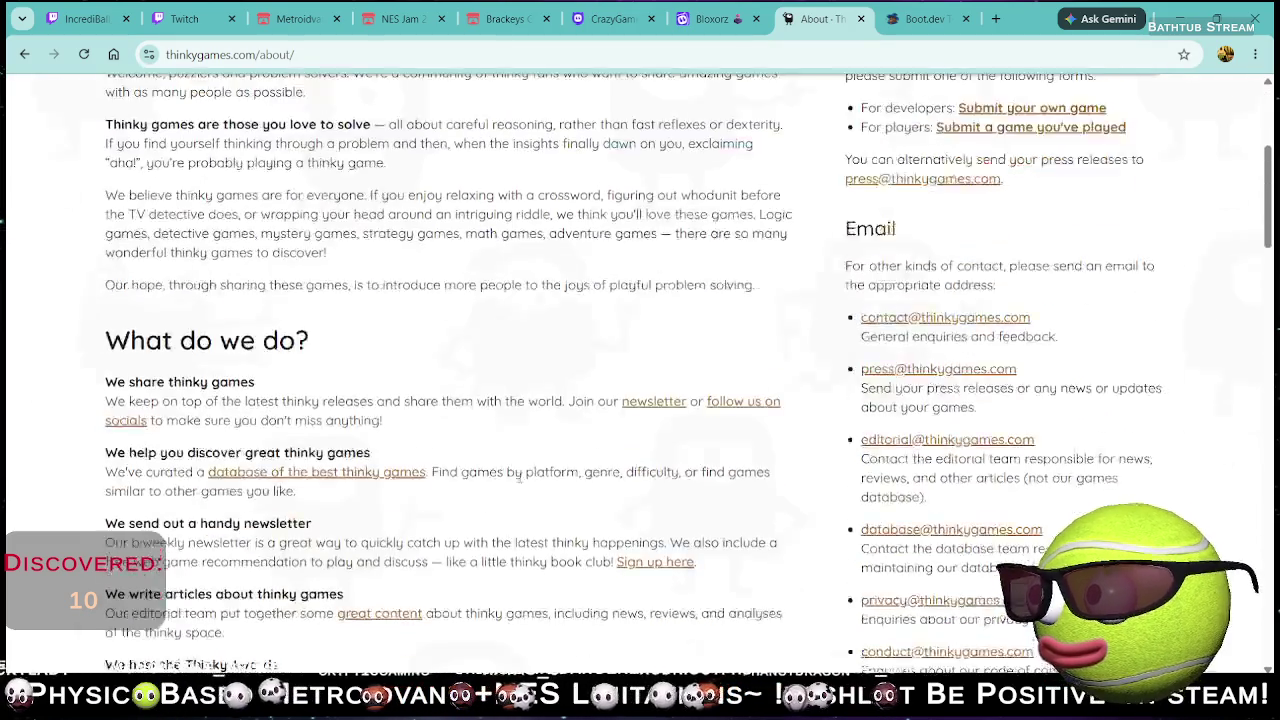
scroll(617, 380, "down", 1)
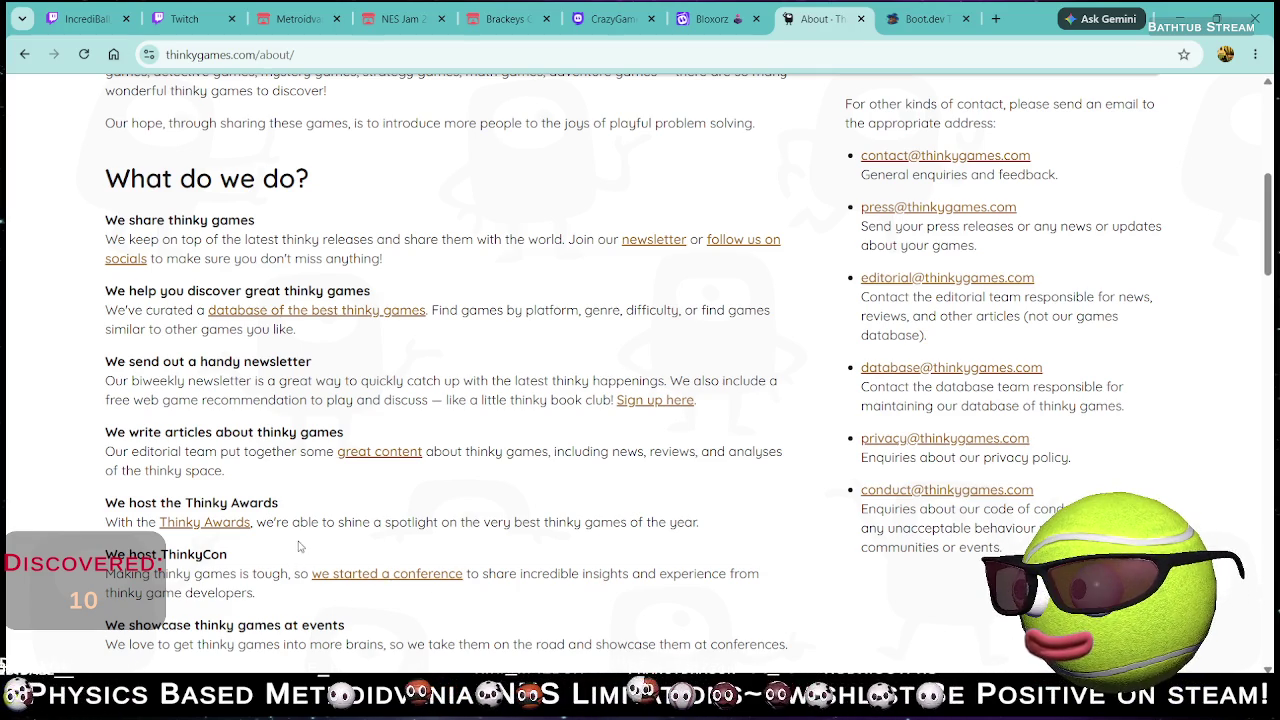
left_click_drag(245, 549, 264, 573)
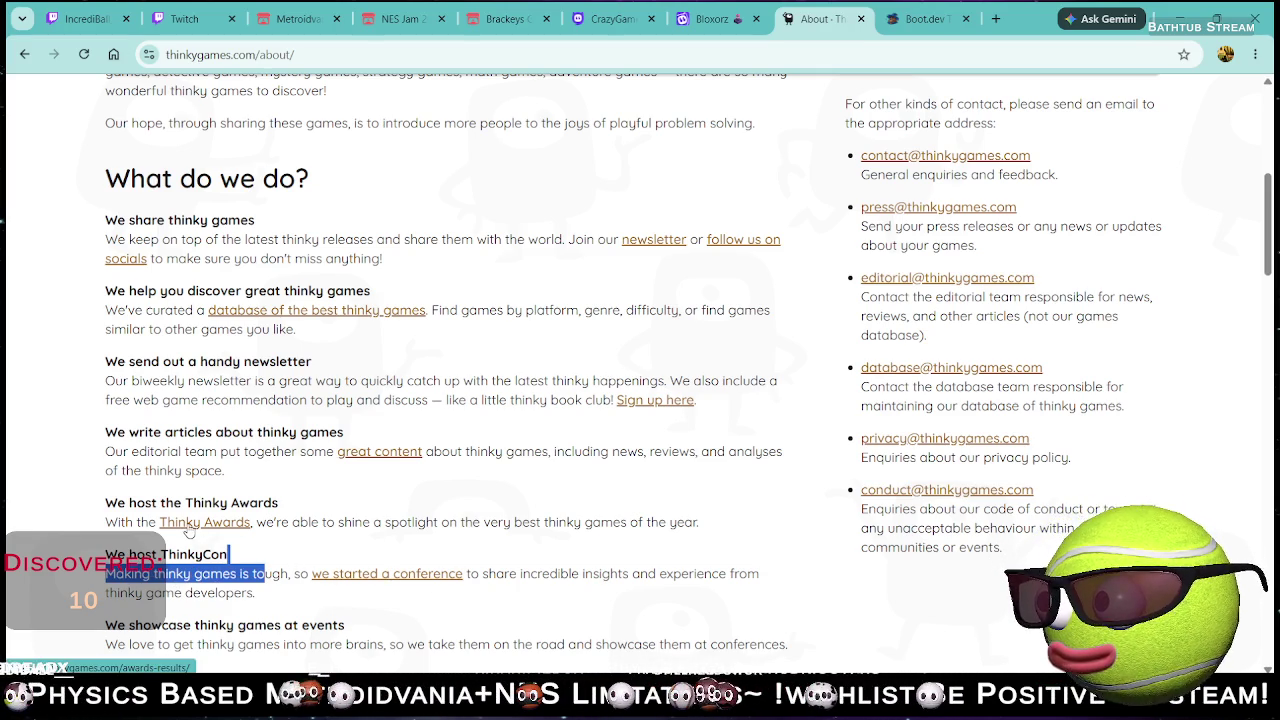
- Open the Thinky Awards winners announcement in a new tab and switch to it
middle_click(195, 524)
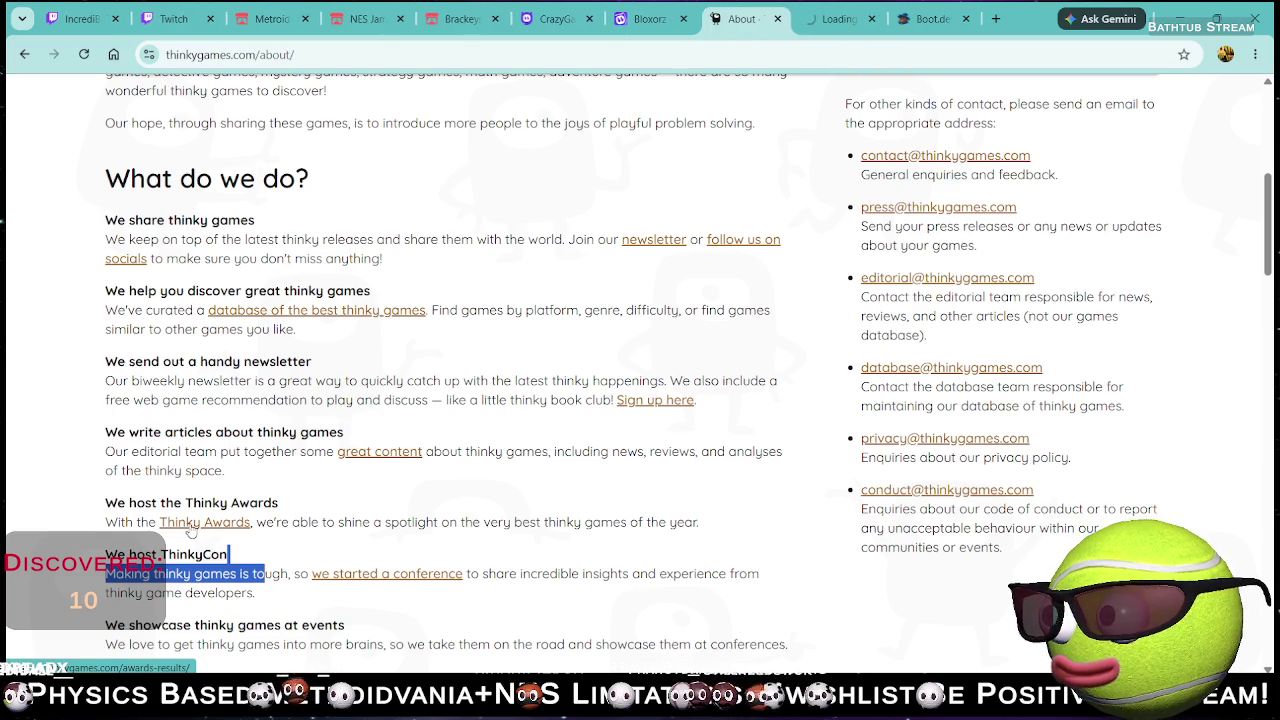
left_click(806, 16)
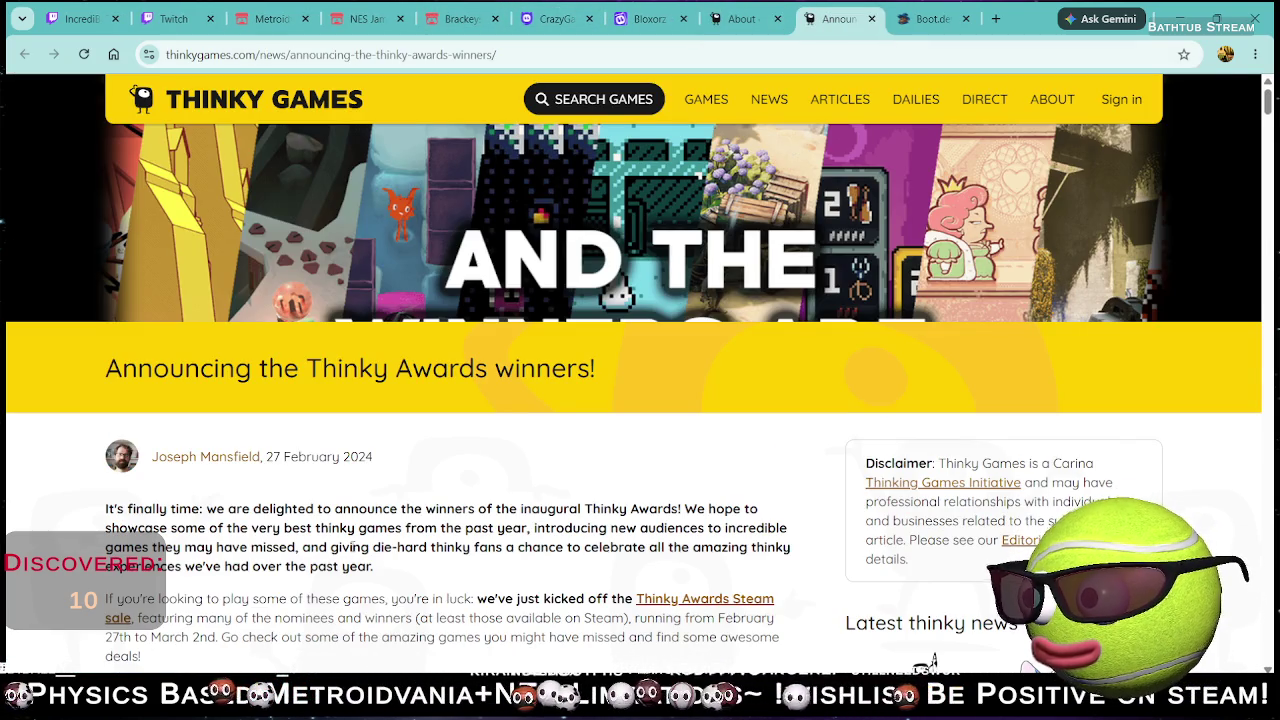
- Play the awards video from the Most Challenging Game part, mute it, and close the extra tabs
scroll(359, 545, "down", 7)
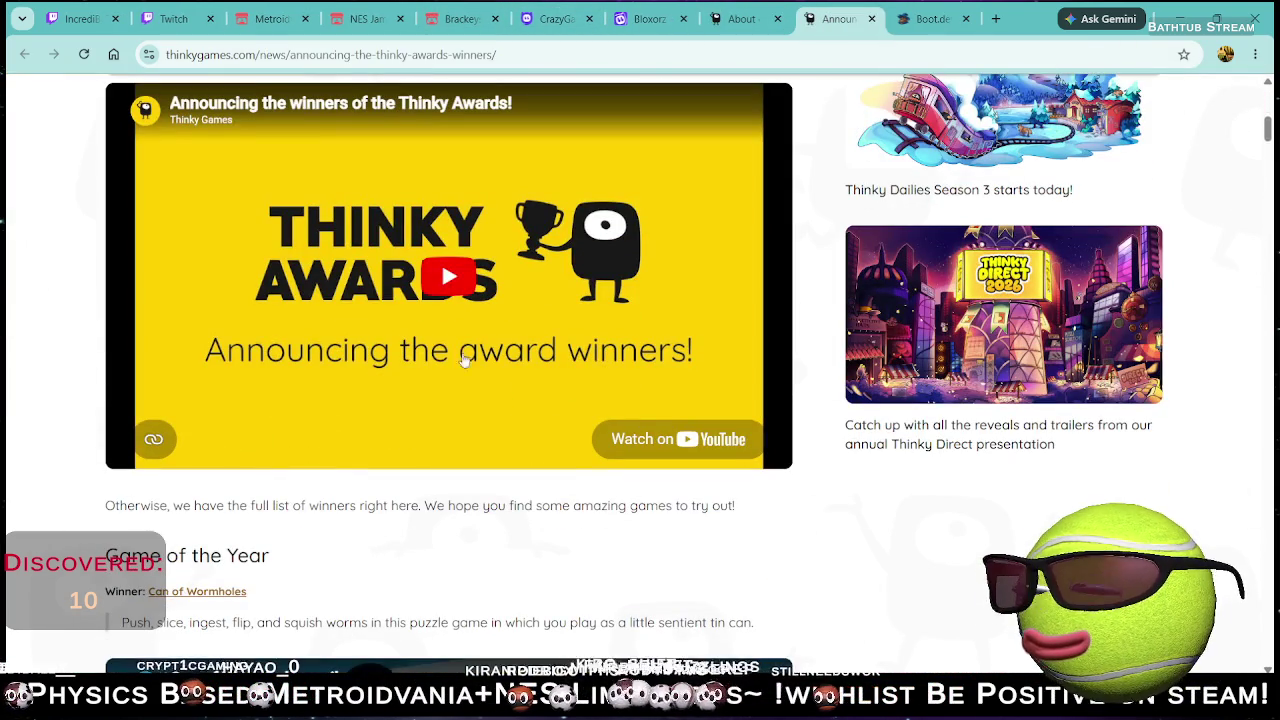
left_click(449, 272)
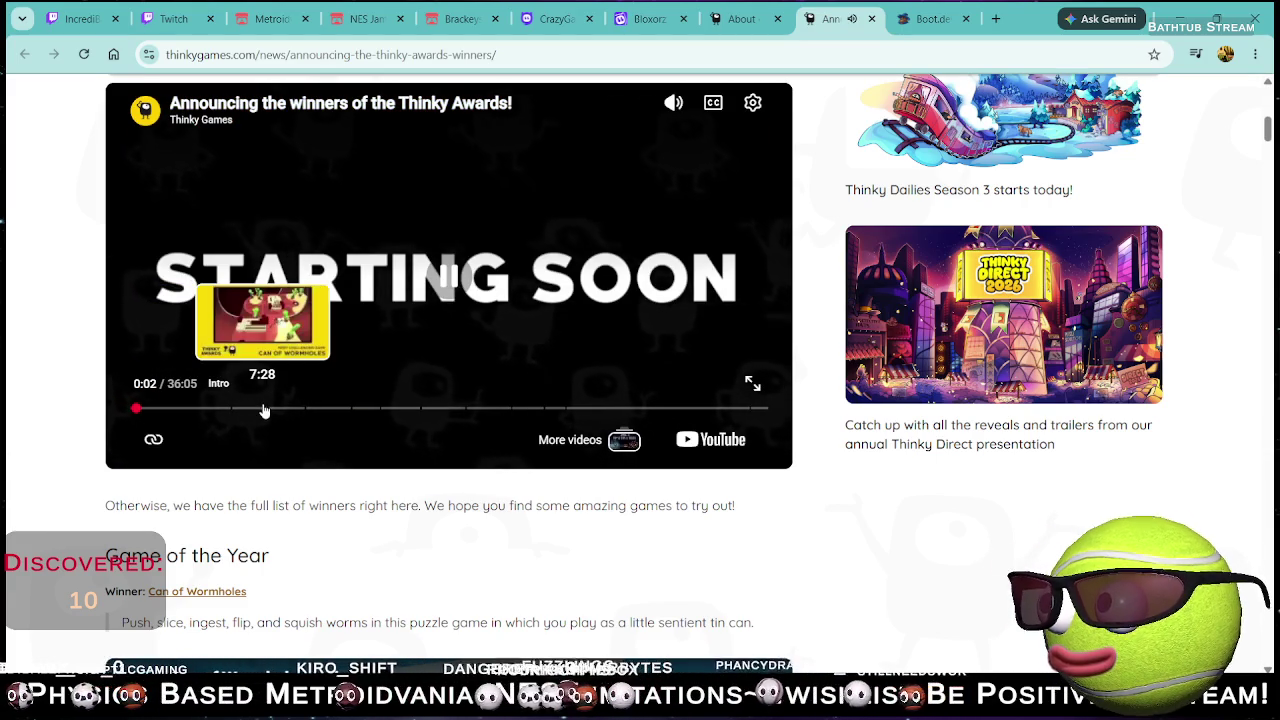
left_click(265, 409)
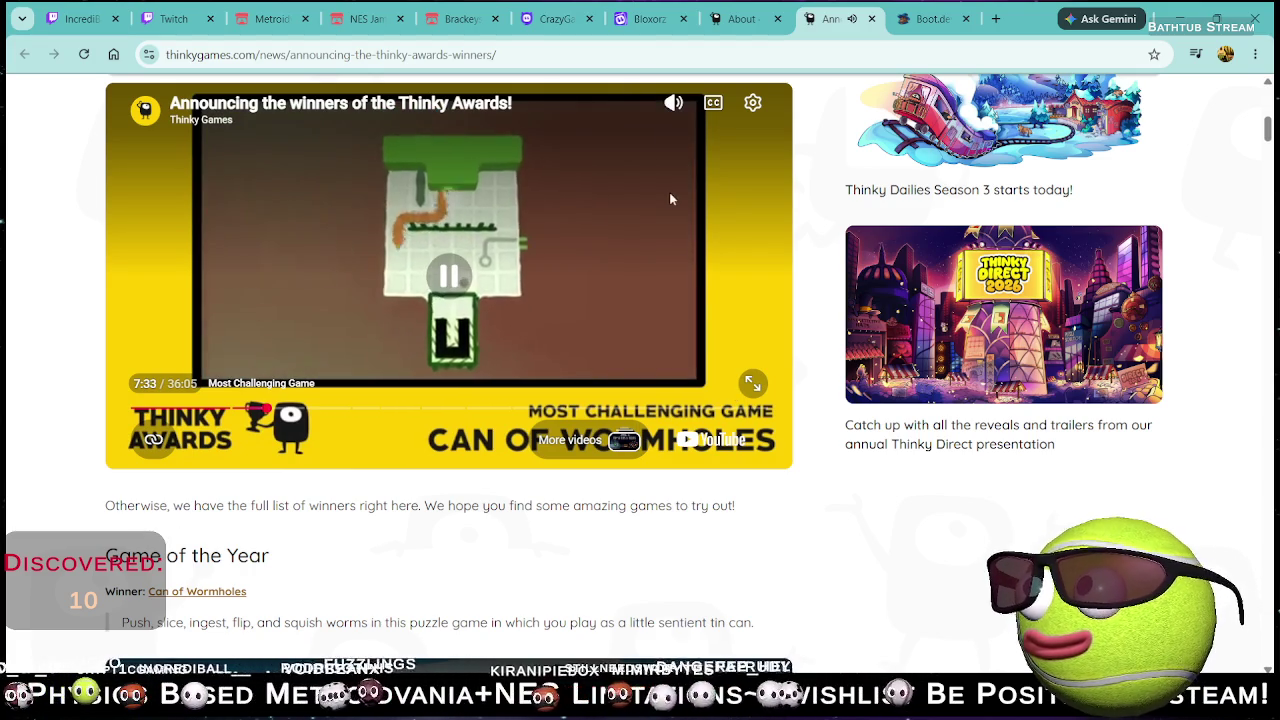
left_click(675, 104)
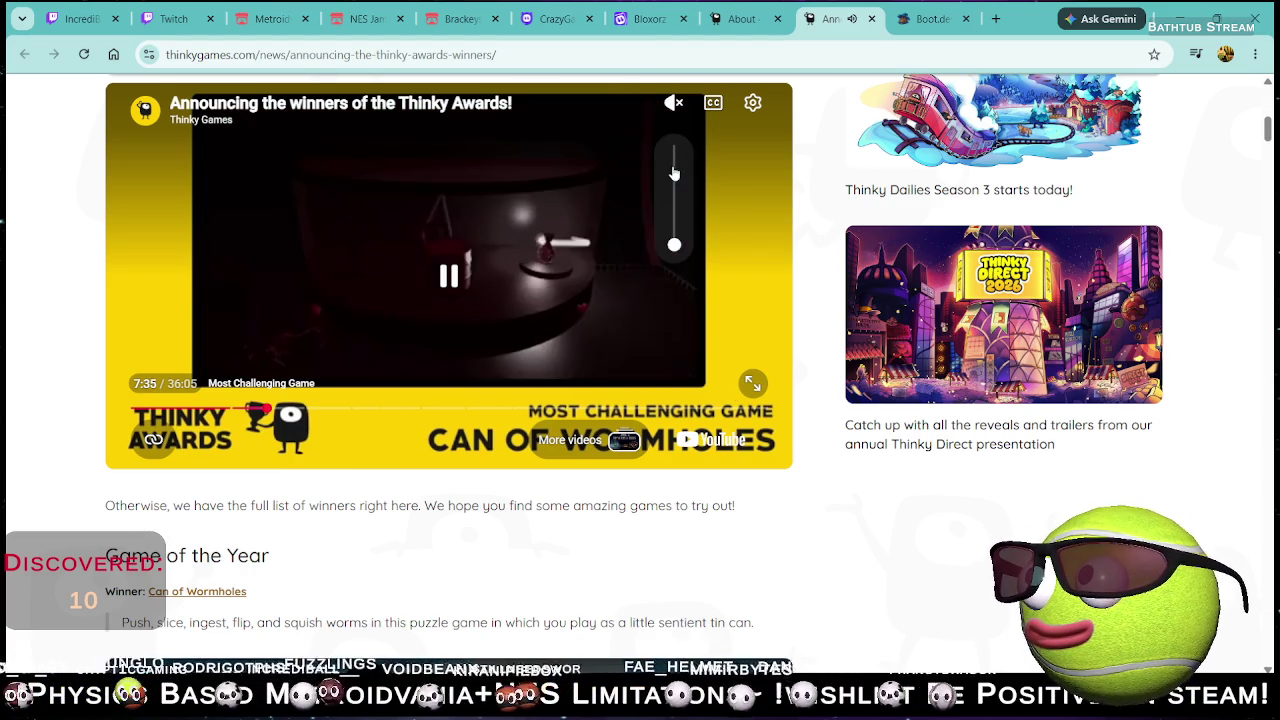
left_click(871, 18)
left_click(871, 18)
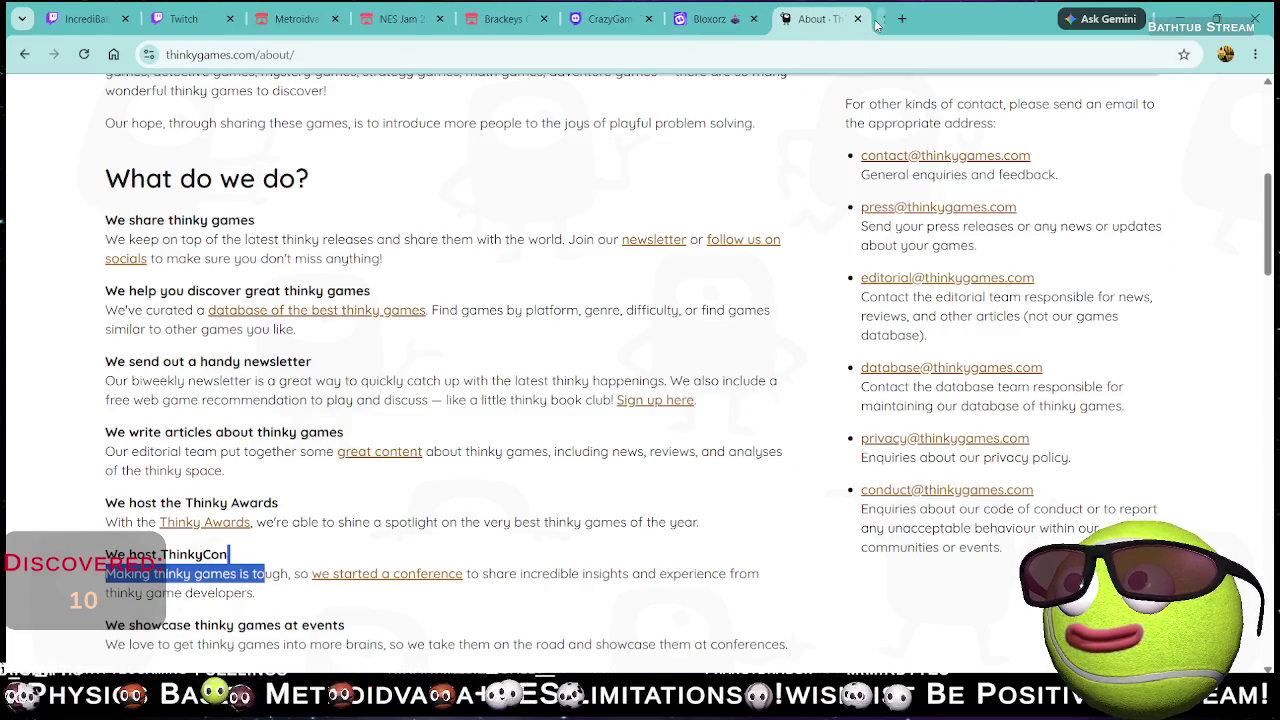
- Scroll the About page's team and history sections down to the footer and back up
scroll(424, 469, "down", 3)
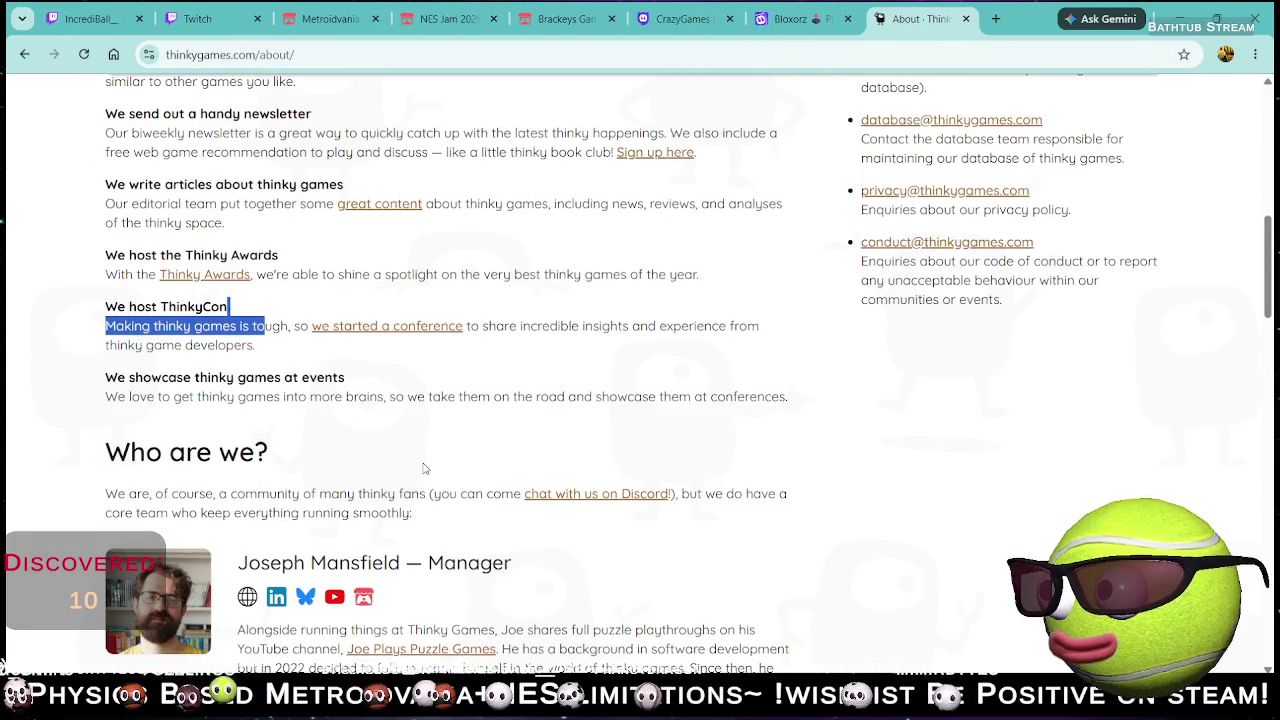
scroll(424, 469, "down", 1)
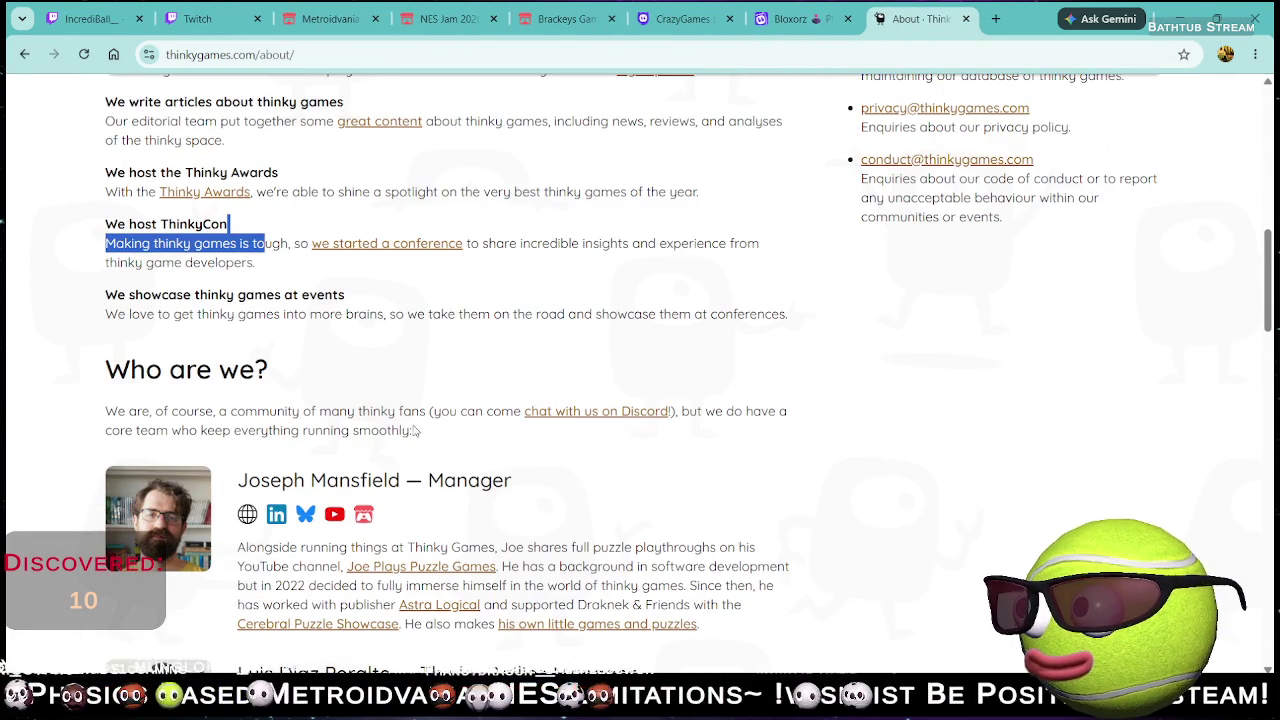
scroll(410, 403, "down", 3)
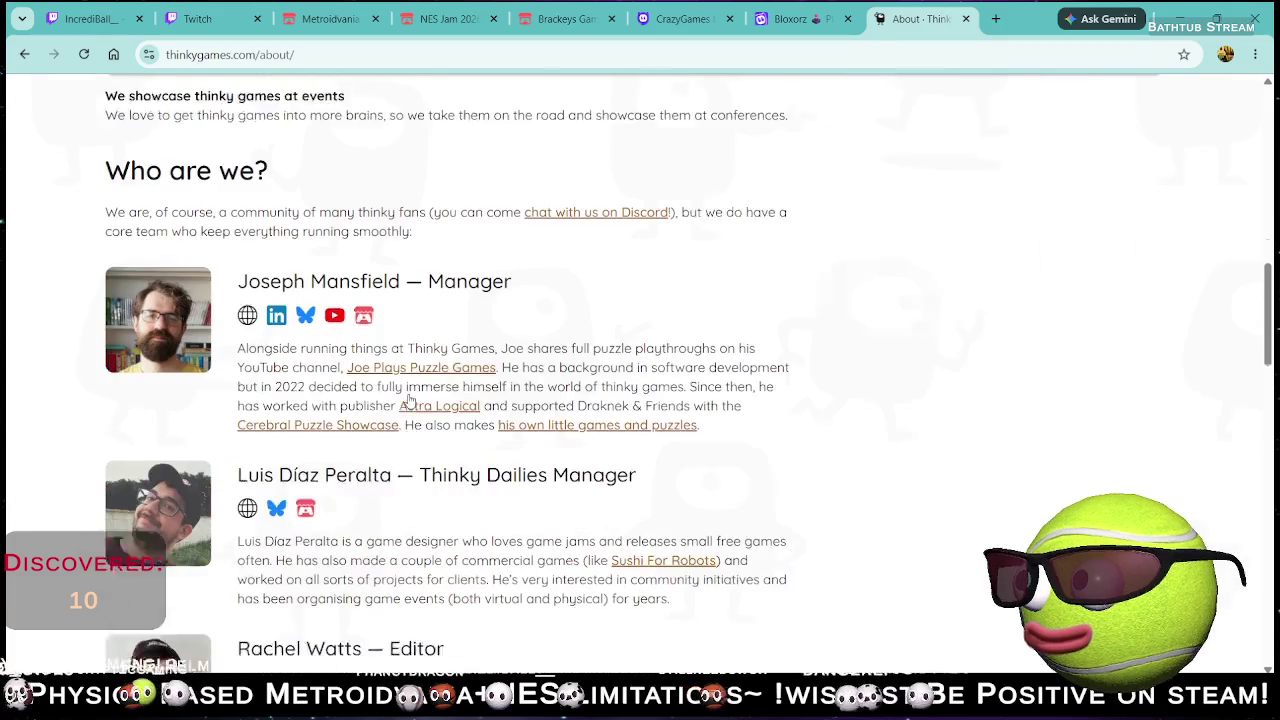
scroll(411, 381, "down", 5)
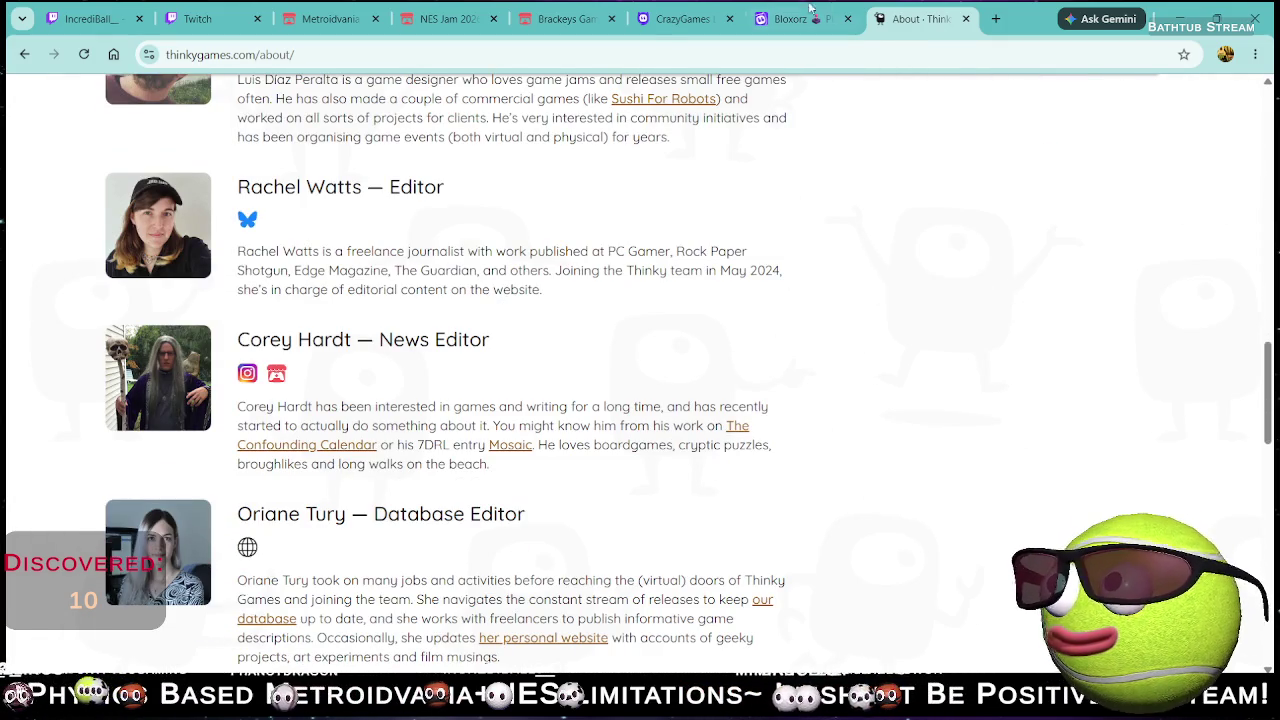
scroll(455, 333, "down", 2)
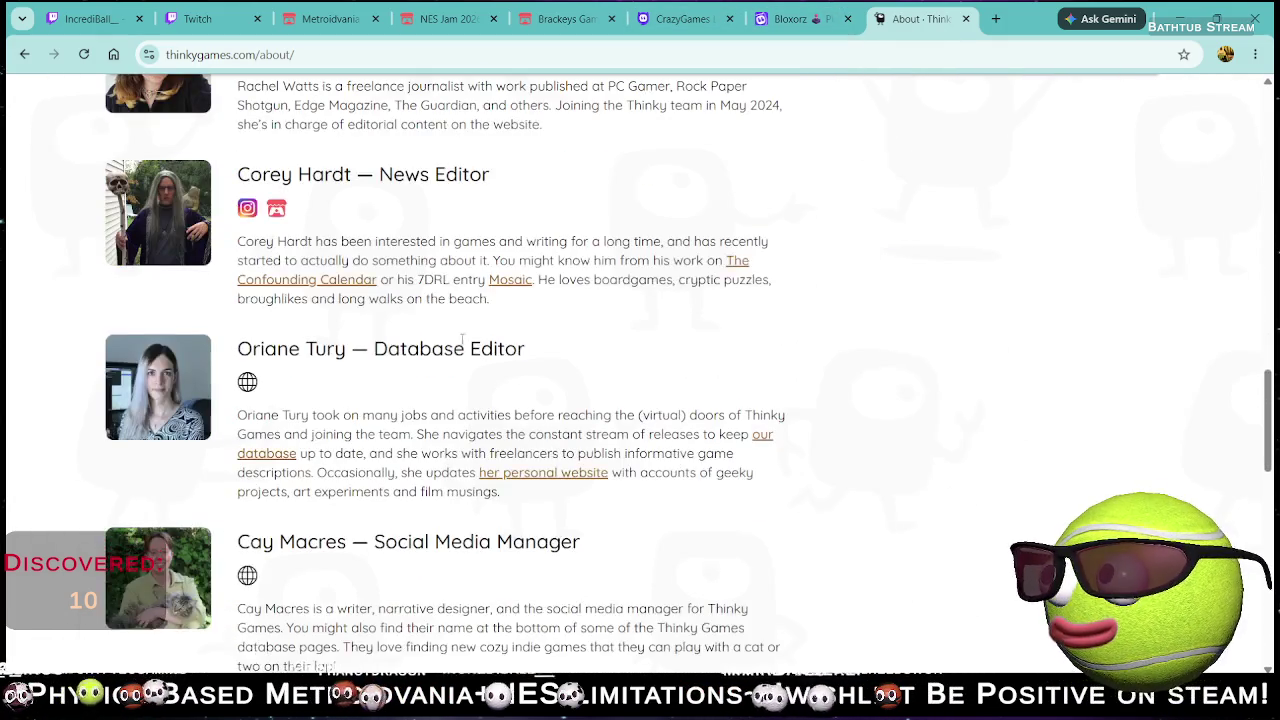
scroll(455, 333, "down", 2)
scroll(447, 303, "down", 5)
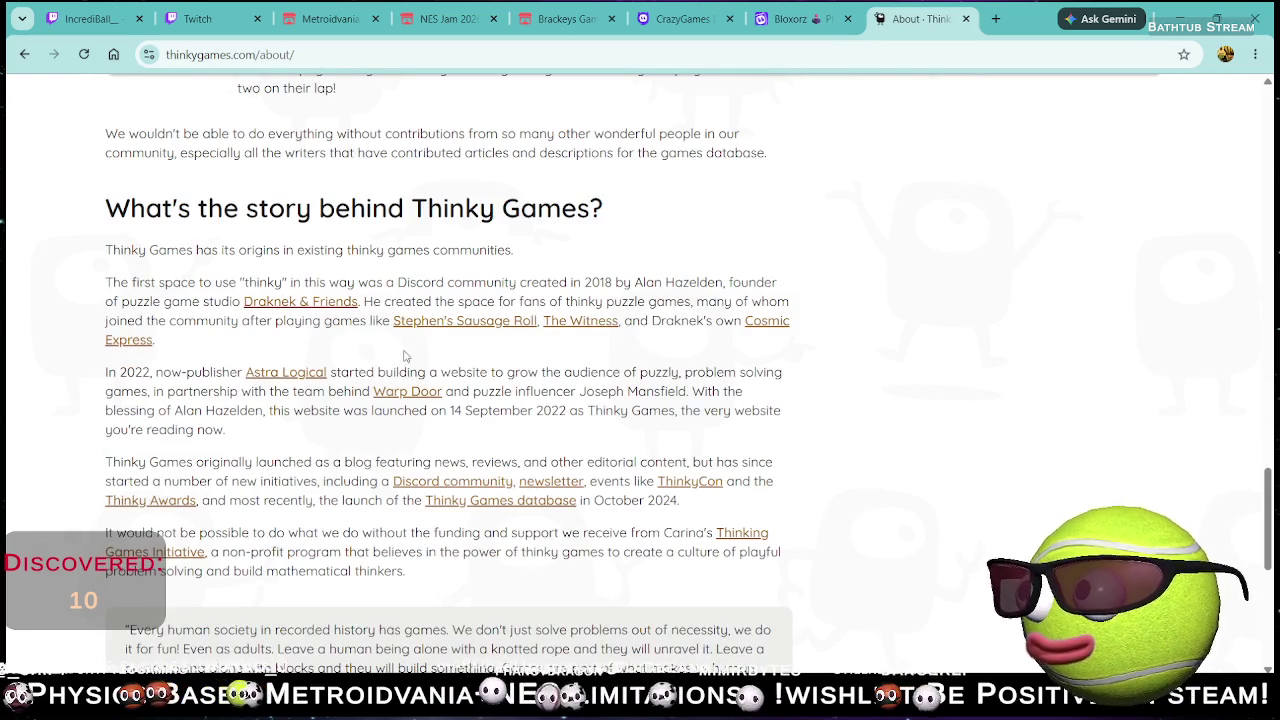
scroll(518, 363, "down", 7)
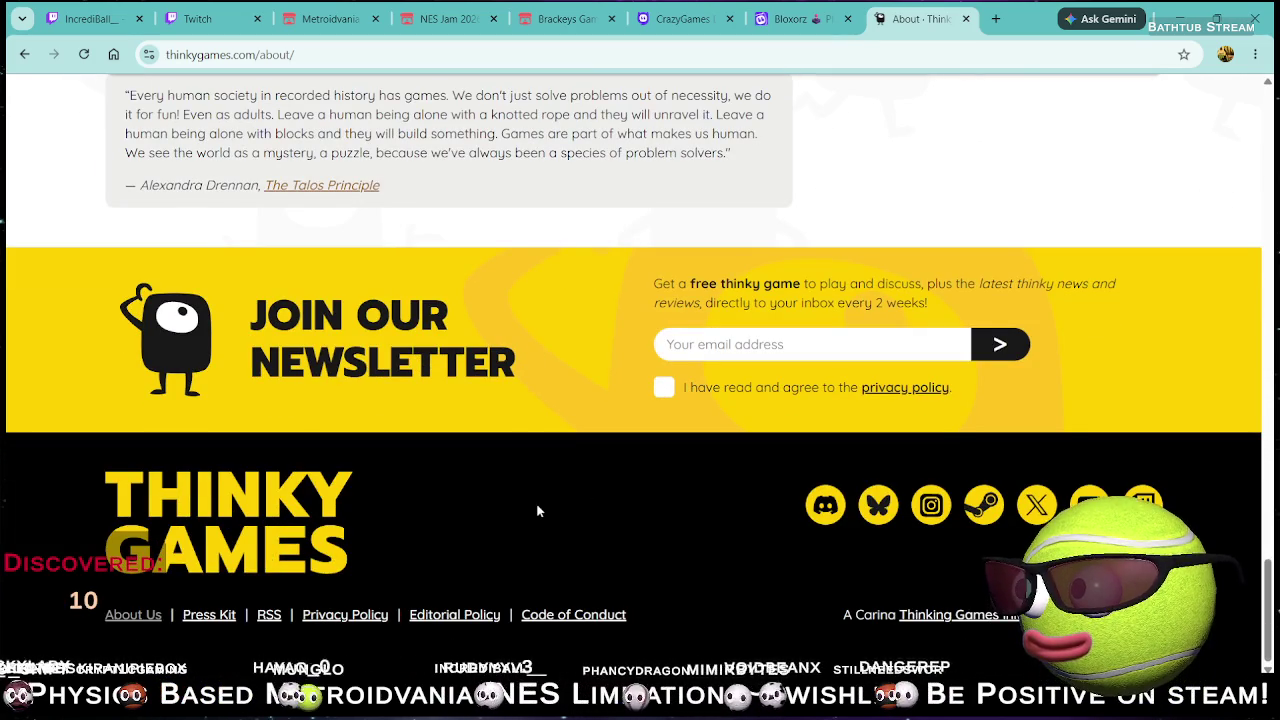
scroll(600, 438, "up", 15)
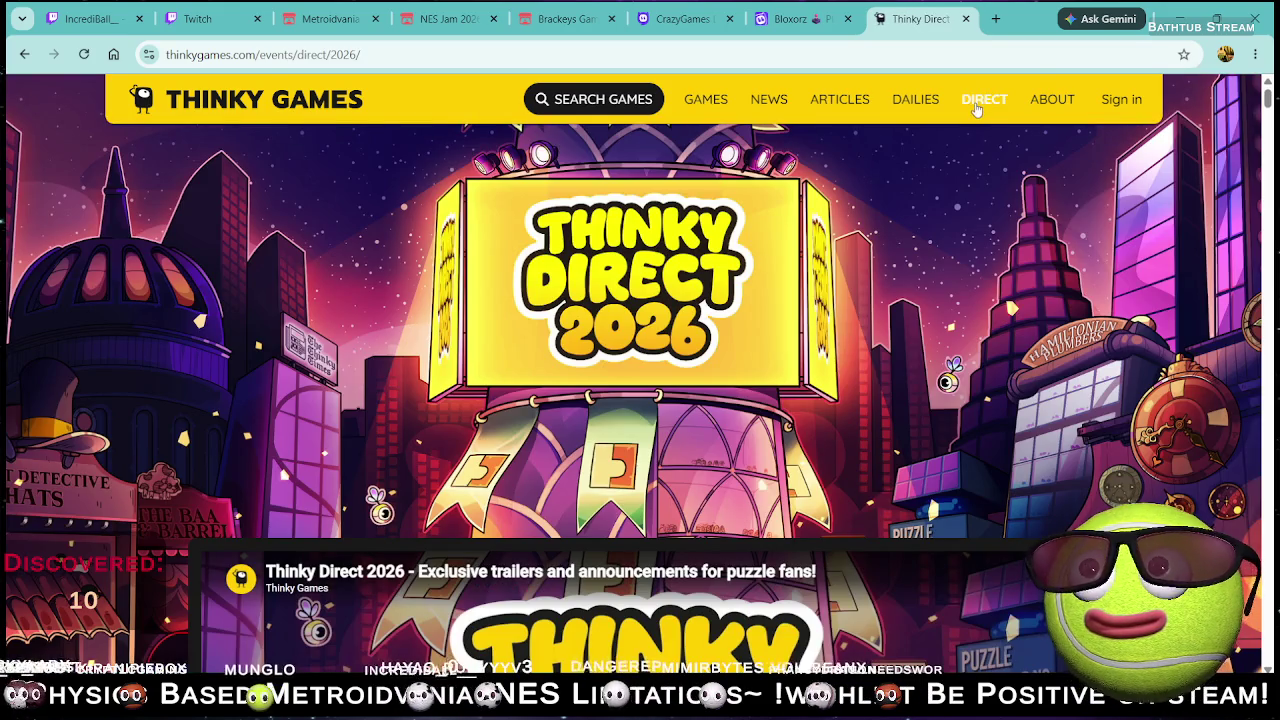
- Open the full games catalogue from the Thinky Direct 2026 page
scroll(885, 180, "down", 10)
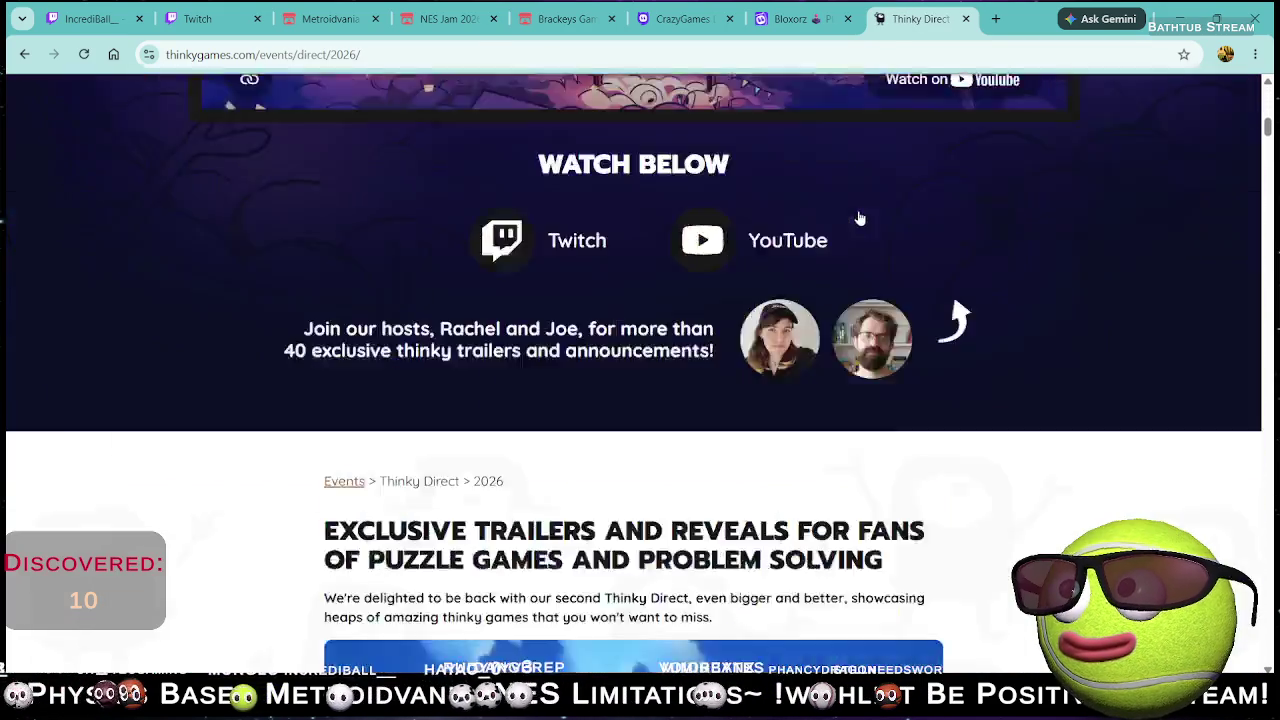
scroll(942, 89, "up", 10)
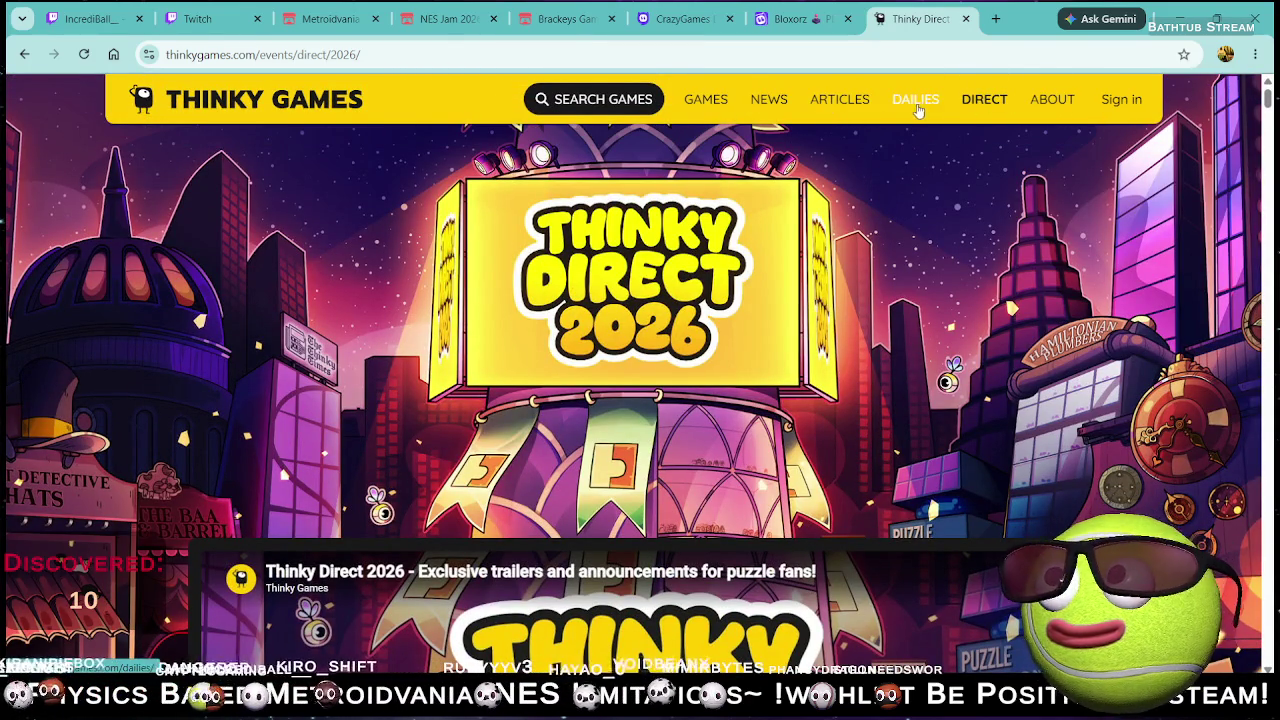
left_click(714, 105)
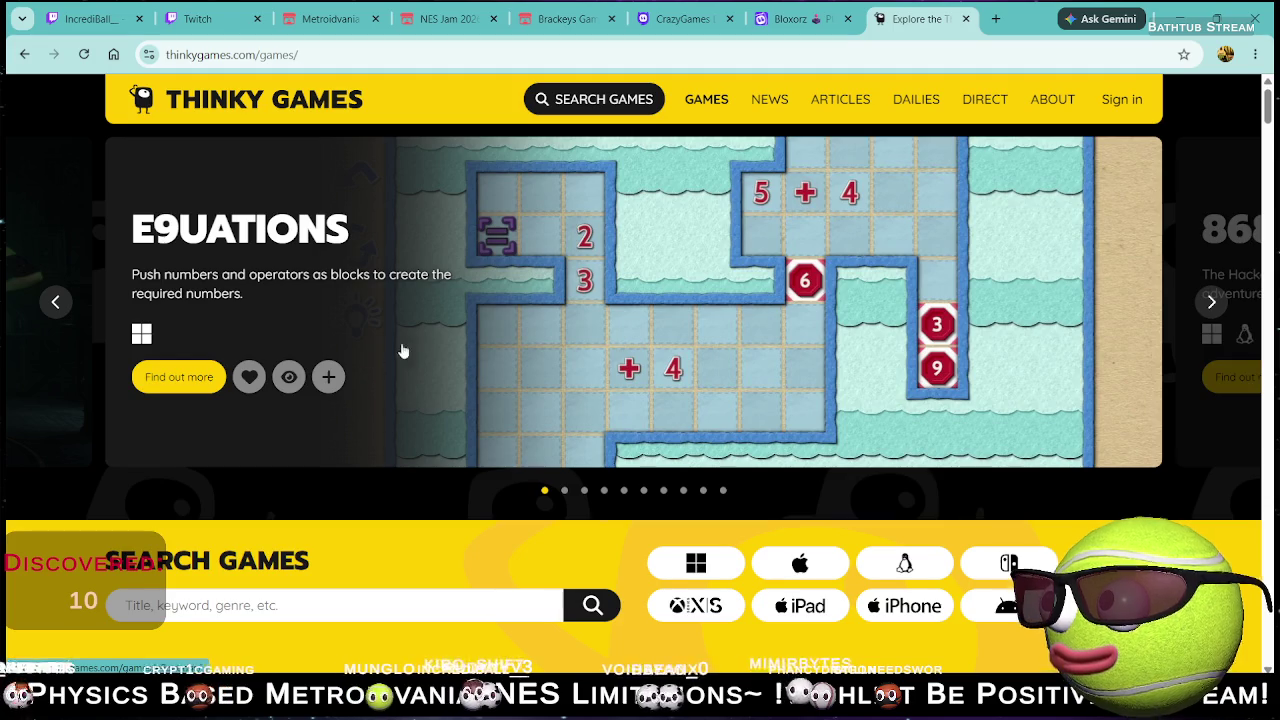
- Browse the catalogue's themed sections down to Co-op Games, then close it to return to Bloxorz
scroll(390, 358, "down", 12)
scroll(723, 348, "down", 15)
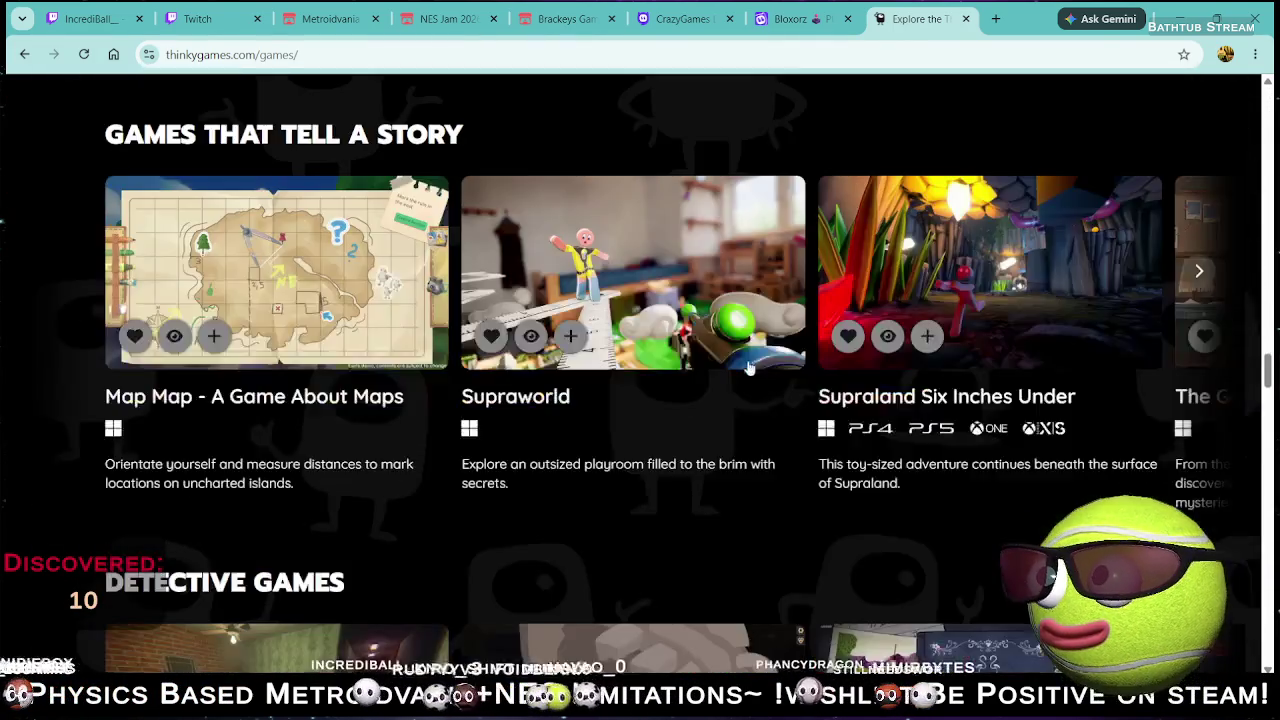
scroll(748, 368, "down", 20)
scroll(744, 427, "down", 10)
scroll(741, 423, "down", 10)
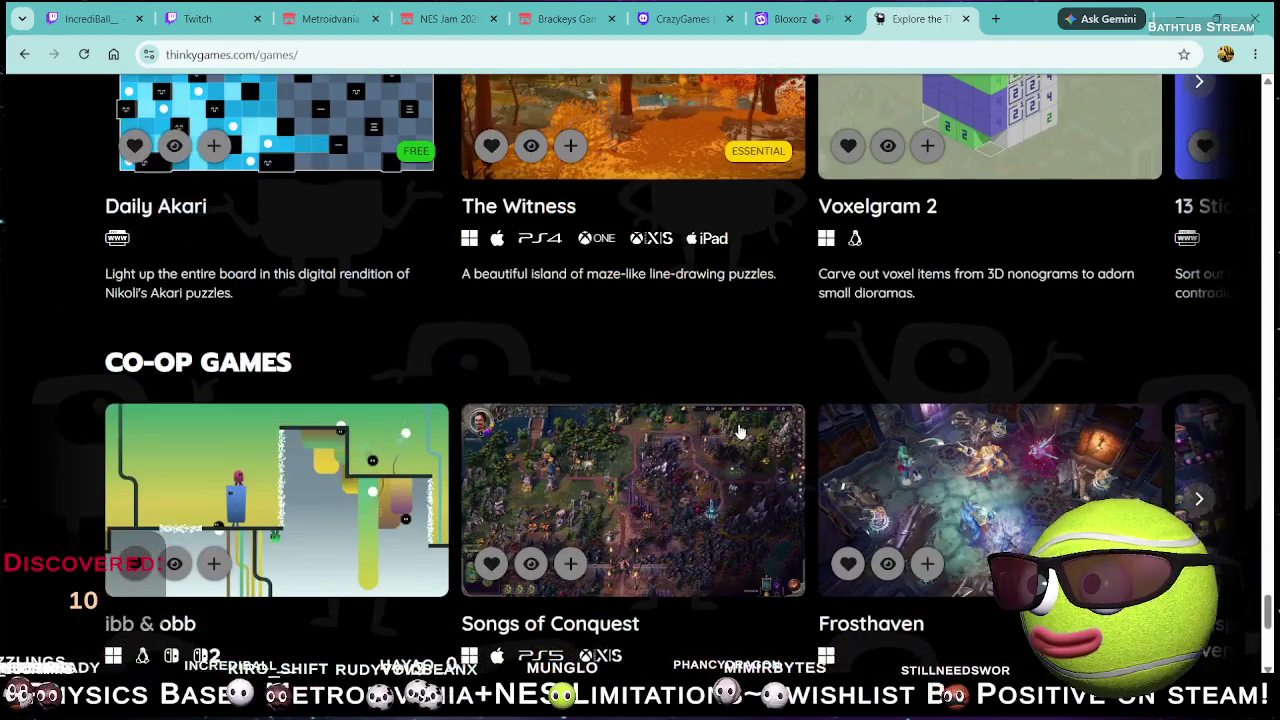
scroll(742, 425, "down", 5)
scroll(740, 426, "up", 2)
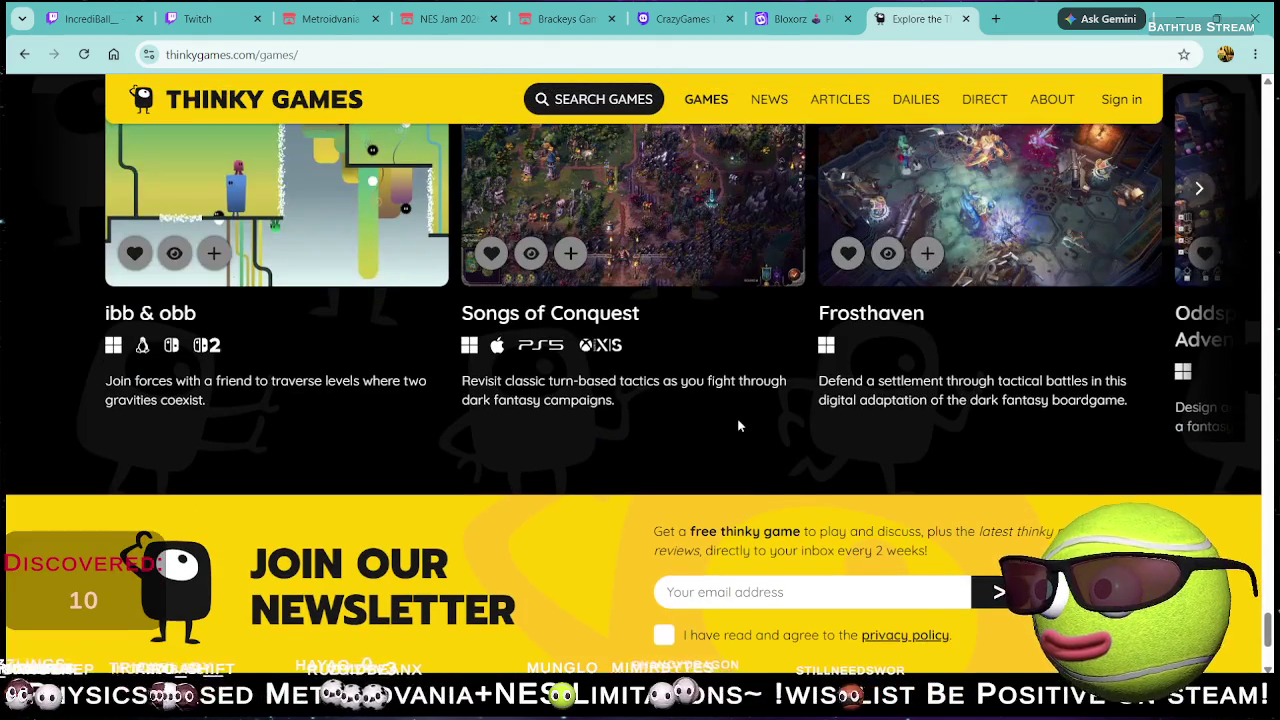
scroll(741, 420, "up", 4)
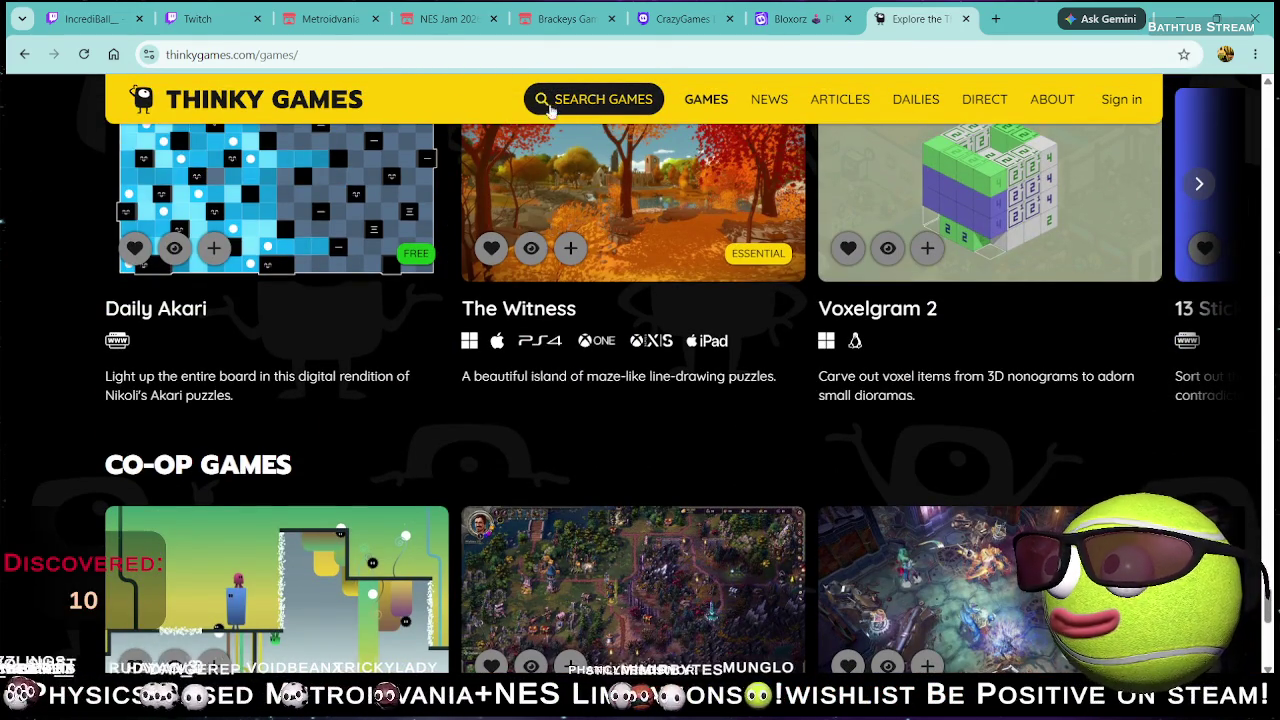
left_click(965, 19)
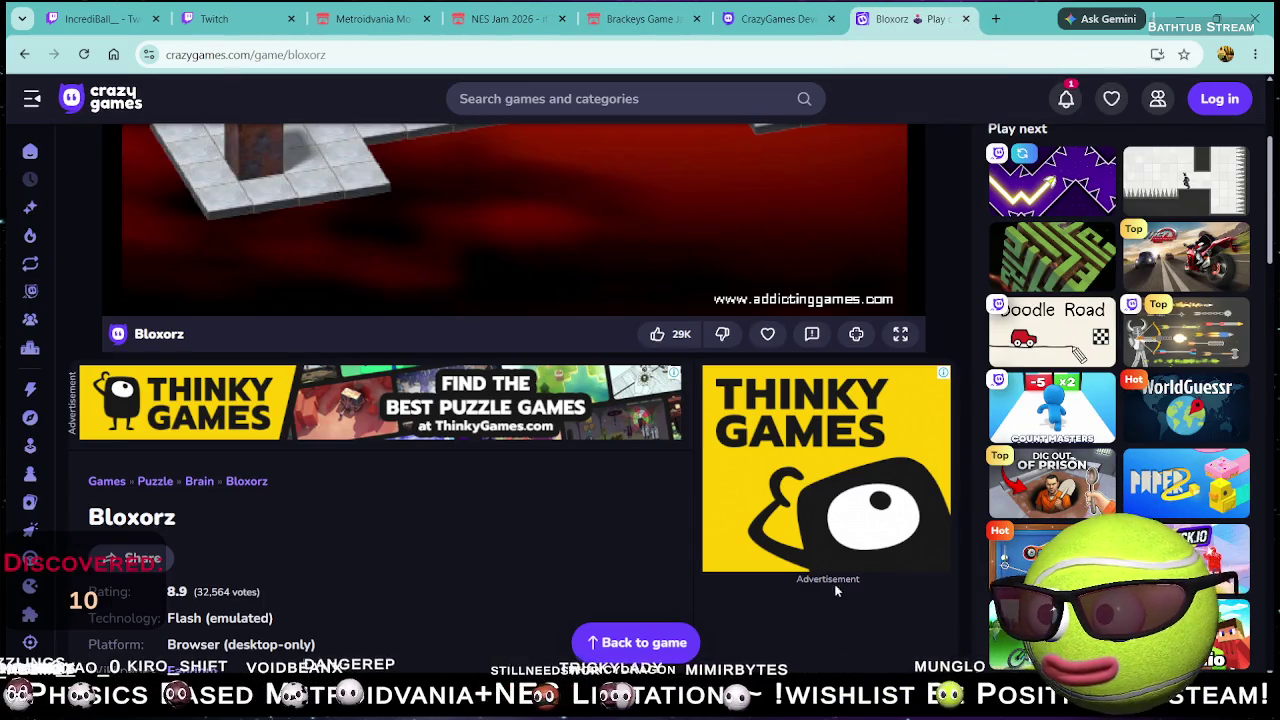
- Scroll the category listing, return to the CrazyGames home page and open the Arcade category
scroll(957, 547, "down", 3)
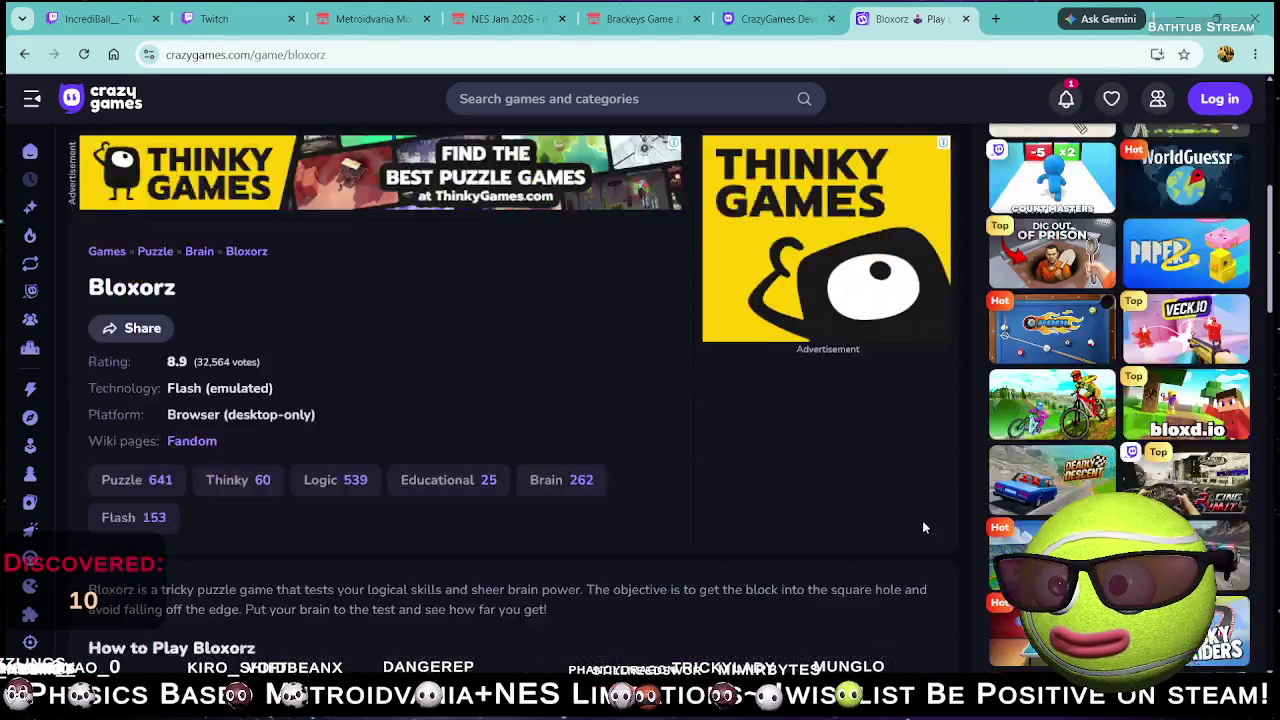
scroll(911, 515, "down", 2)
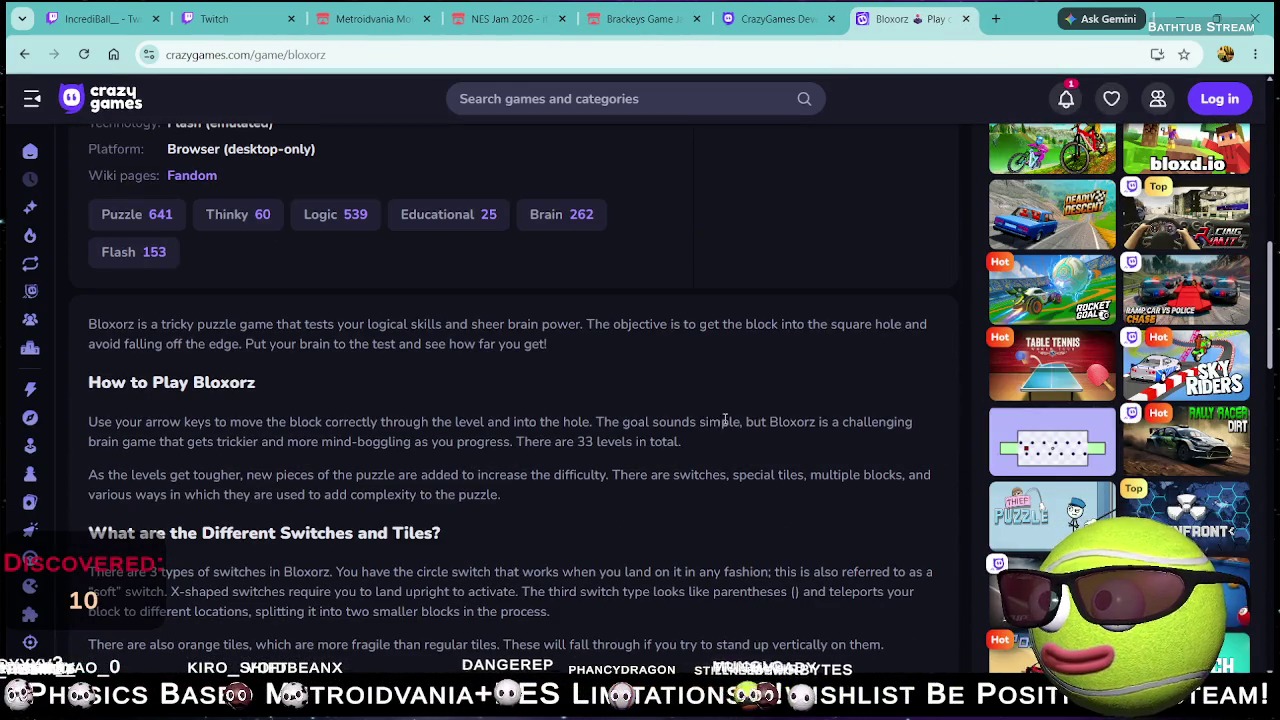
scroll(634, 440, "up", 4)
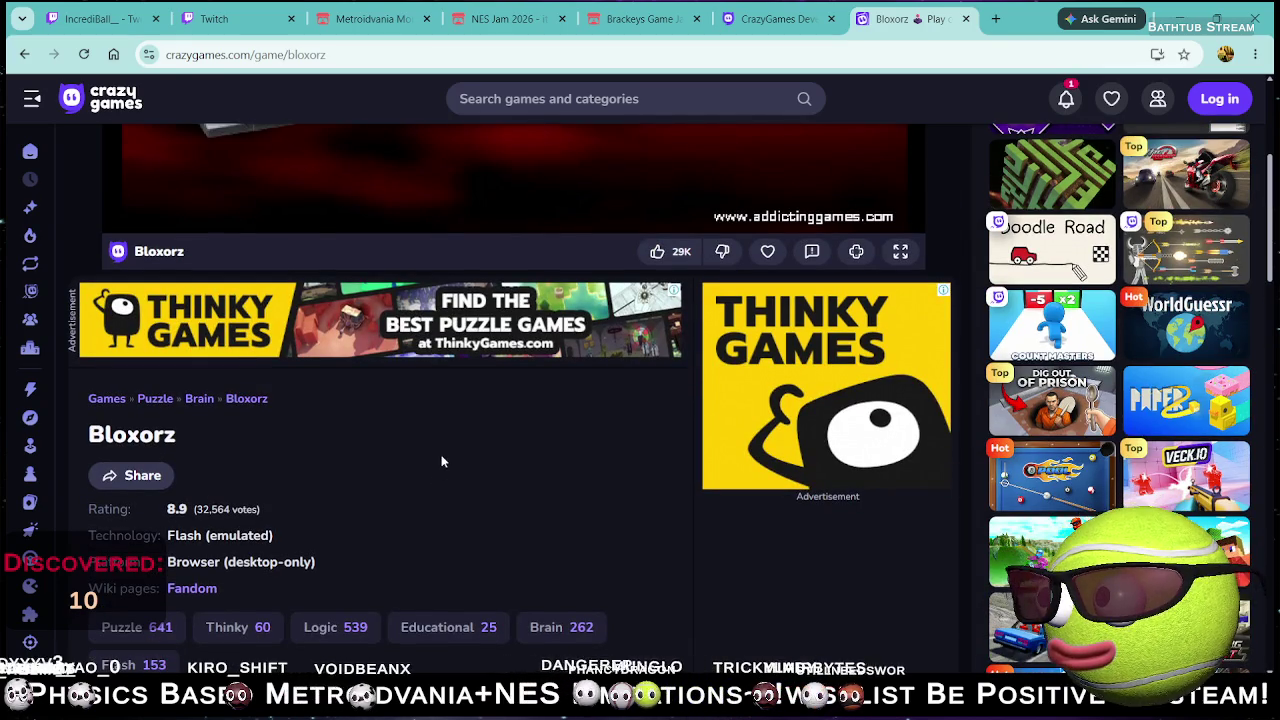
left_click(60, 103)
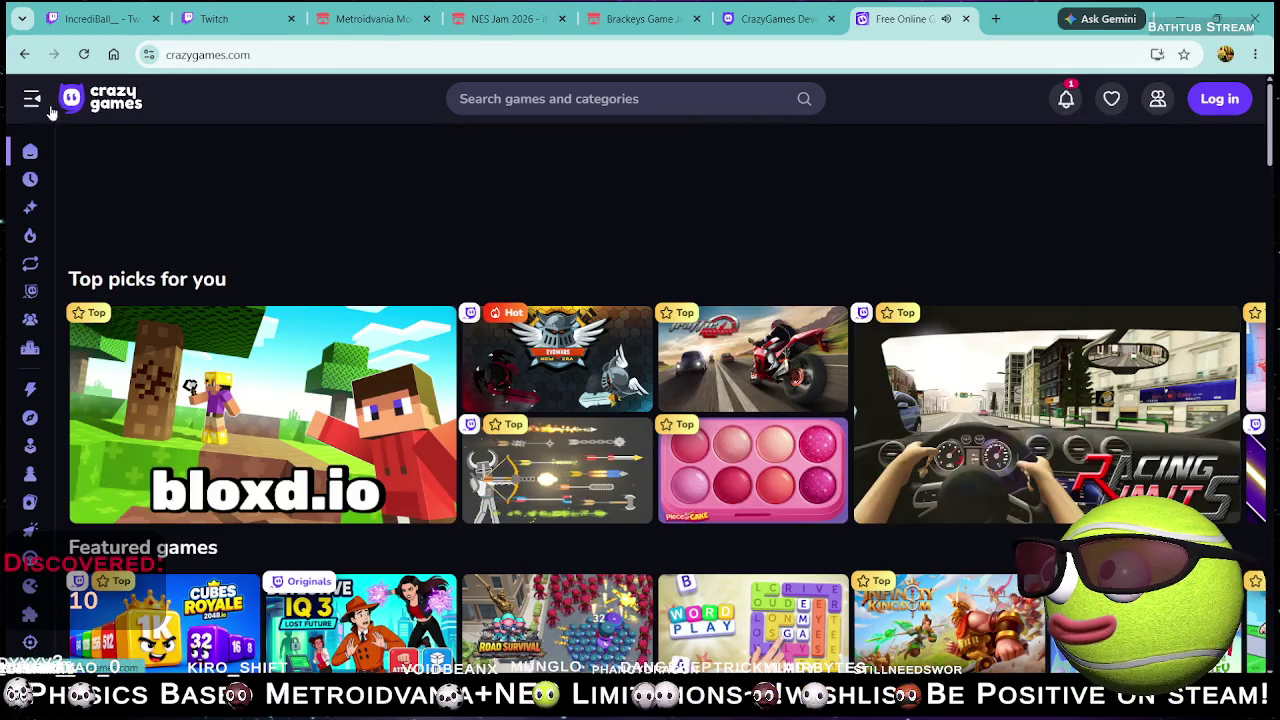
mouse_move(31, 274)
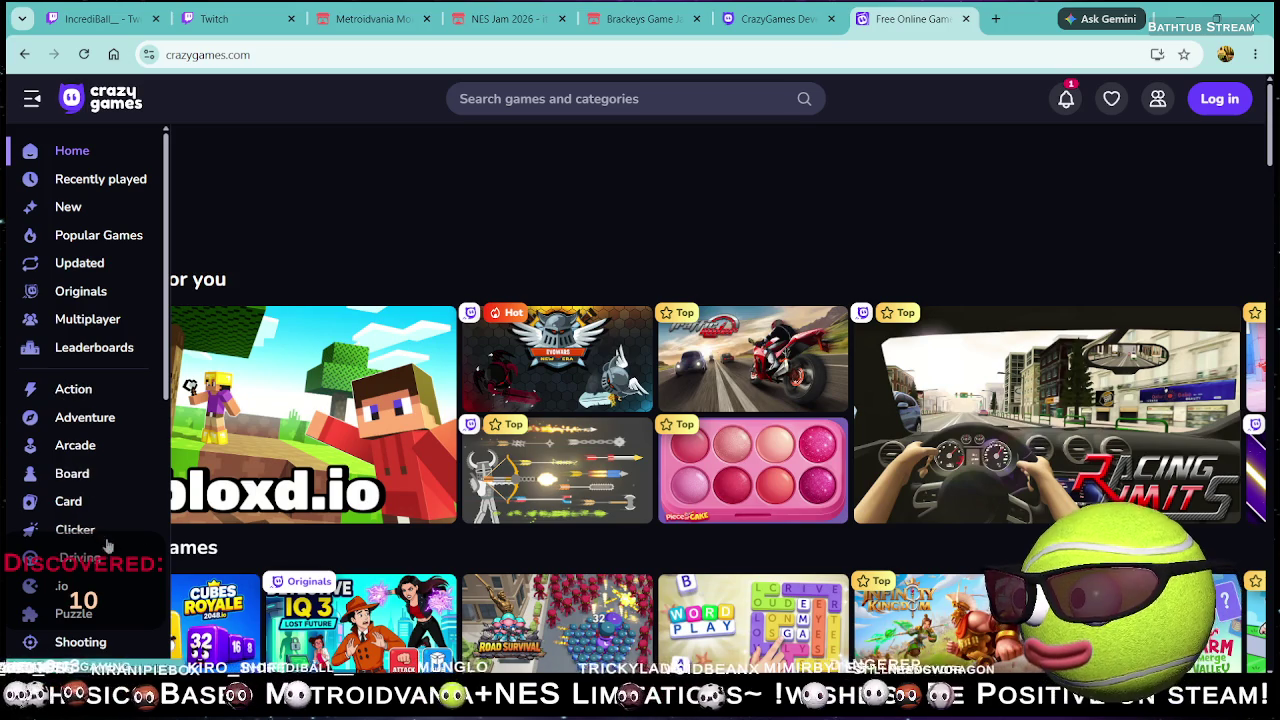
left_click(76, 446)
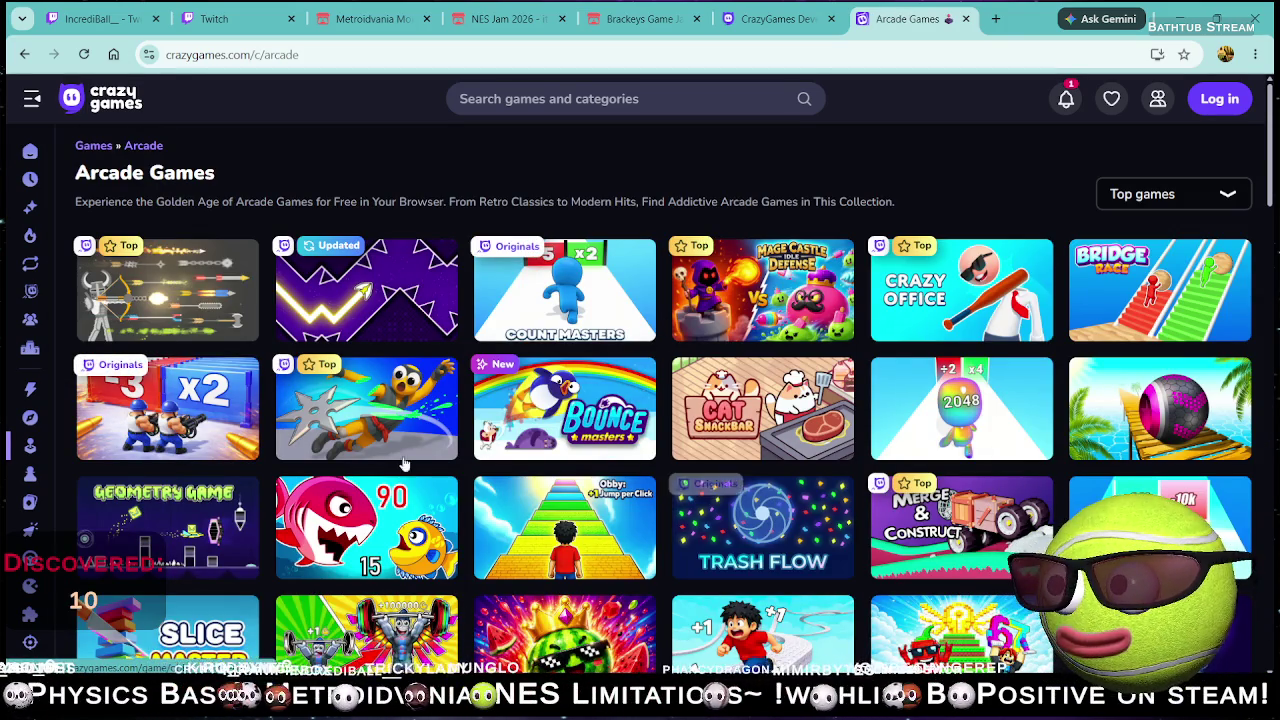
- Browse the Simulation games grid, then go to the Popular Games listing
mouse_move(8, 150)
scroll(72, 404, "down", 5)
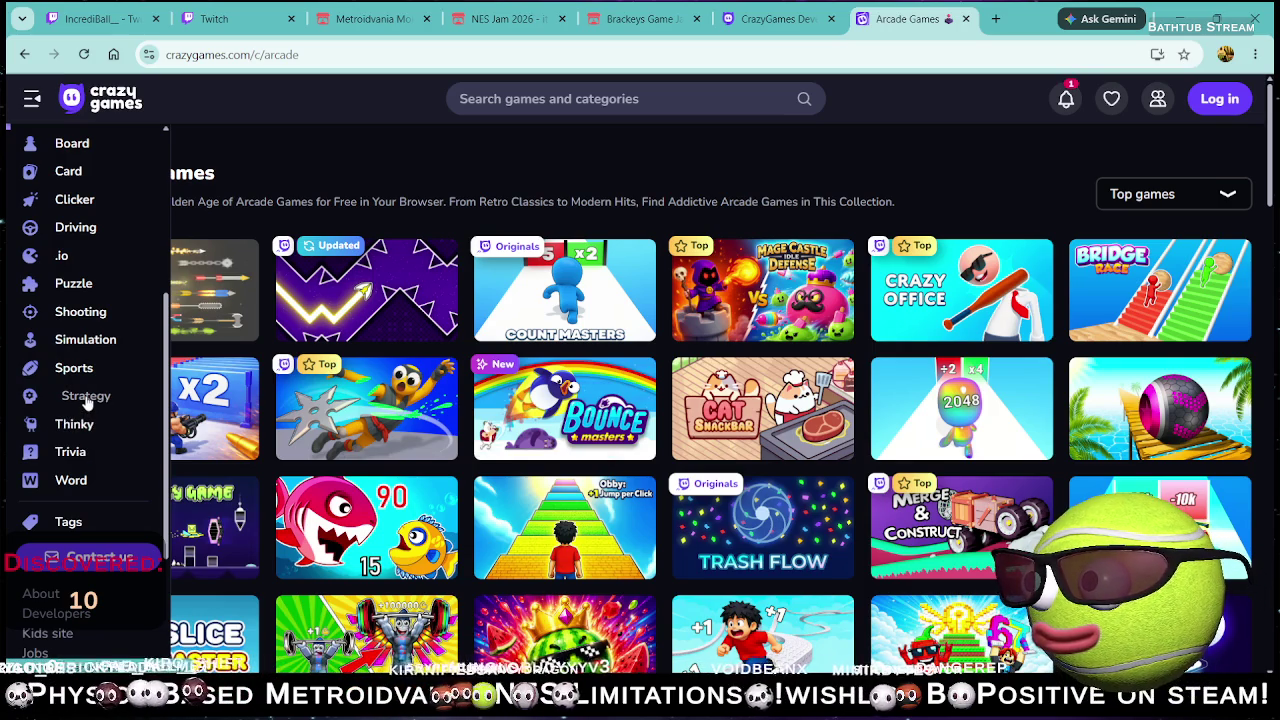
left_click(86, 340)
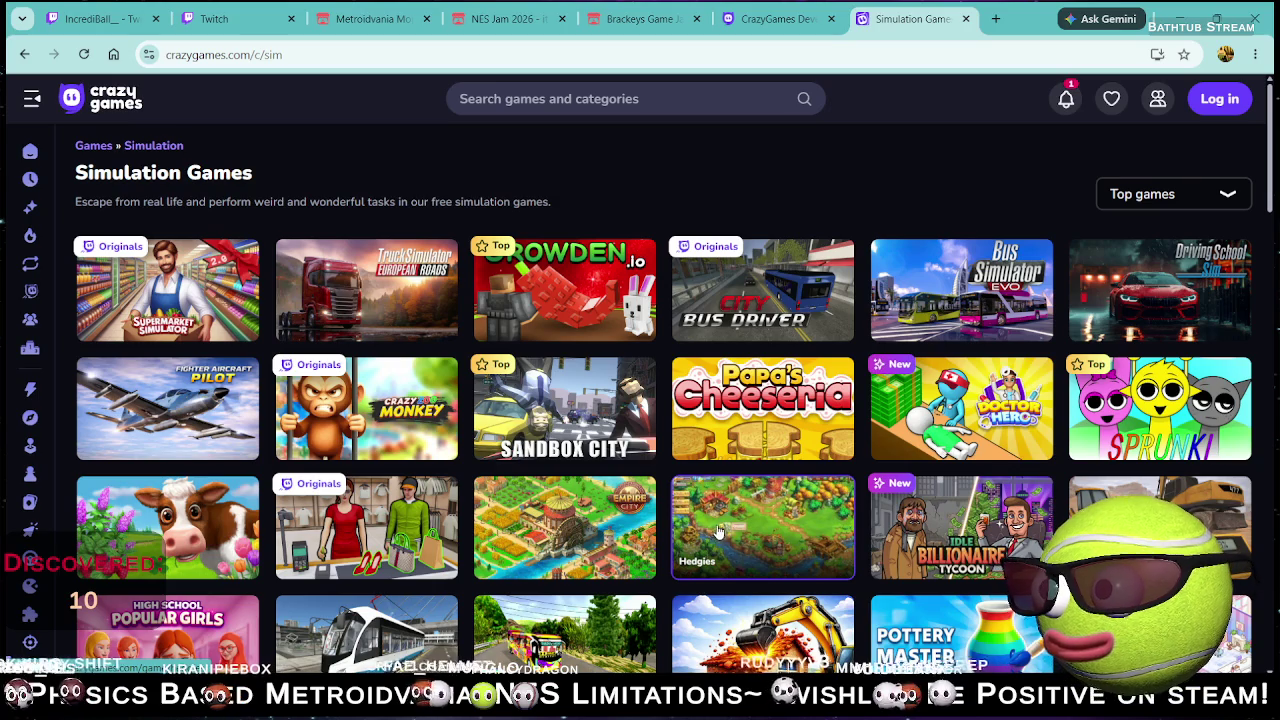
scroll(740, 525, "down", 1)
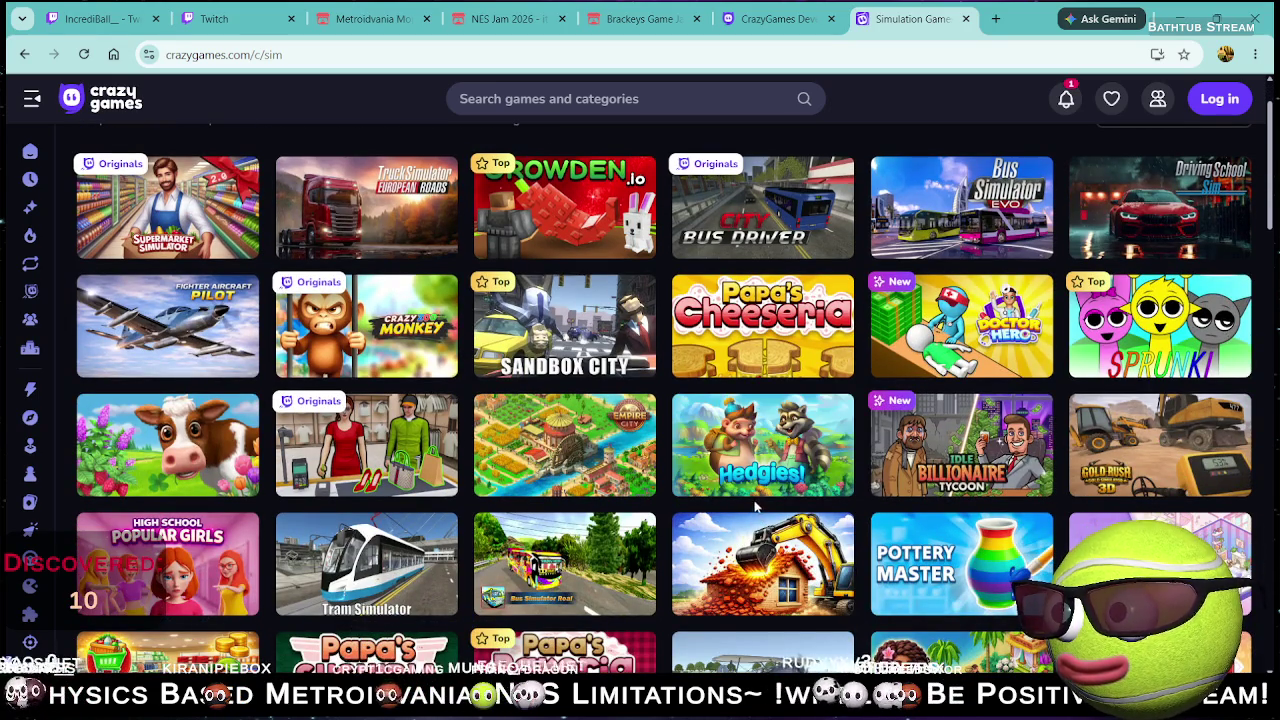
scroll(565, 570, "down", 3)
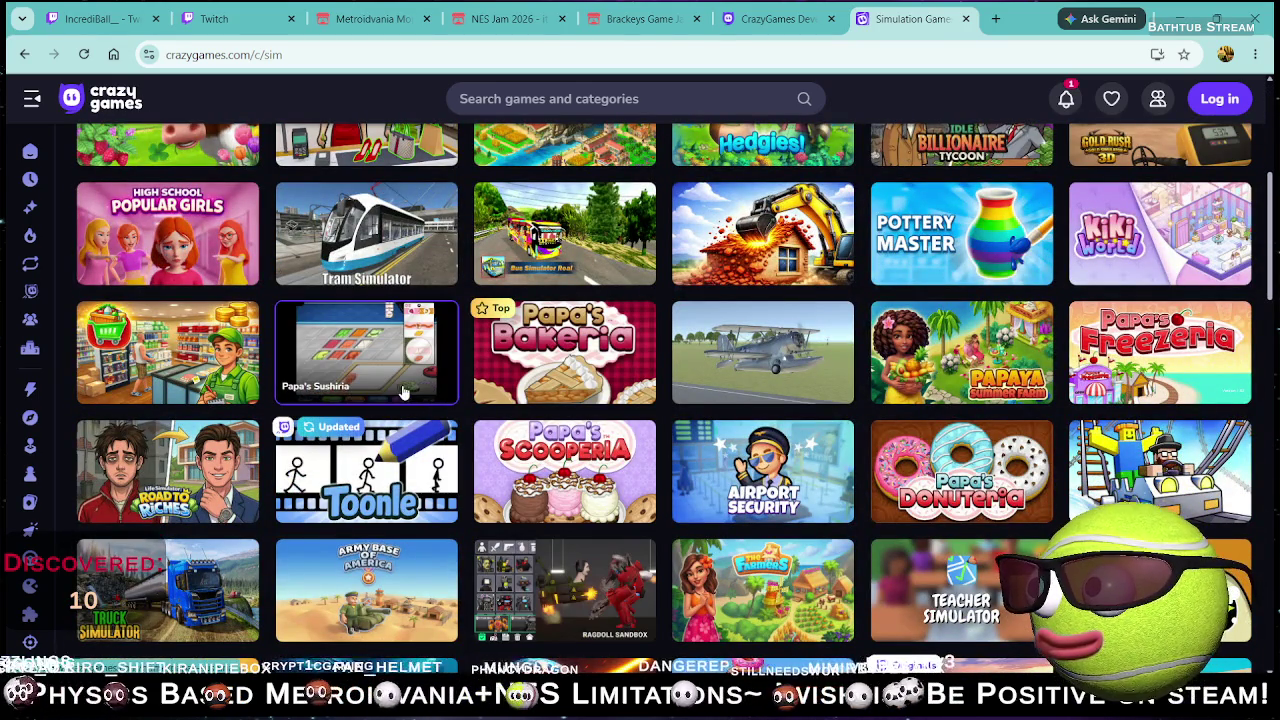
scroll(430, 540, "down", 2)
scroll(852, 563, "down", 2)
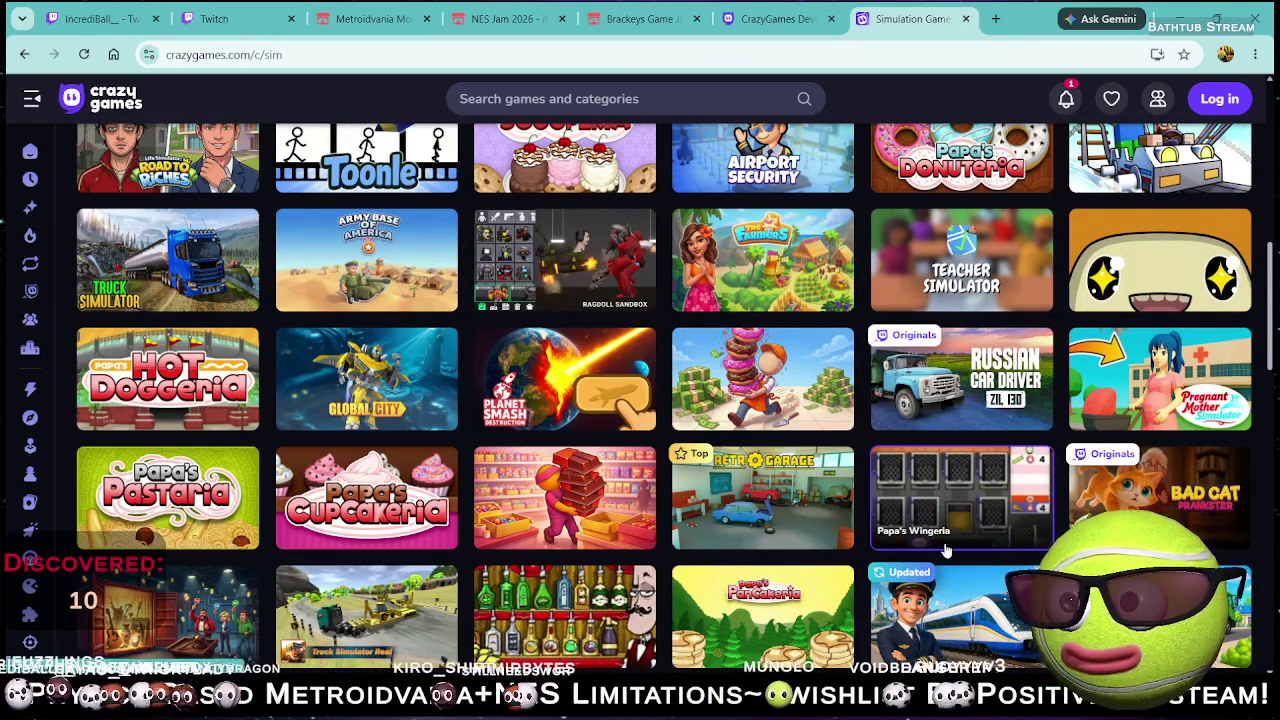
scroll(945, 545, "down", 2)
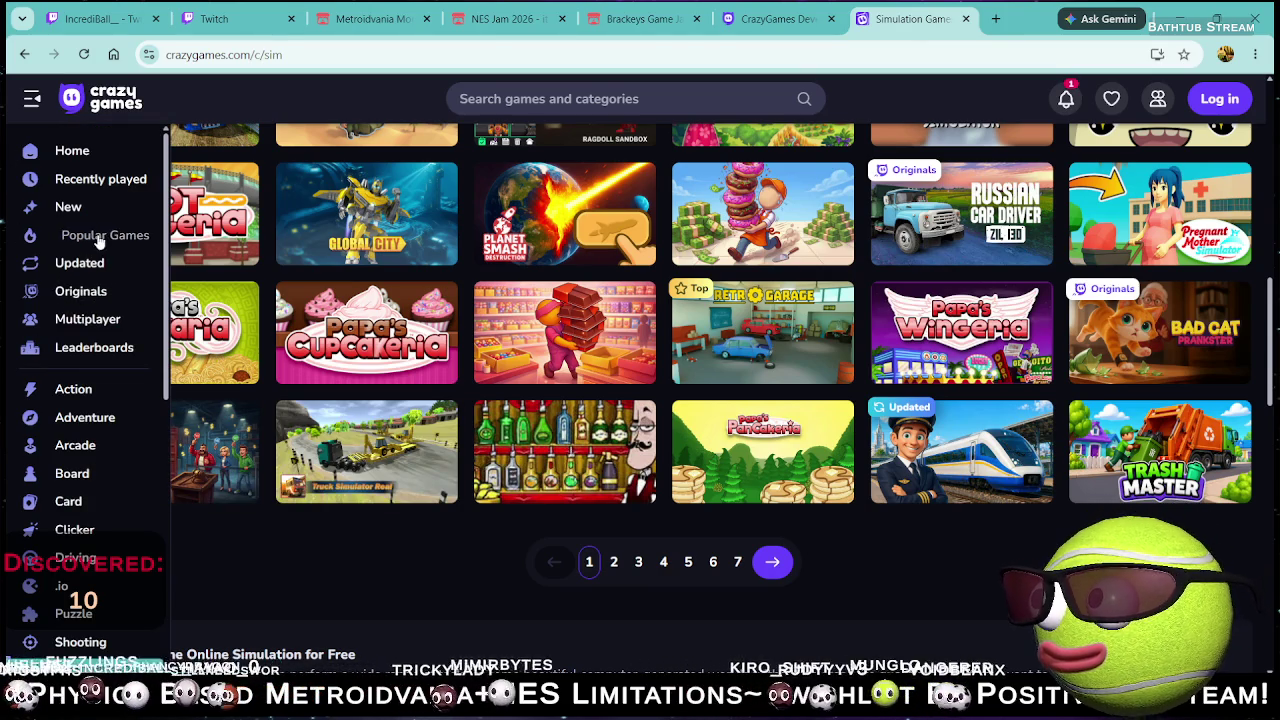
left_click(99, 238)
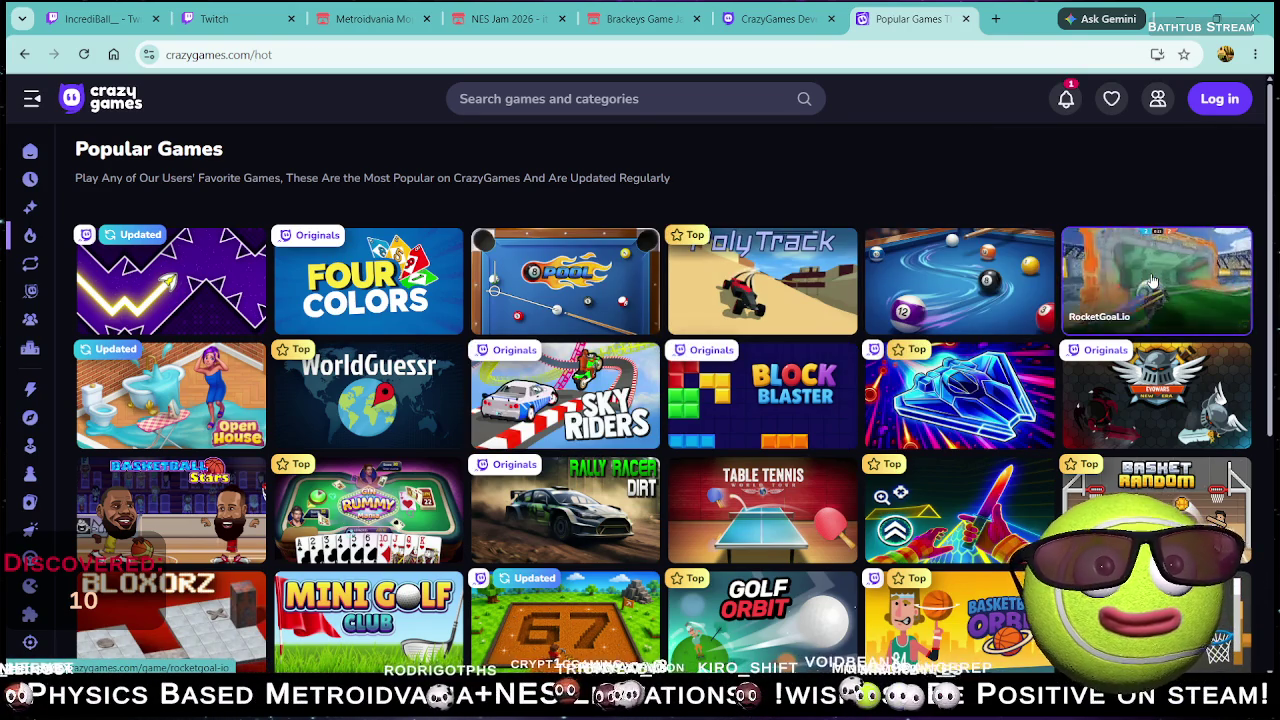
- Launch RocketGoal.io and drive with W and D, then jump at the ball with K
left_click(1152, 282)
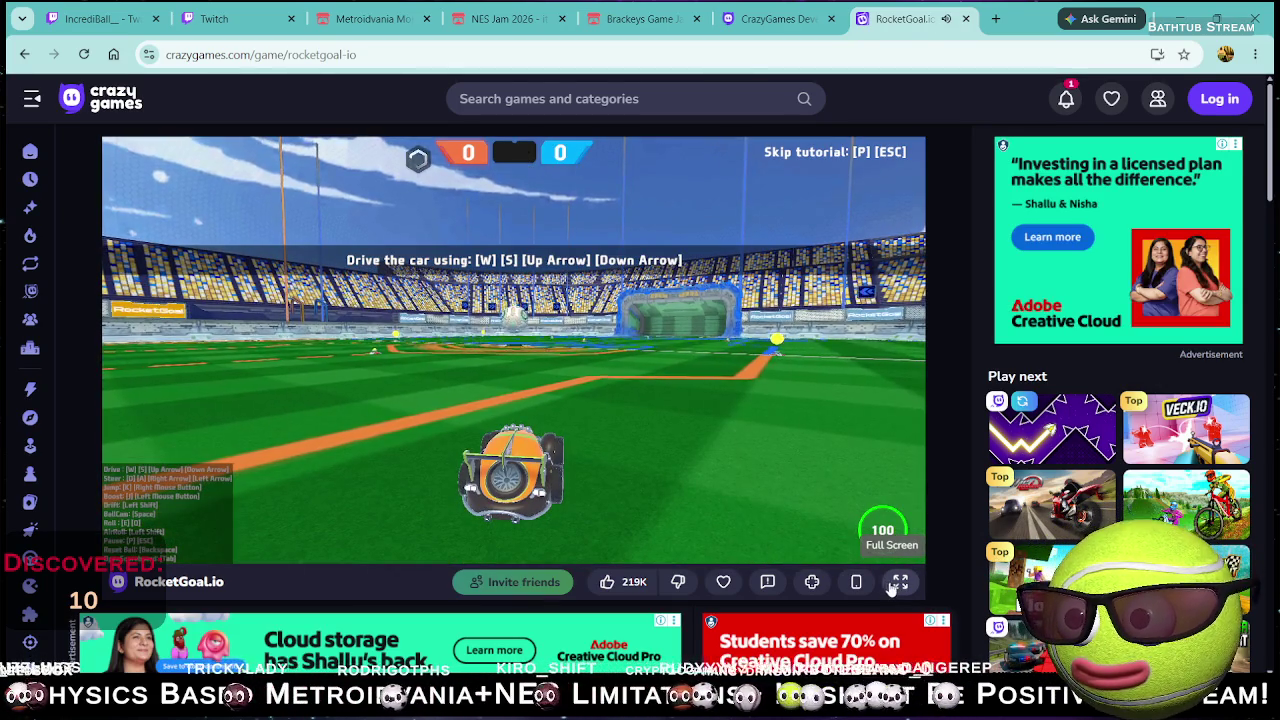
left_click(870, 520)
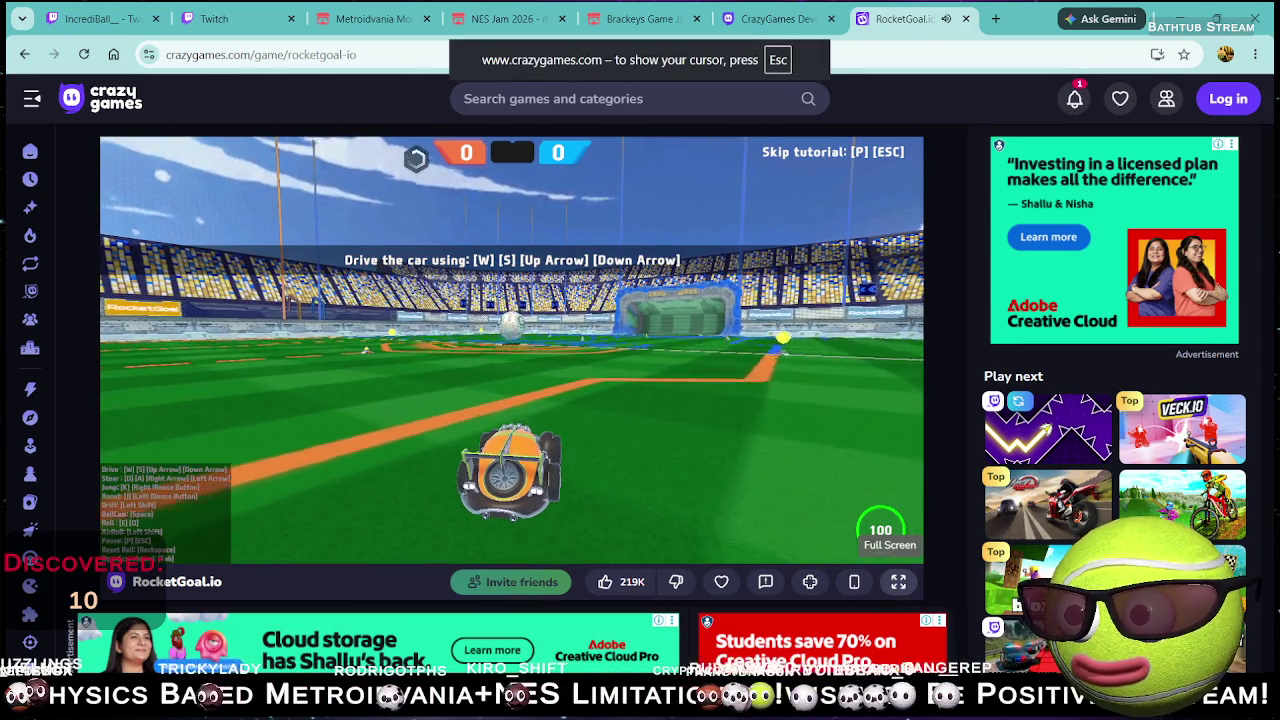
key("w")
key("w")
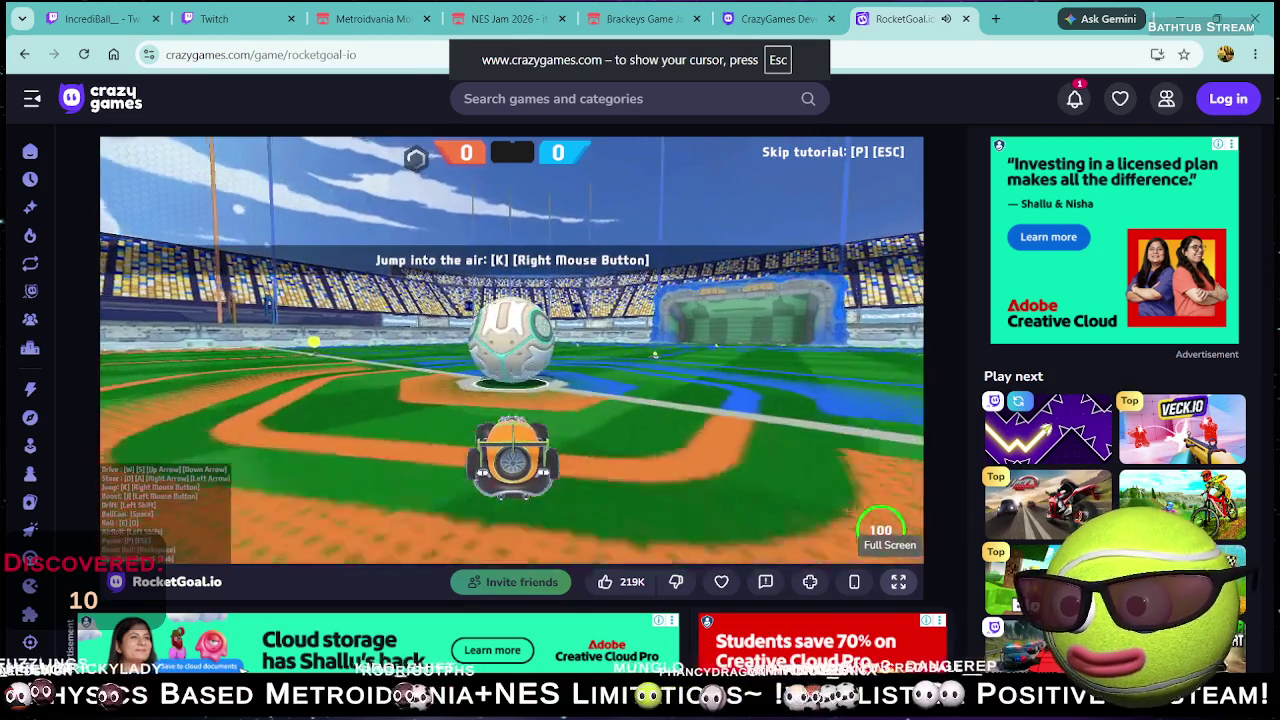
key("w")
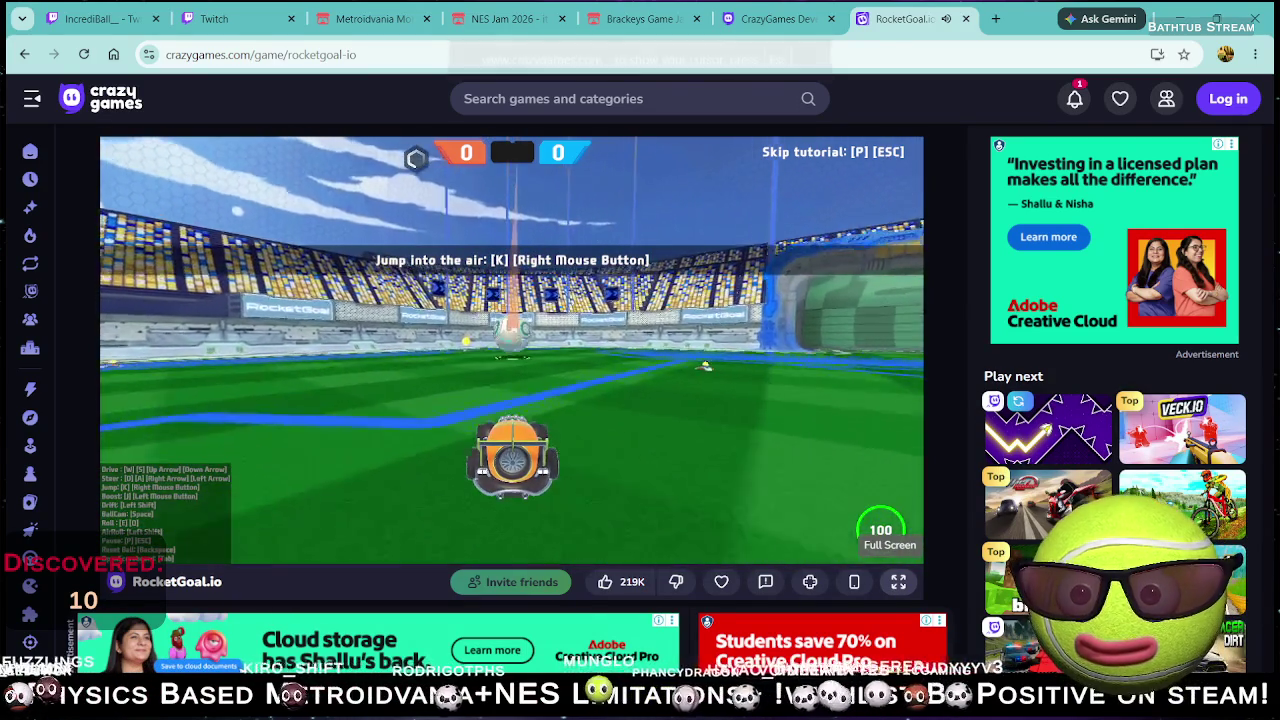
key("w")
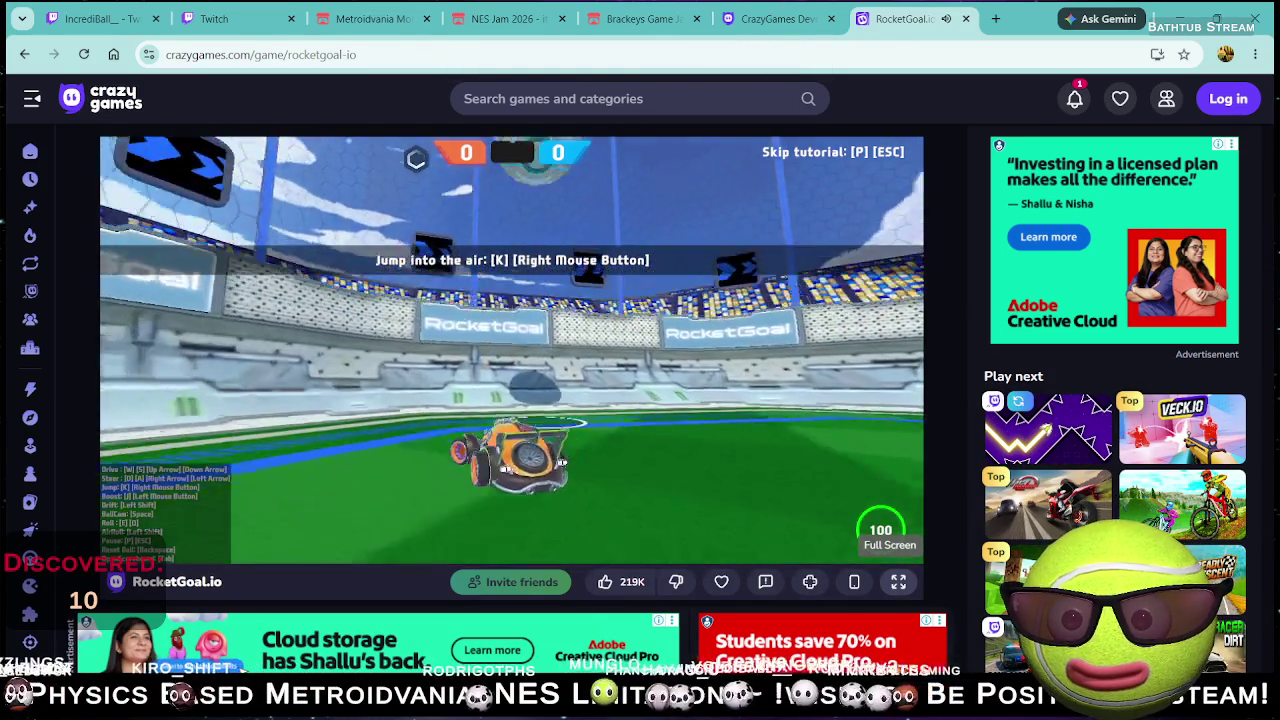
key("d")
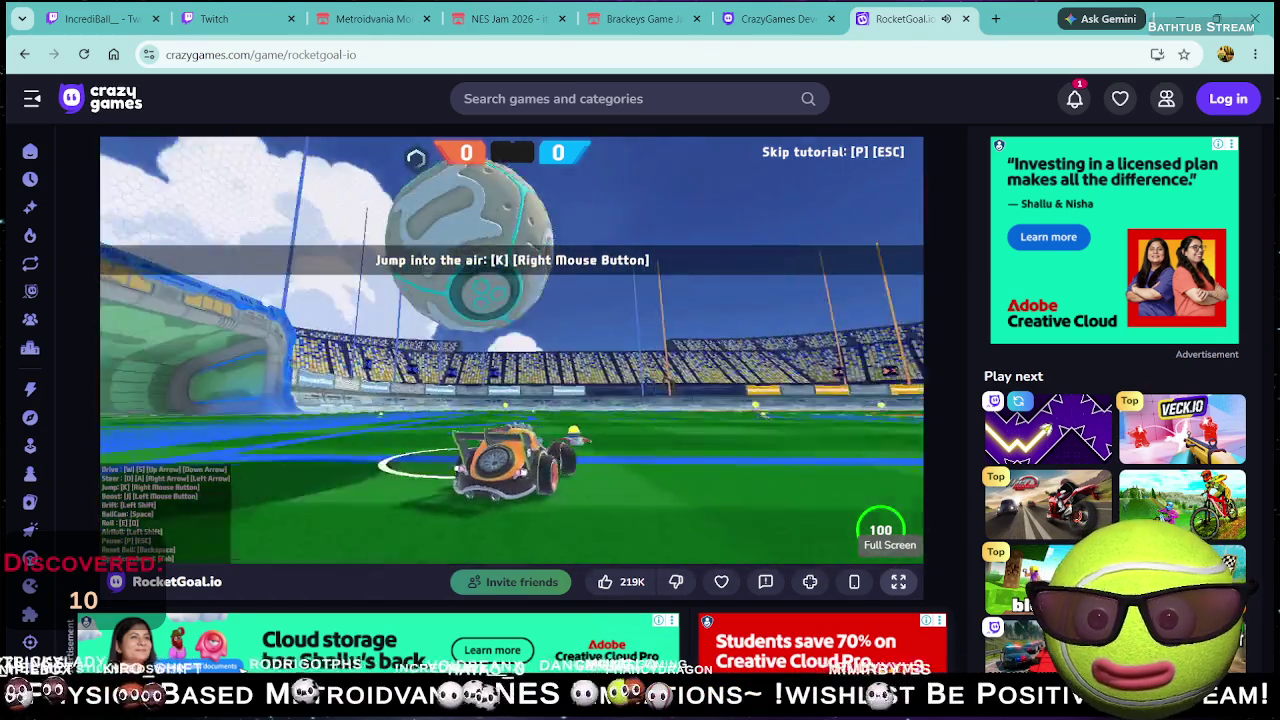
key("k")
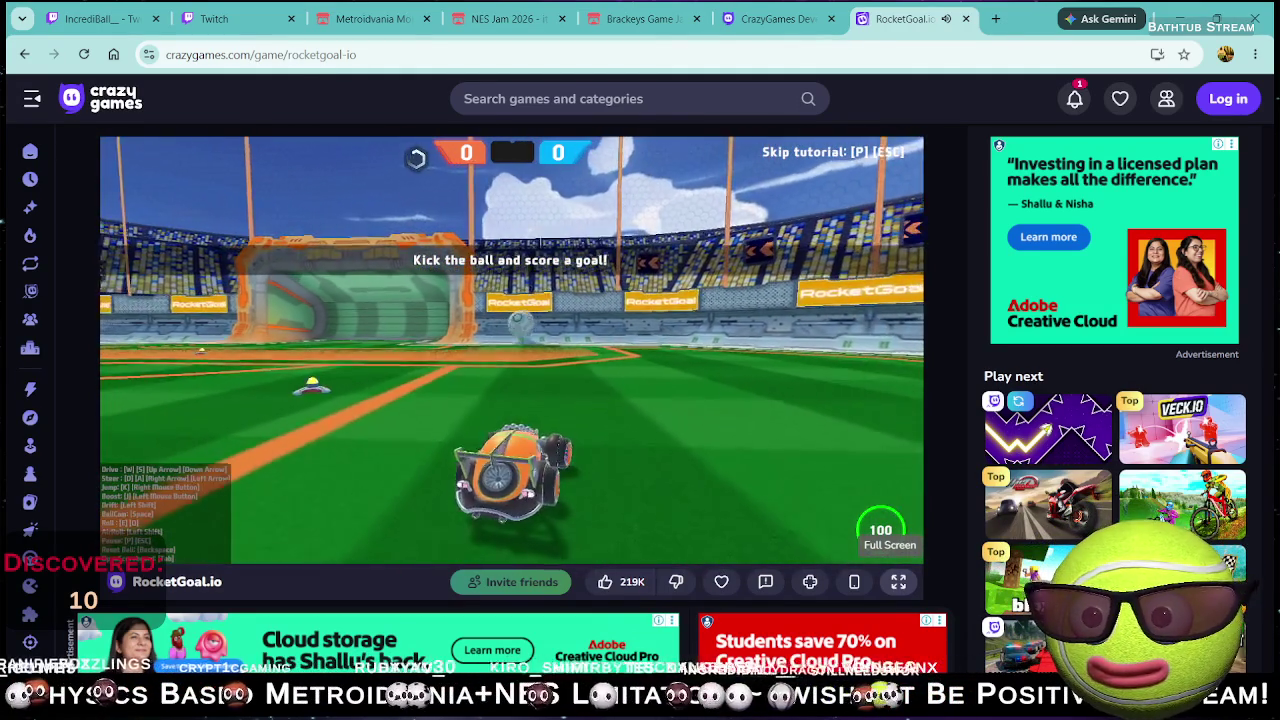
- Drive forward with W and boost with A to reach the ball near the goal
key("w")
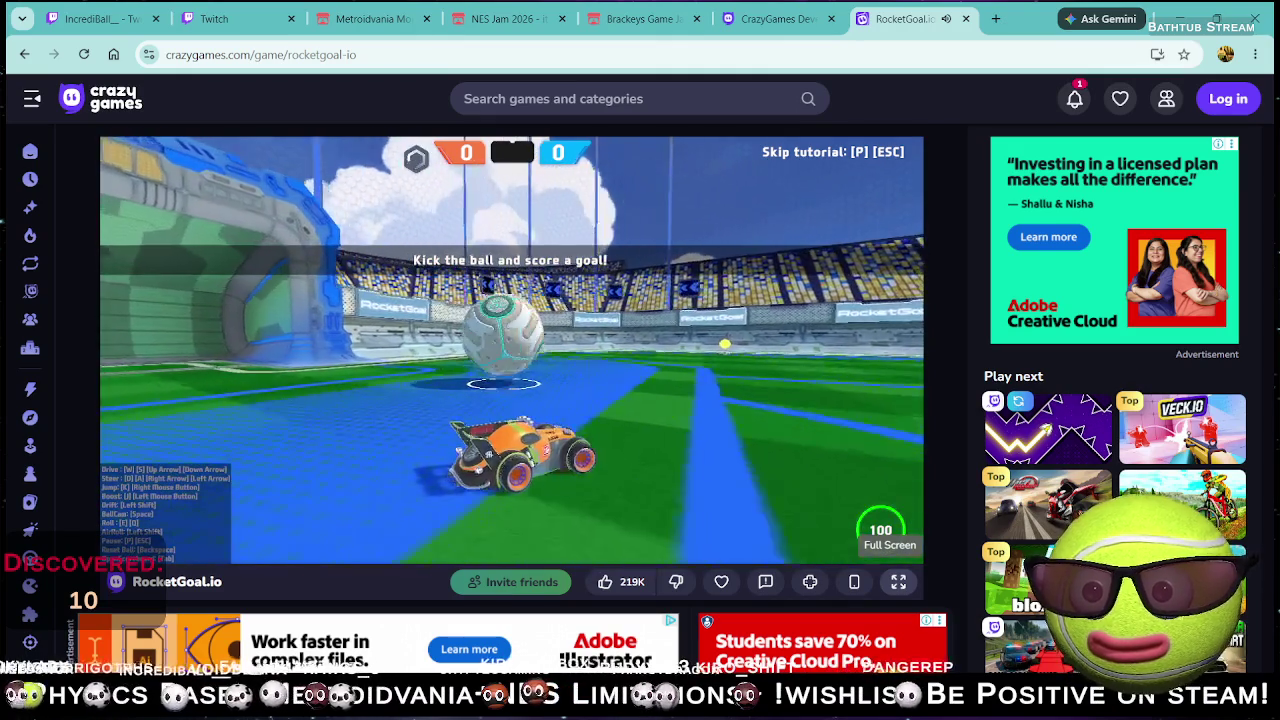
key("a")
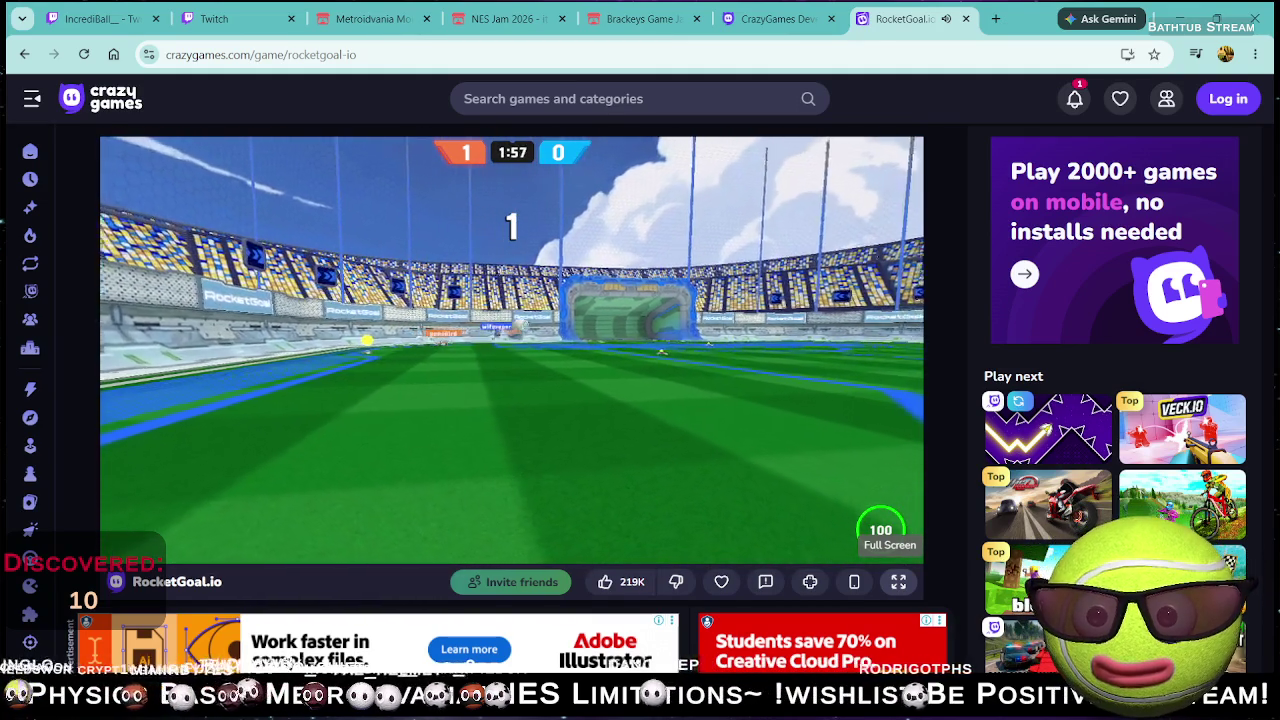
- Steer with the arrow keys and A, chasing the ball until Orange wins in overtime
key("Left")
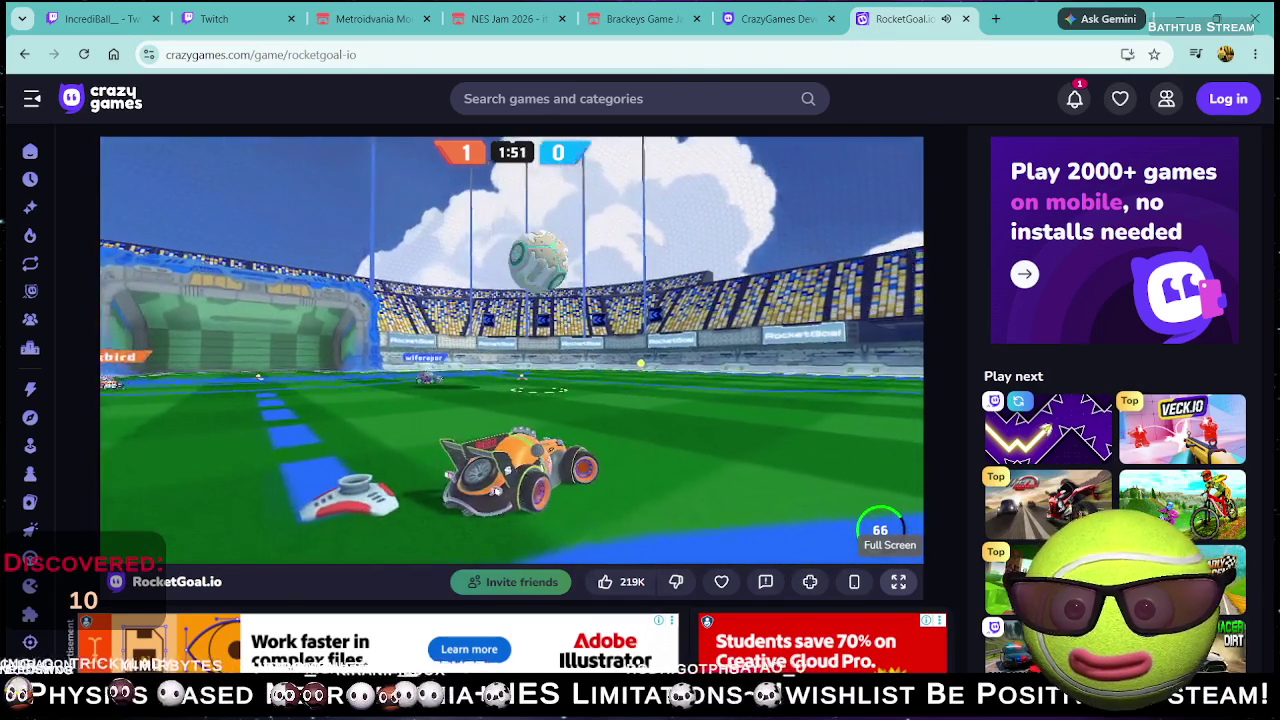
key("Left")
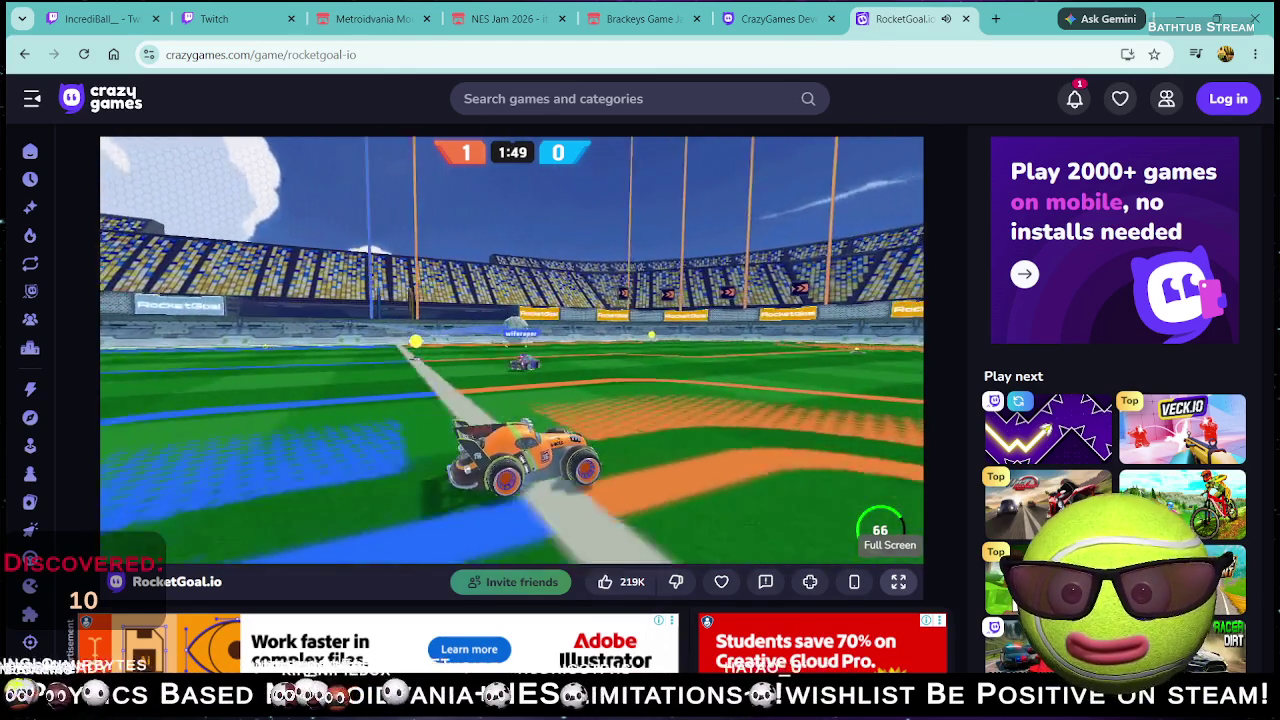
key("Right")
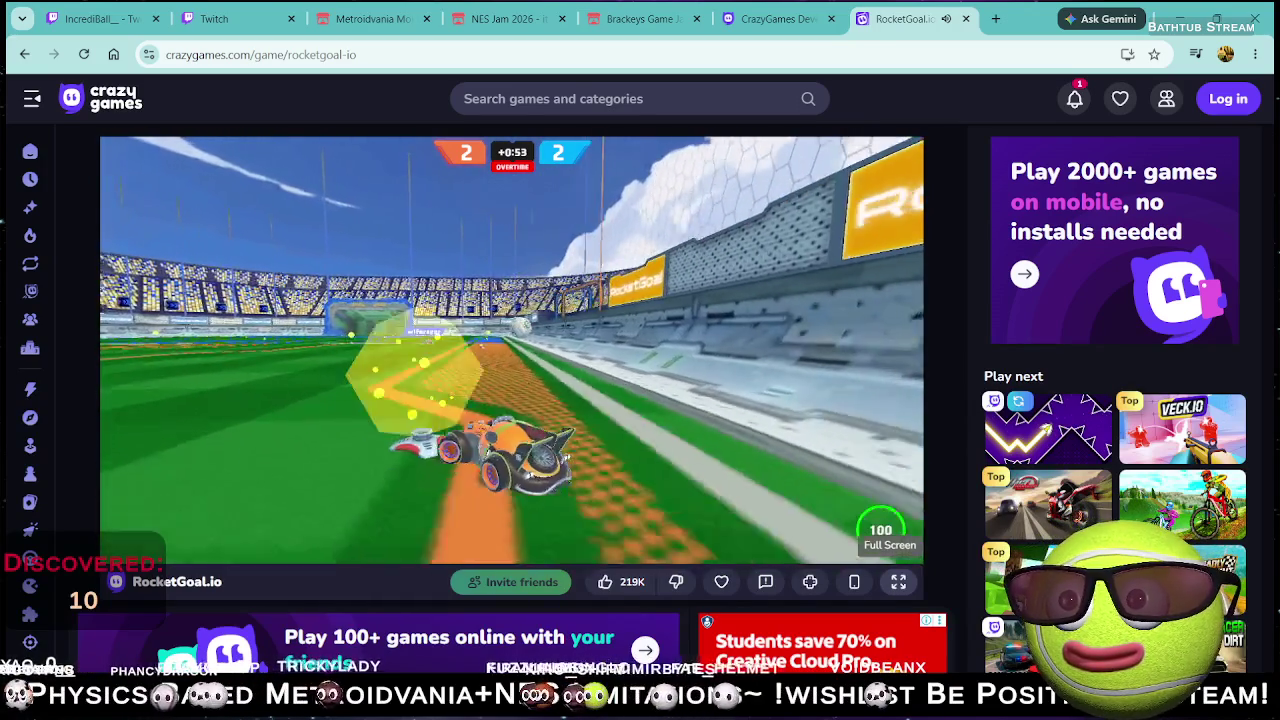
key("a")
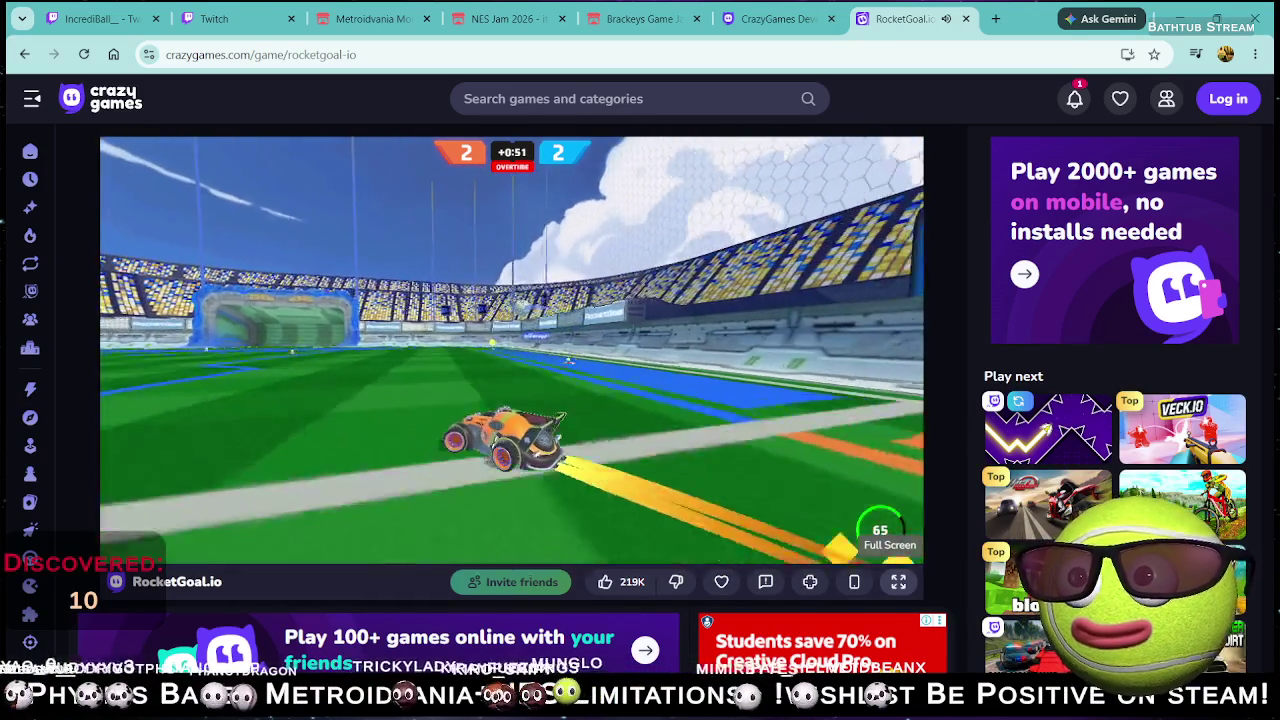
key("a")
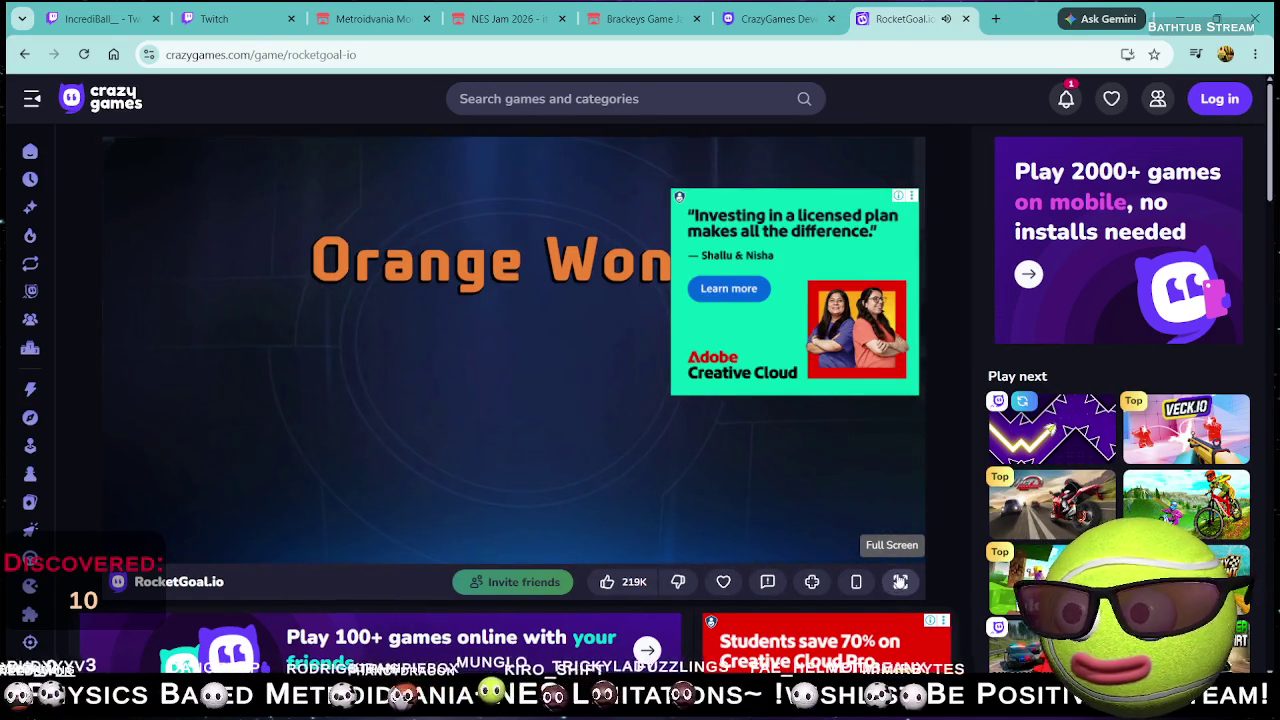
- Close the RocketGoal, CrazyGames developer portal and Brackeys Game Jam tabs
left_click(966, 18)
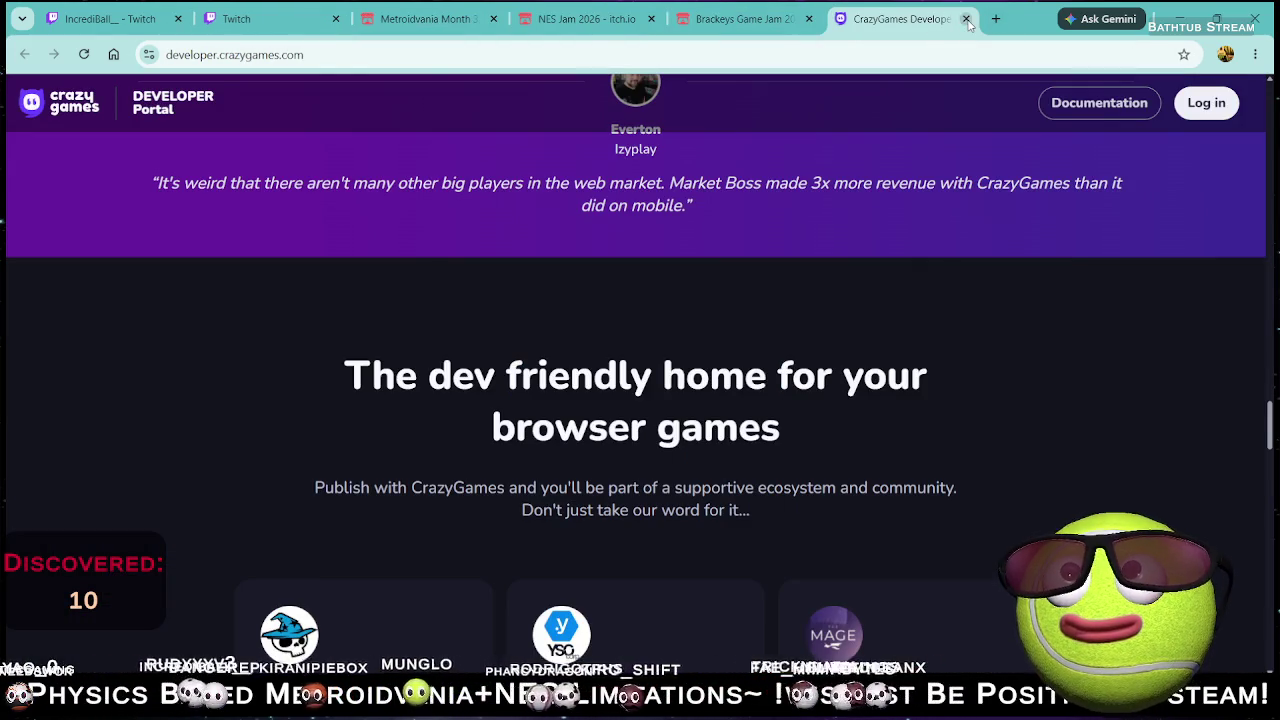
left_click(966, 18)
left_click(966, 18)
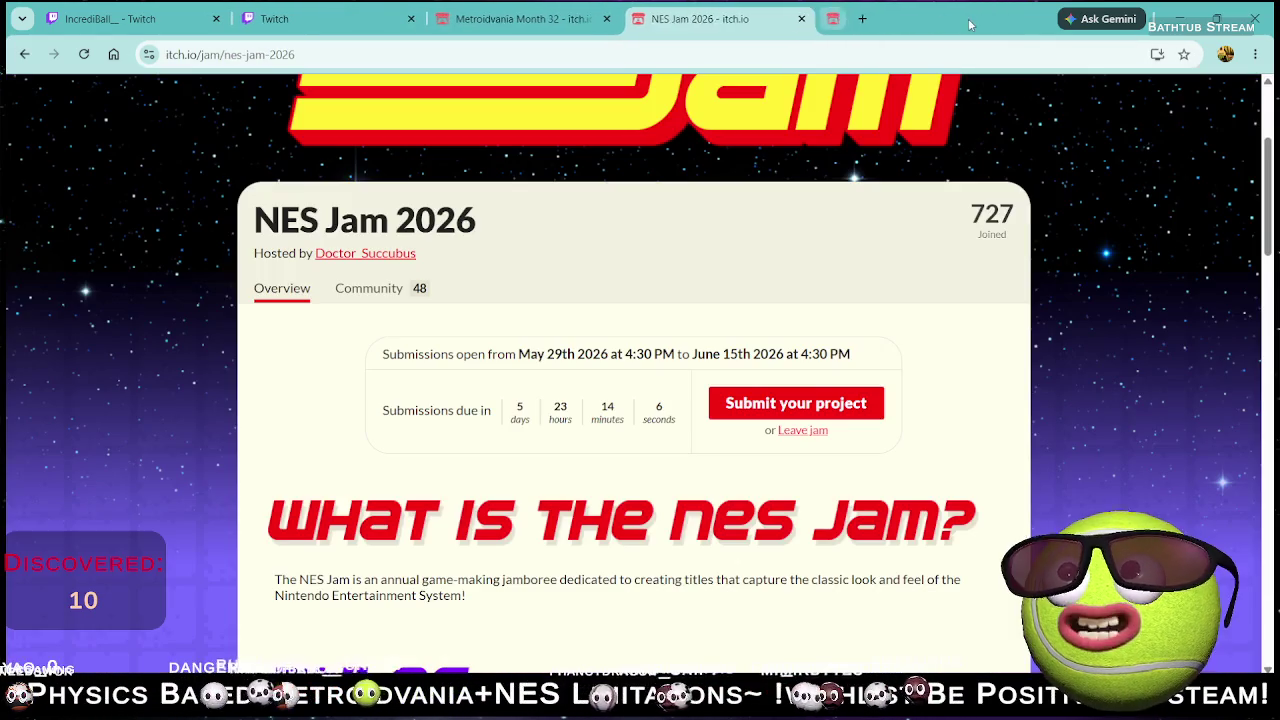
- Minimize Chrome and Unity Hub, and switch to the MVM+NES Jam 2026 Unity editor
left_click(1175, 10)
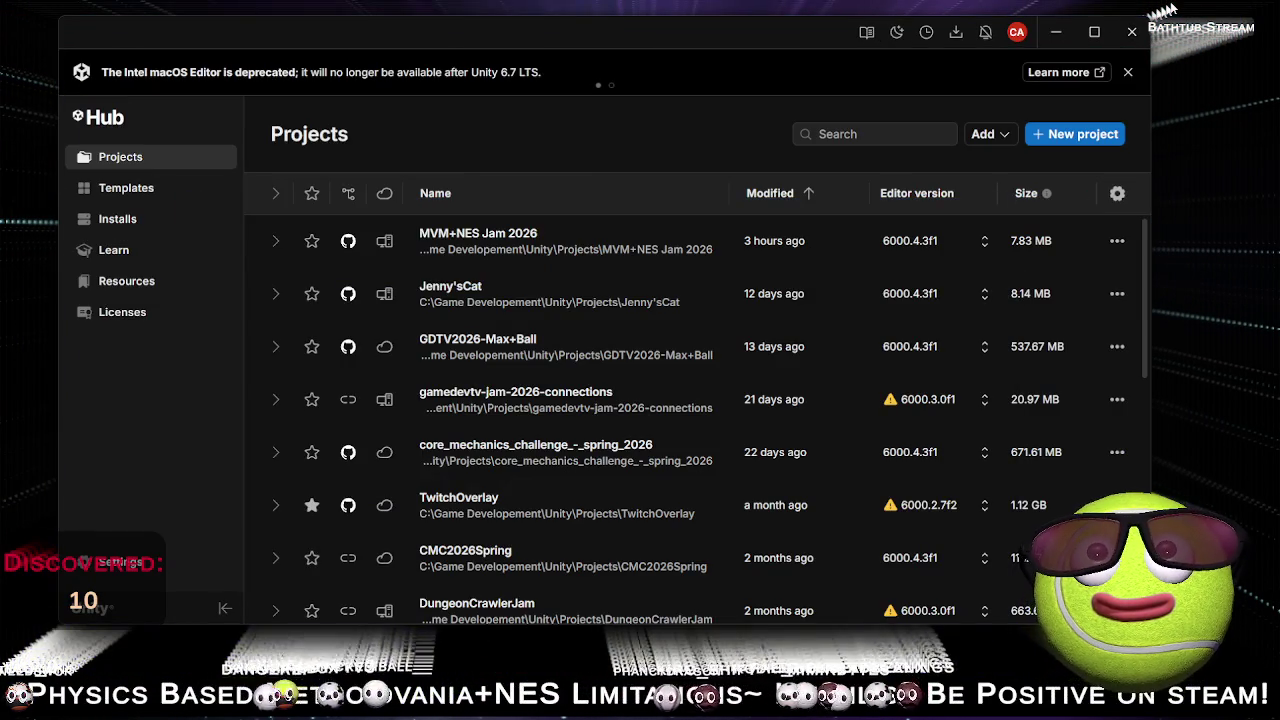
left_click(1055, 32)
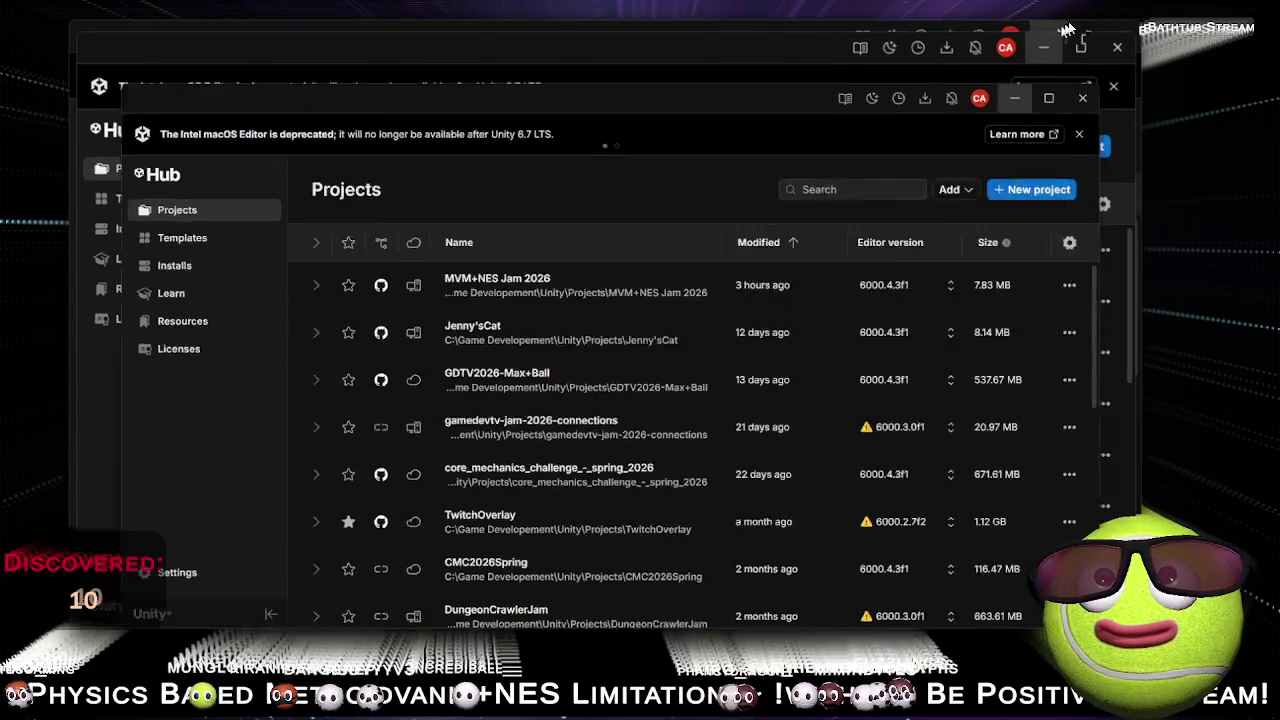
key("alt+Tab")
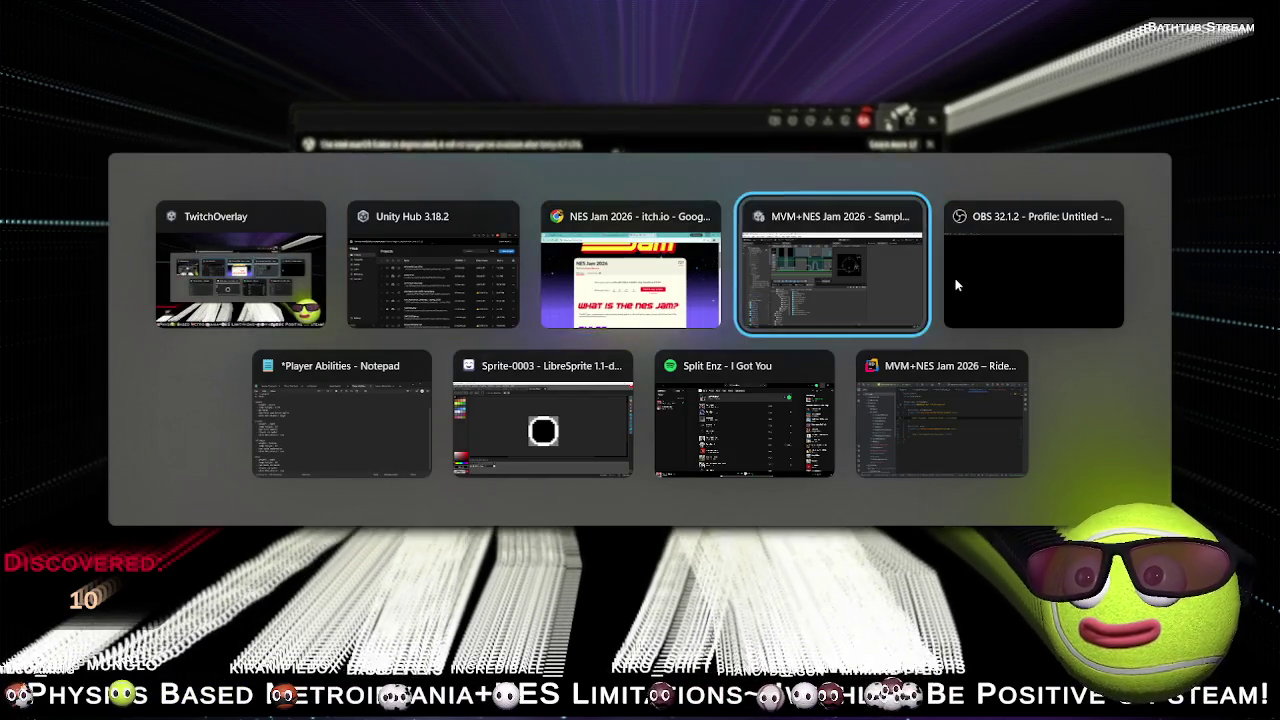
left_click(938, 252)
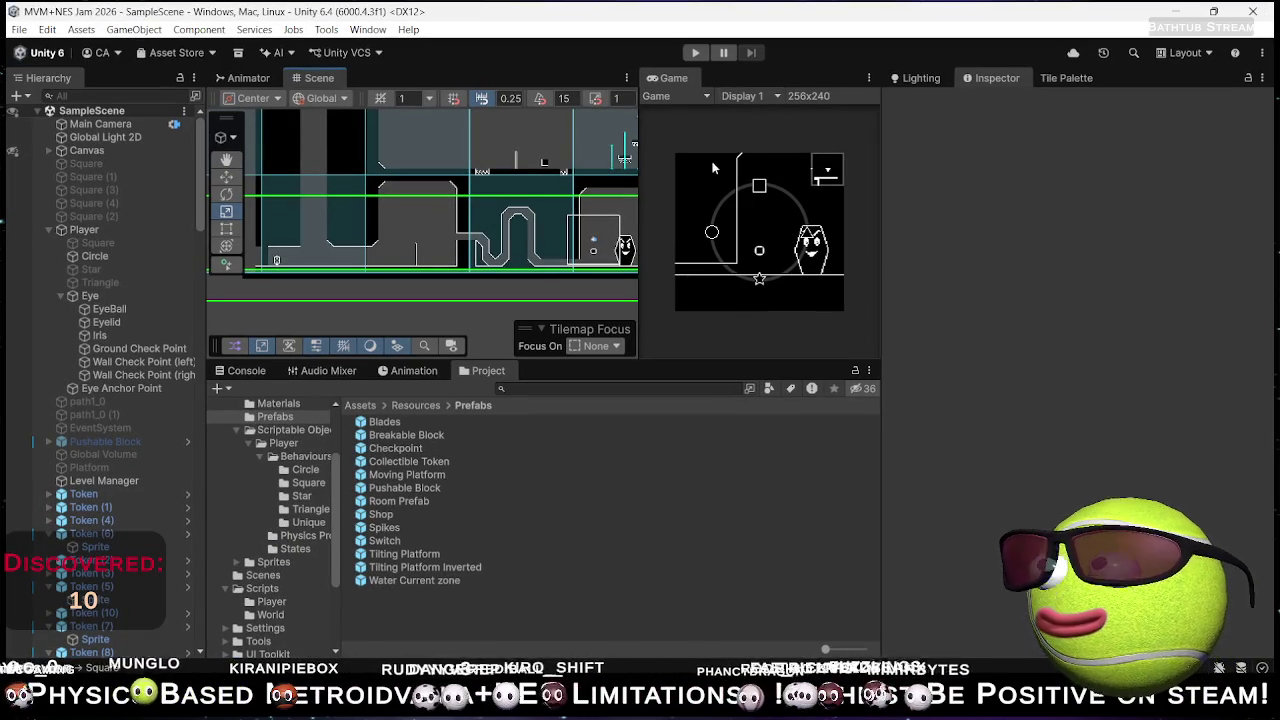
- Pan across another area of the level, then switch to the Spotify window
mouse_move(476, 222)
left_mouse_down()
mouse_move(387, 262)
mouse_move(403, 224)
left_mouse_up()
left_click_drag(381, 291, 470, 367)
scroll(548, 264, "down", 1)
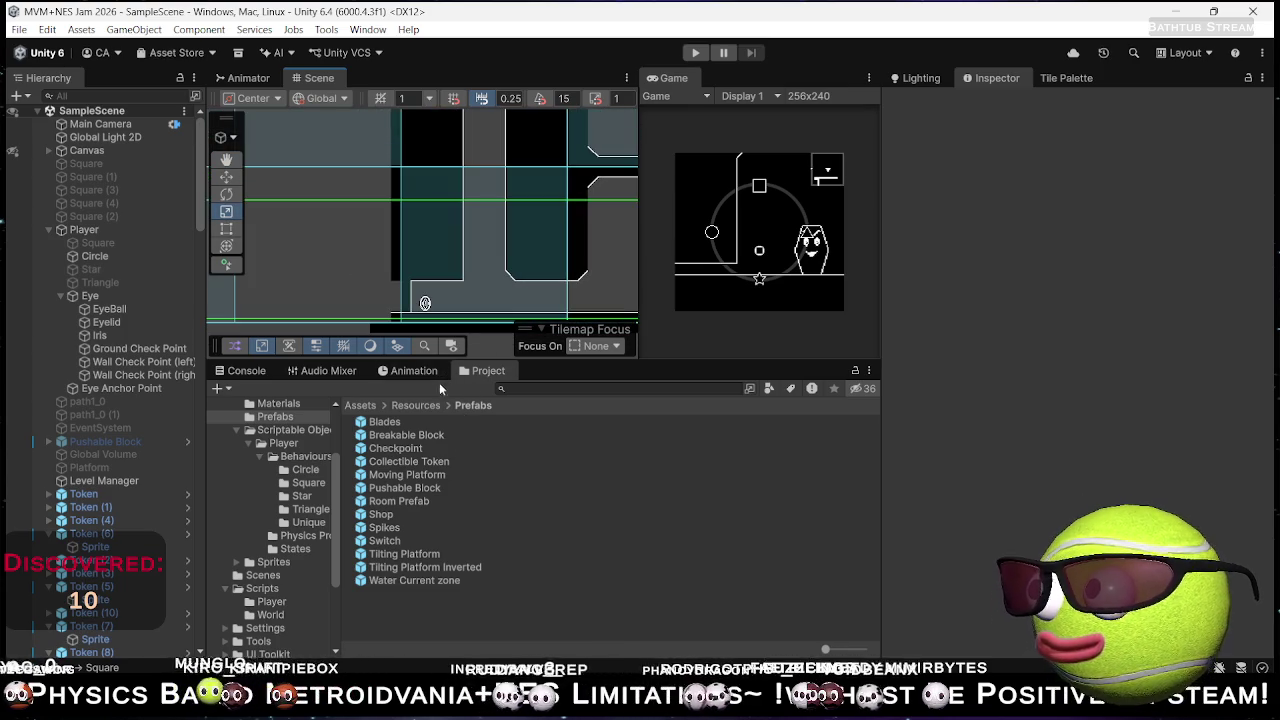
key("alt+Tab")
key("Tab")
key("Tab")
key("Tab")
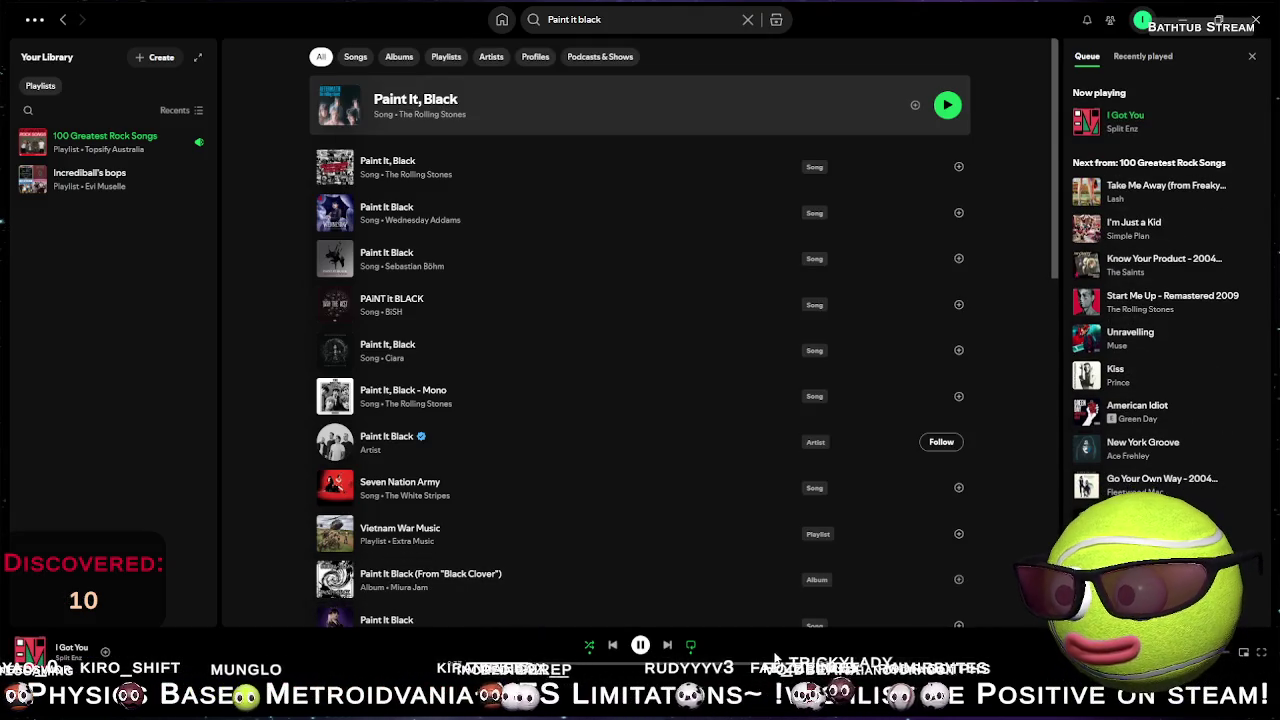
- Skip through the rock playlist and land on Welcome To The Jungle
left_click(668, 646)
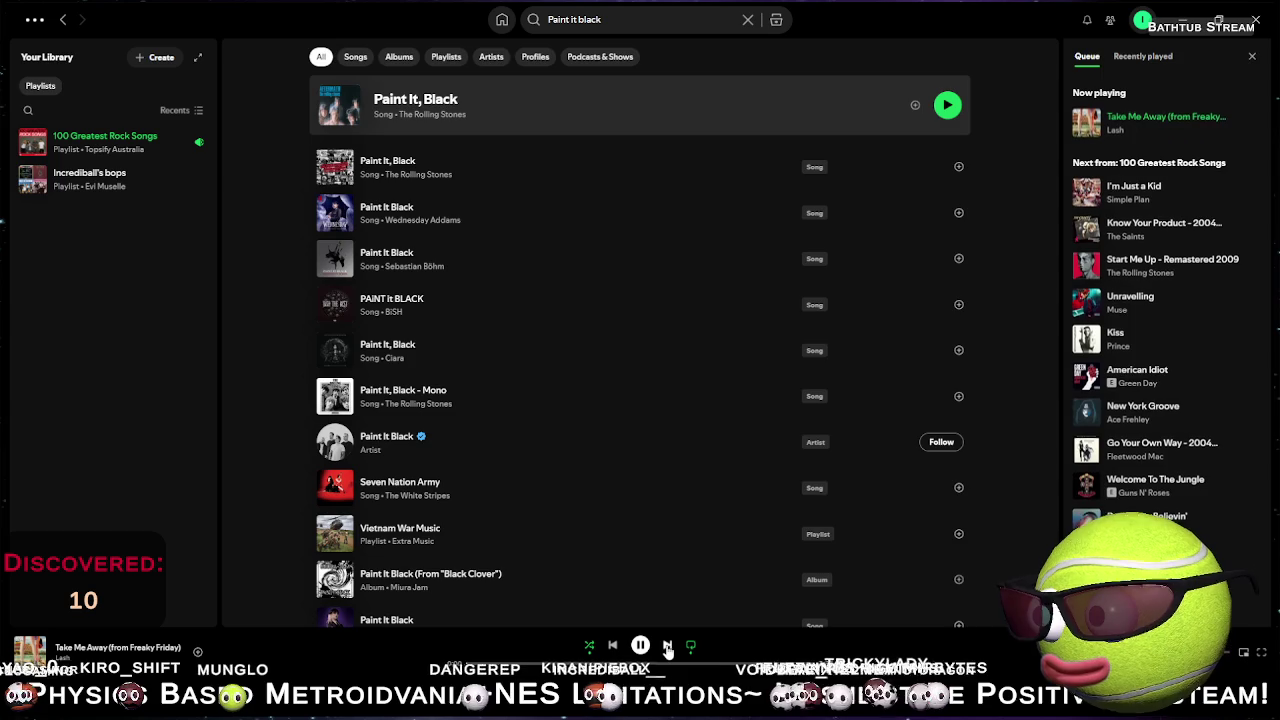
left_click(668, 646)
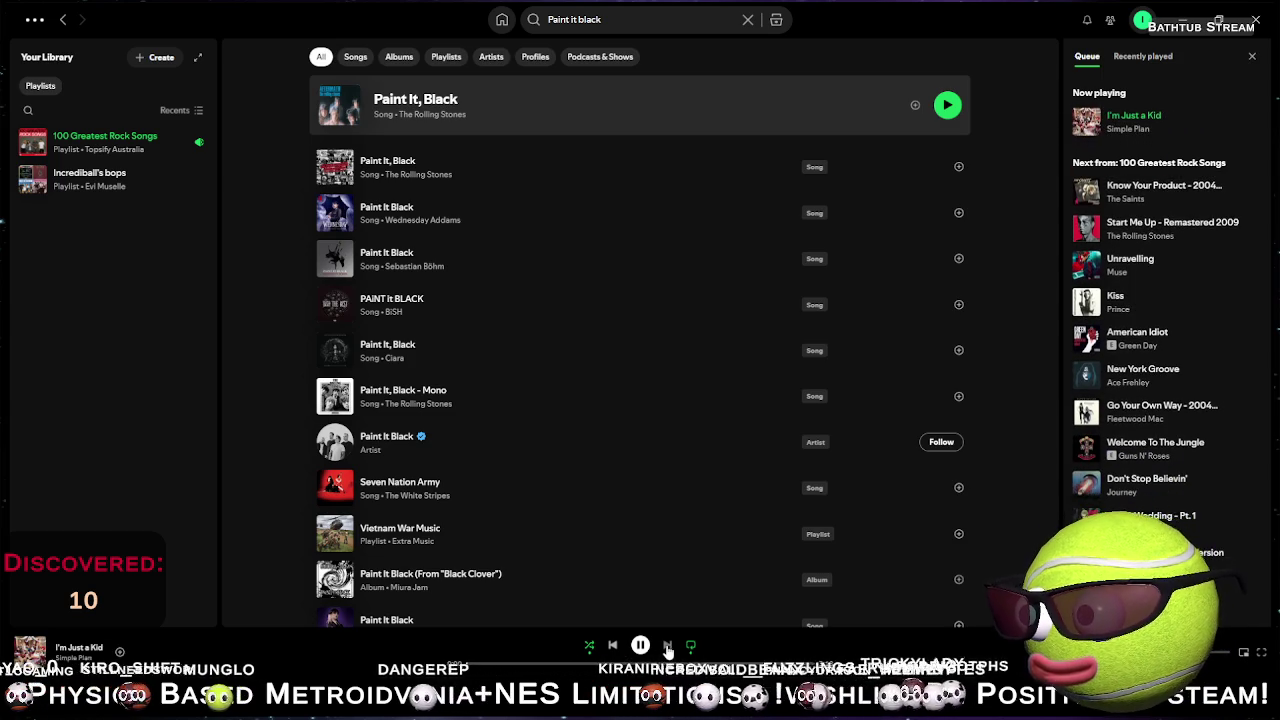
left_click(668, 646)
left_click(668, 646)
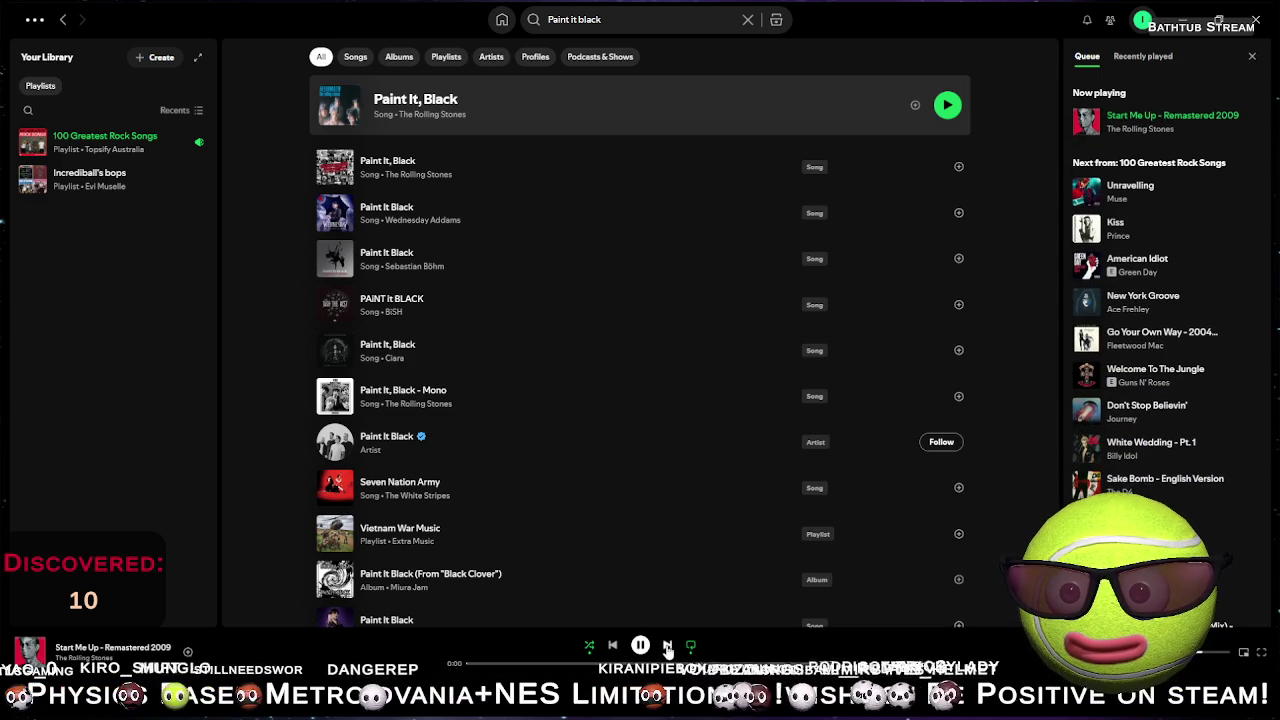
left_click(668, 646)
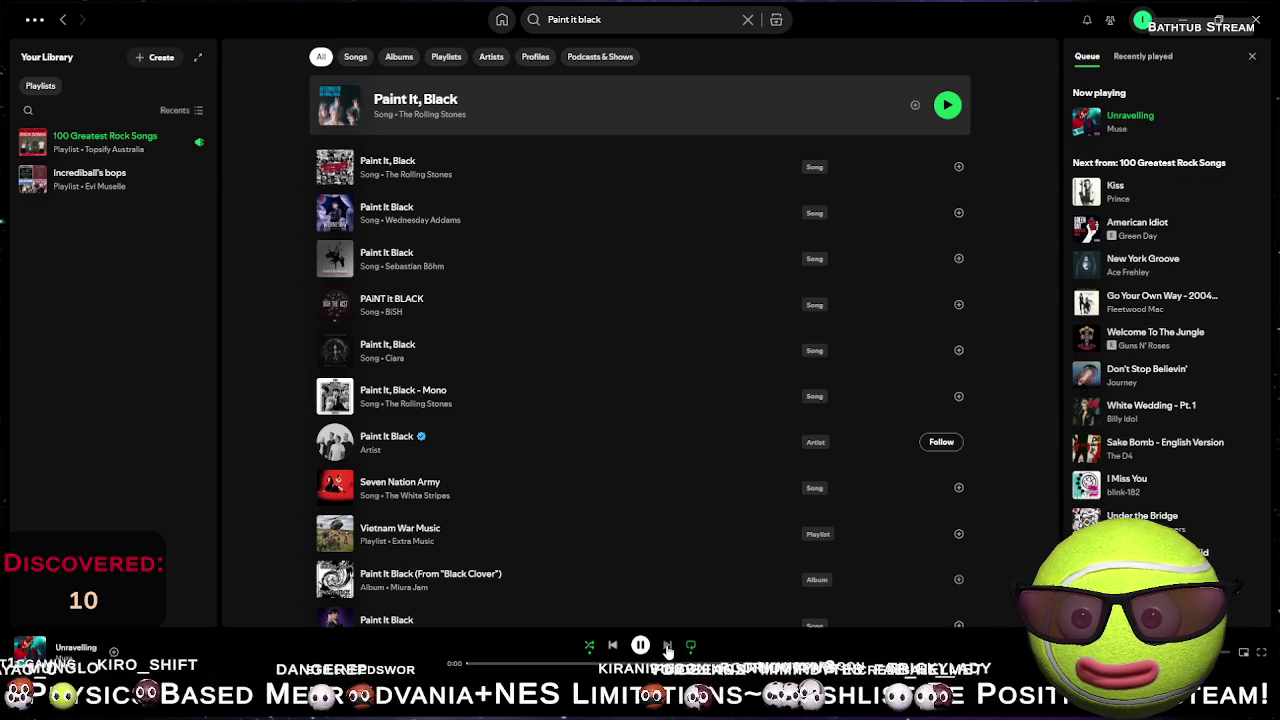
left_click(668, 646)
left_click(668, 646)
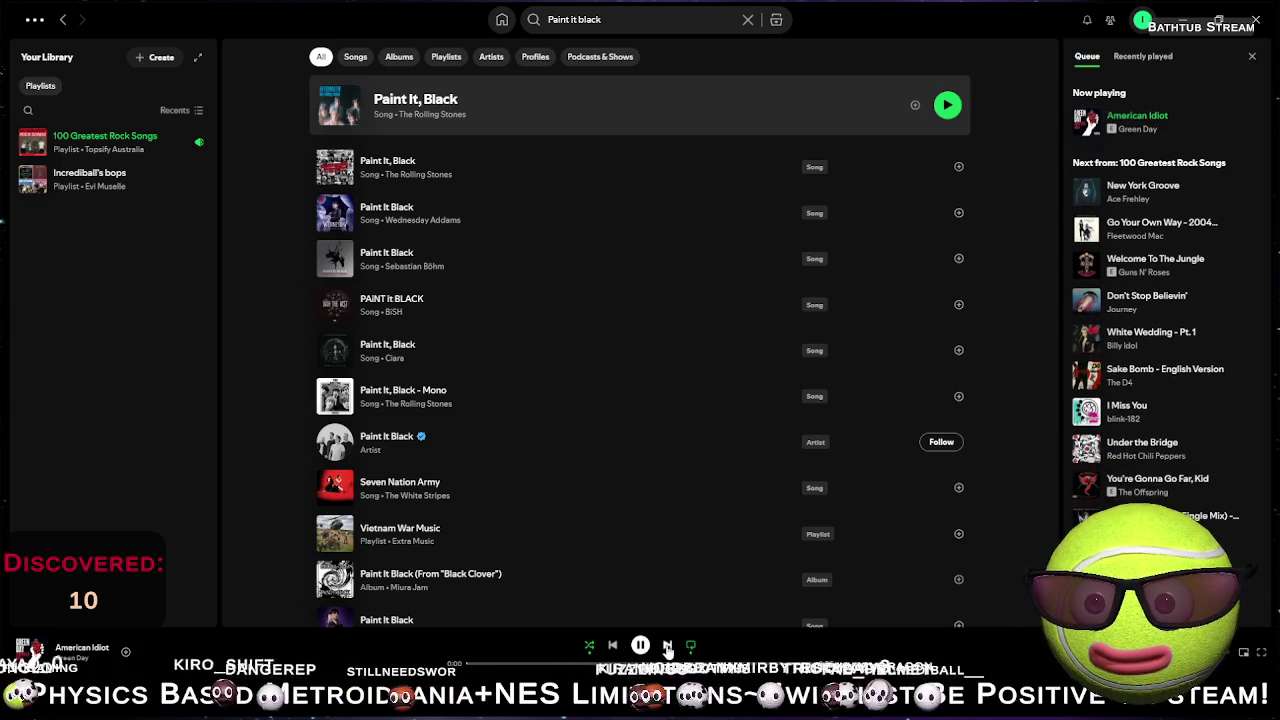
left_click(668, 646)
left_click(668, 646)
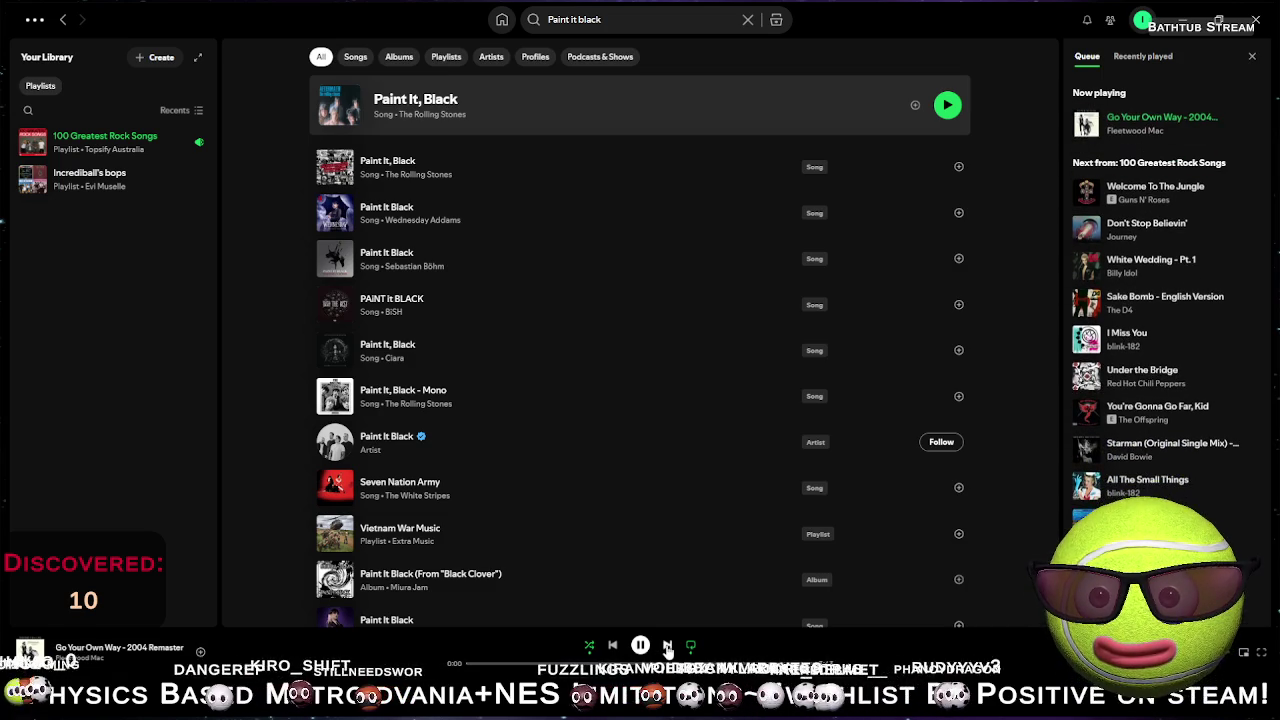
left_click(668, 646)
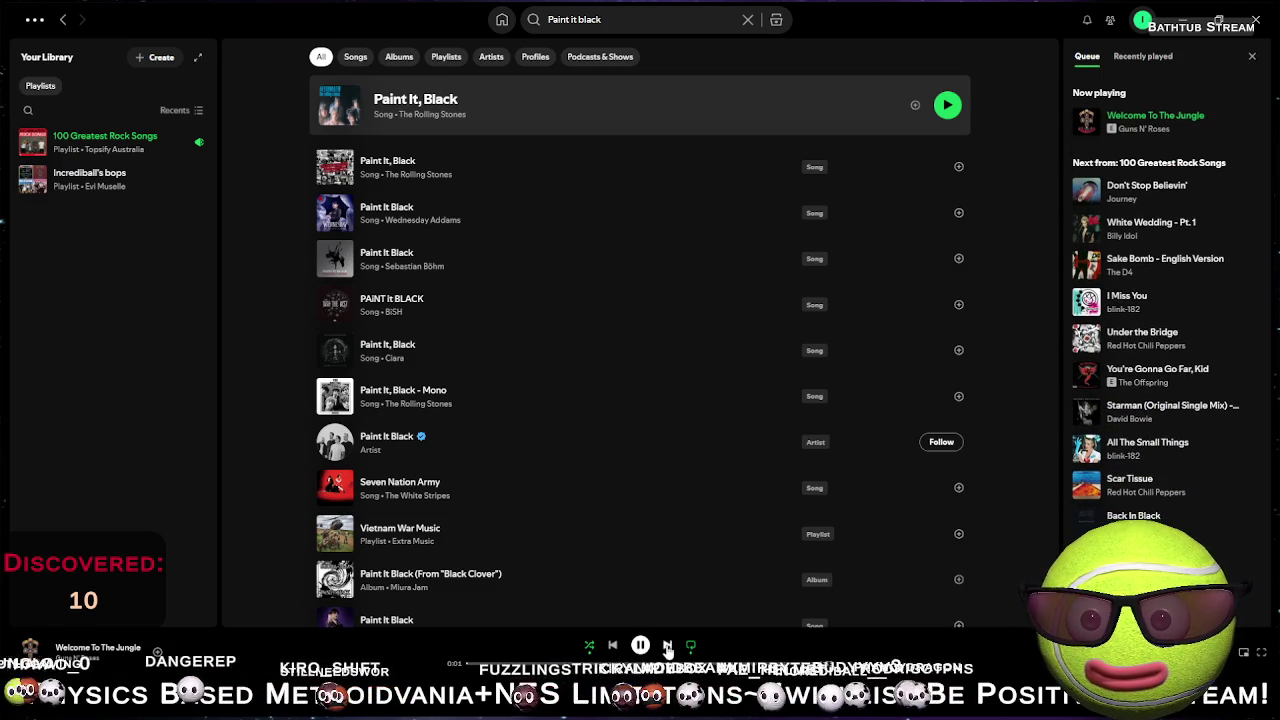
left_click(668, 646)
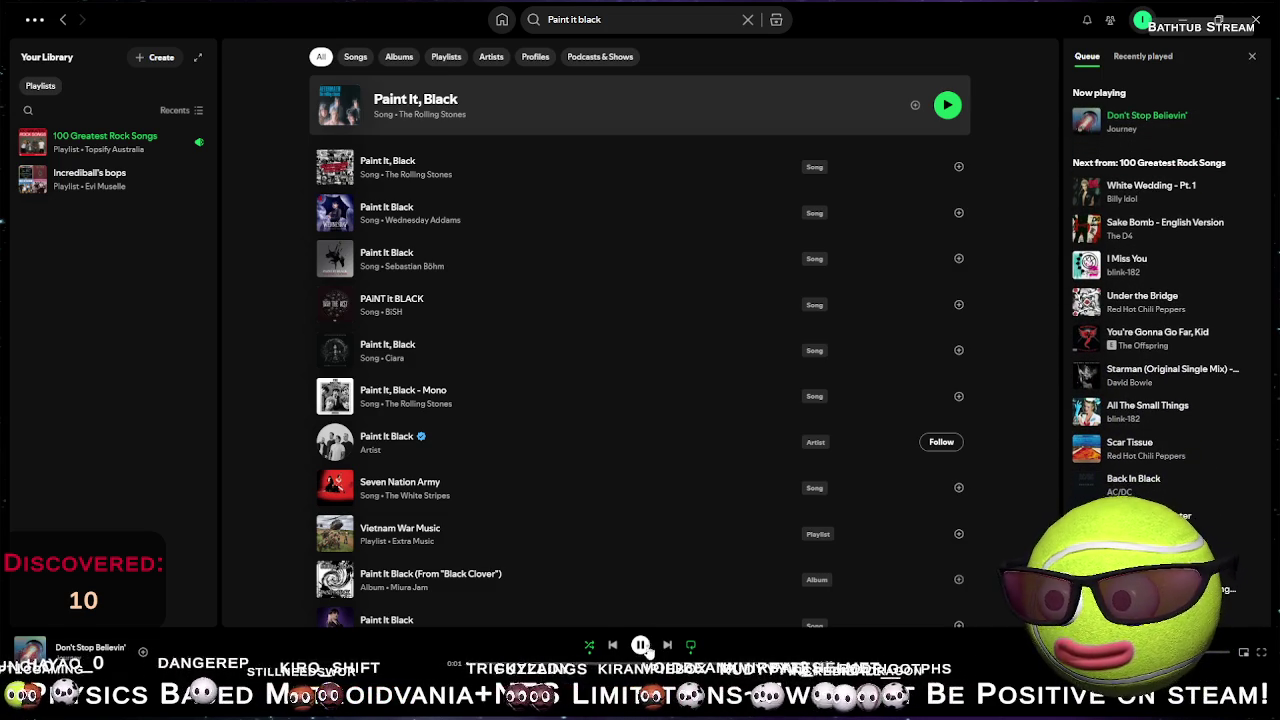
left_click(614, 646)
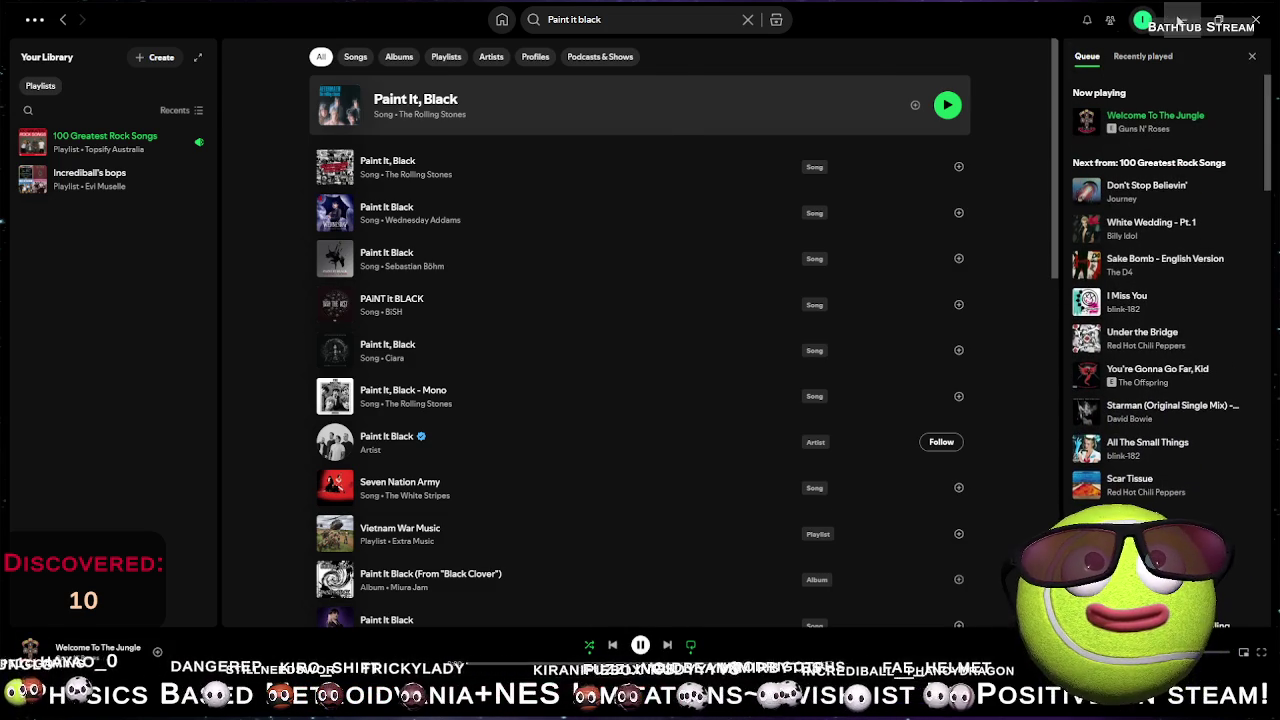
- Minimize Spotify to return to the Unity scene
left_click(1183, 19)
scroll(473, 279, "up", 3)
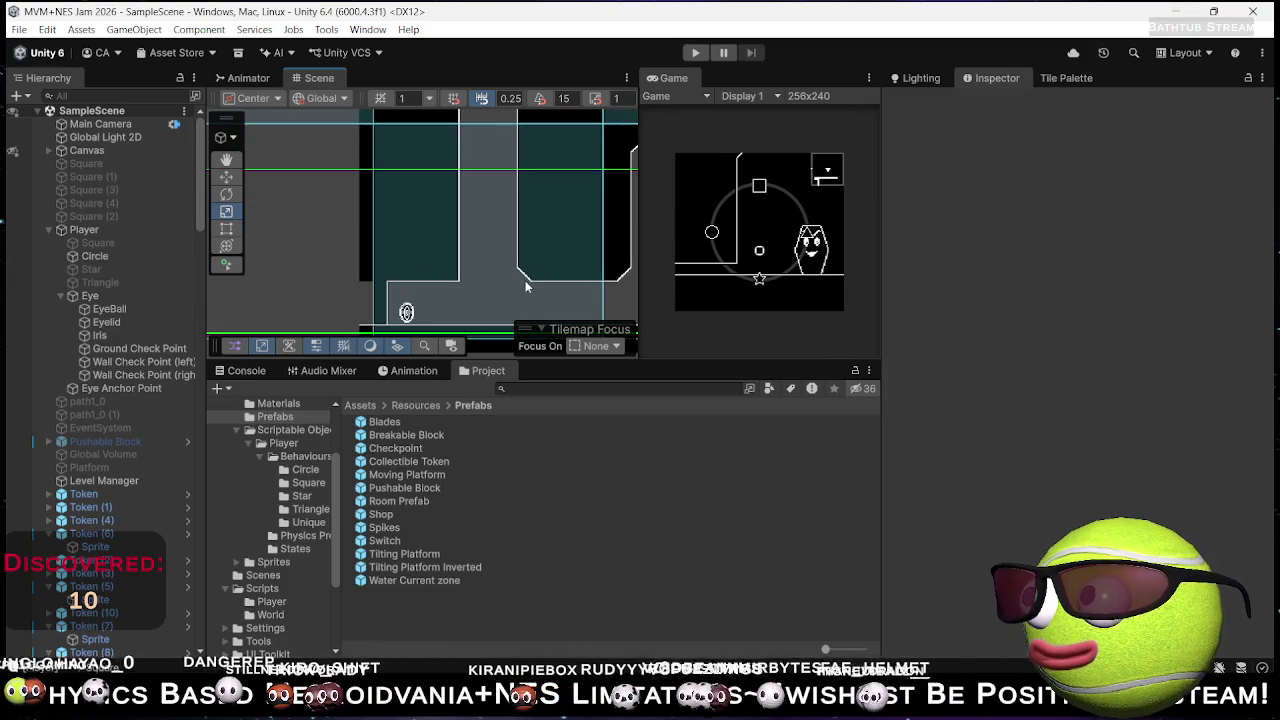
scroll(522, 293, "down", 5)
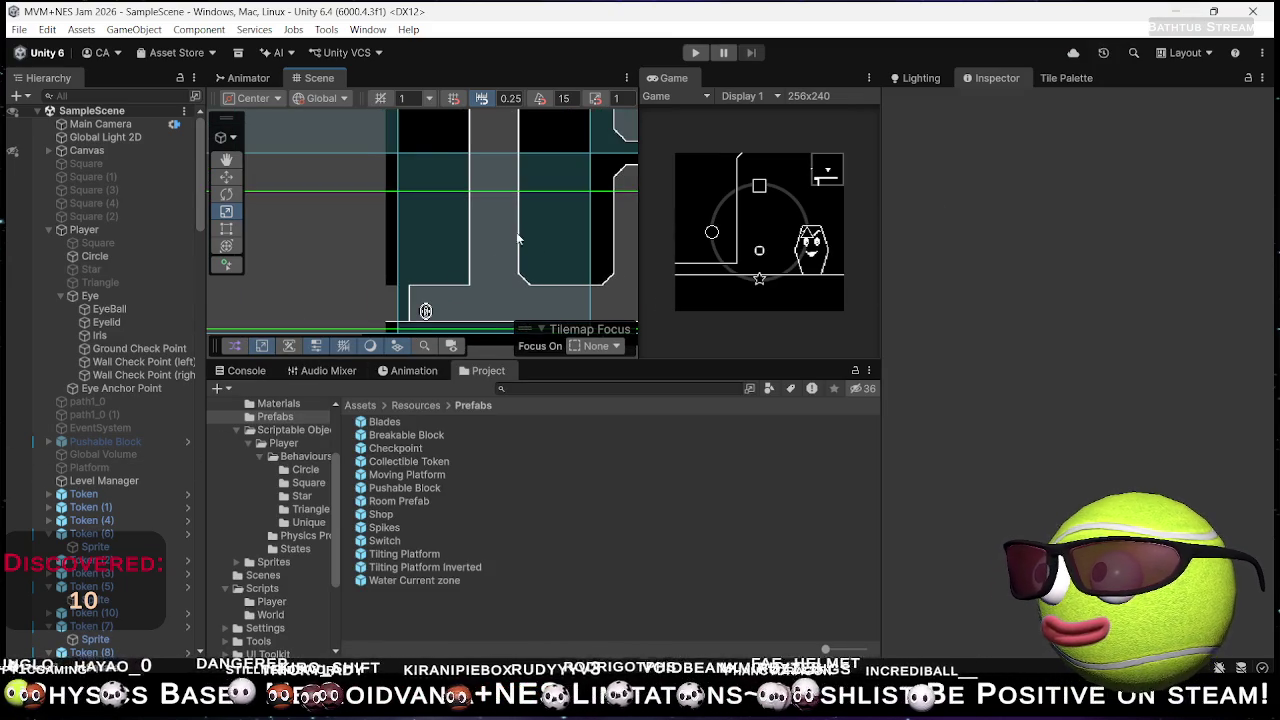
scroll(385, 298, "up", 5)
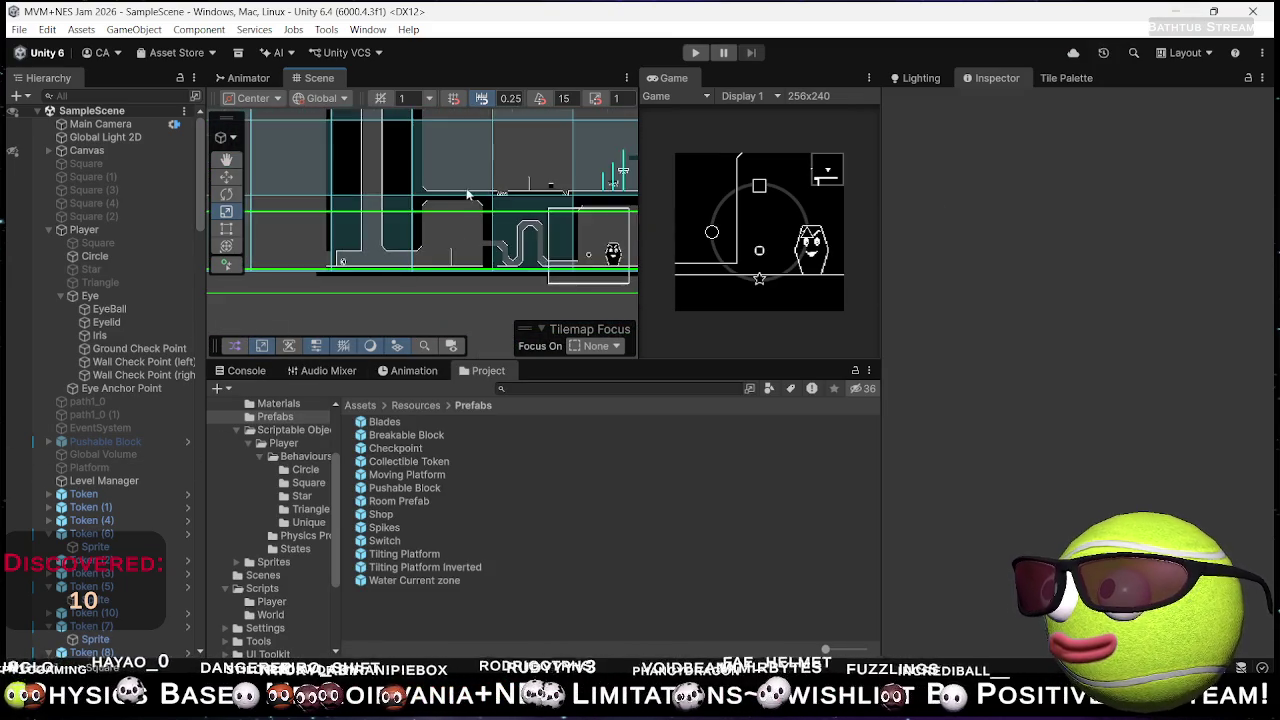
- Drop a Tilting Platform prefab into the scene, frame it and nudge it right
left_click_drag(424, 342, 434, 319)
mouse_move(427, 556)
left_mouse_down()
mouse_move(391, 335)
mouse_move(403, 335)
left_mouse_up()
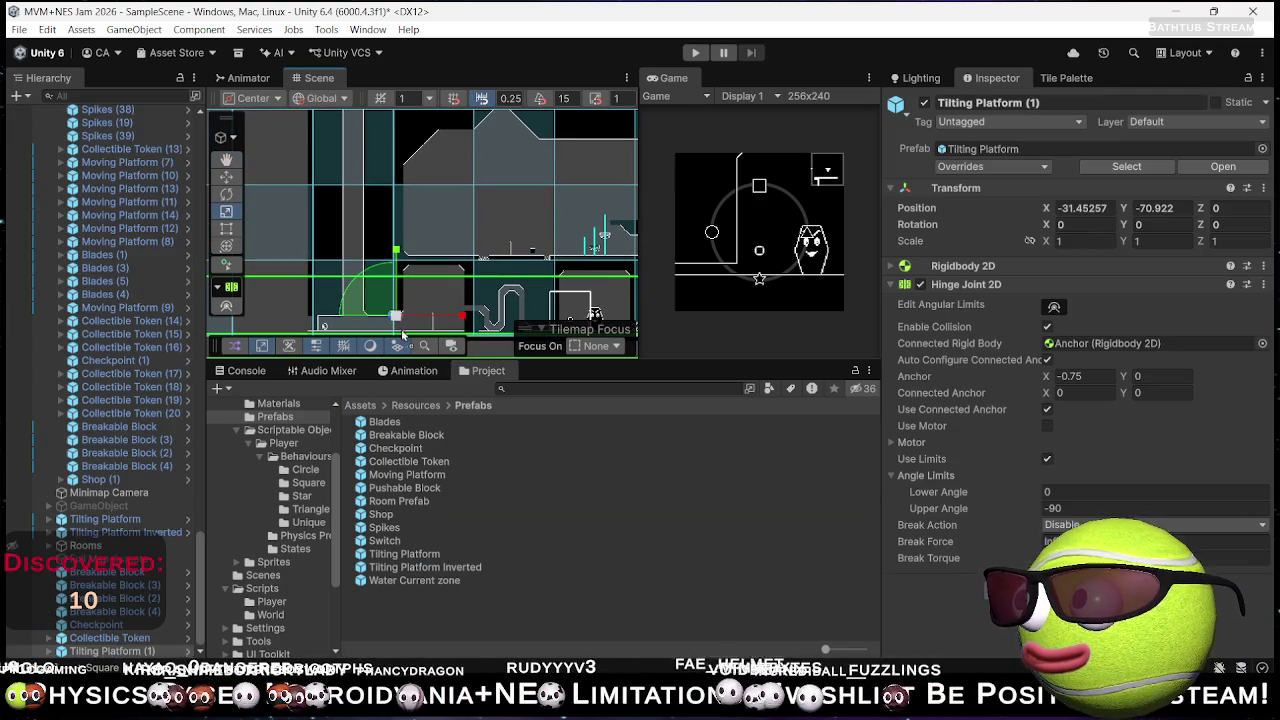
key("f")
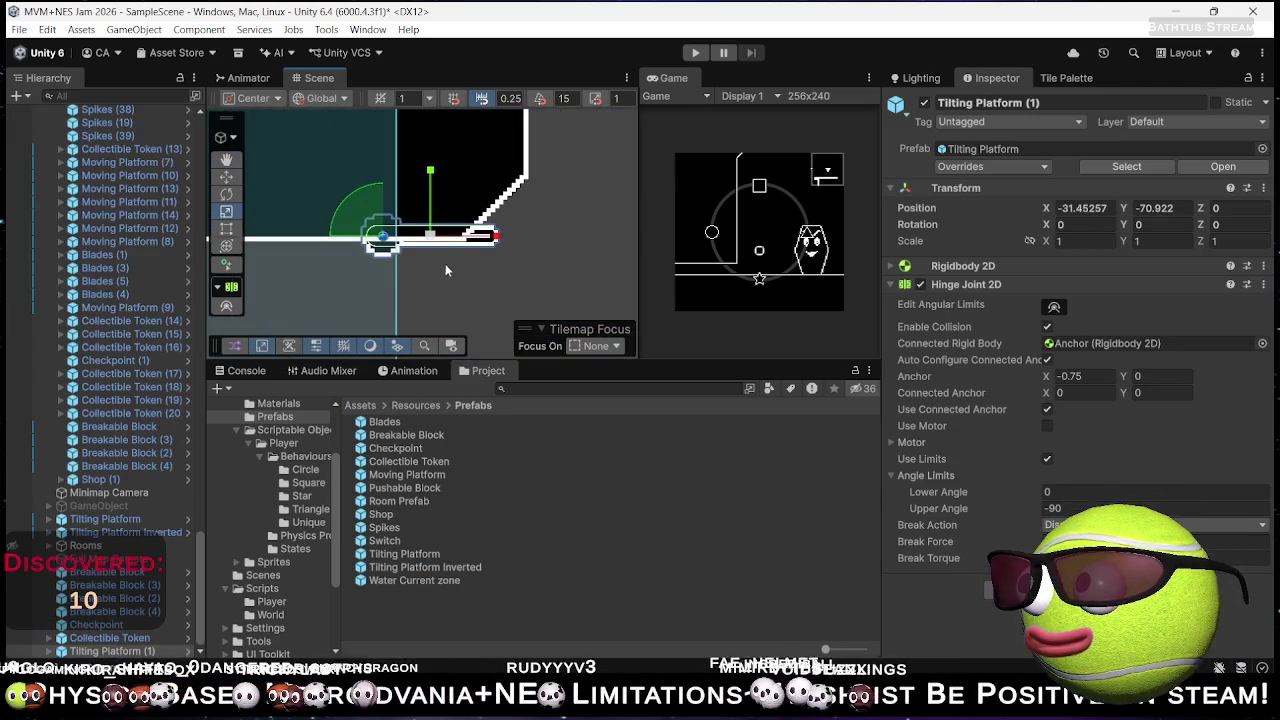
key("w")
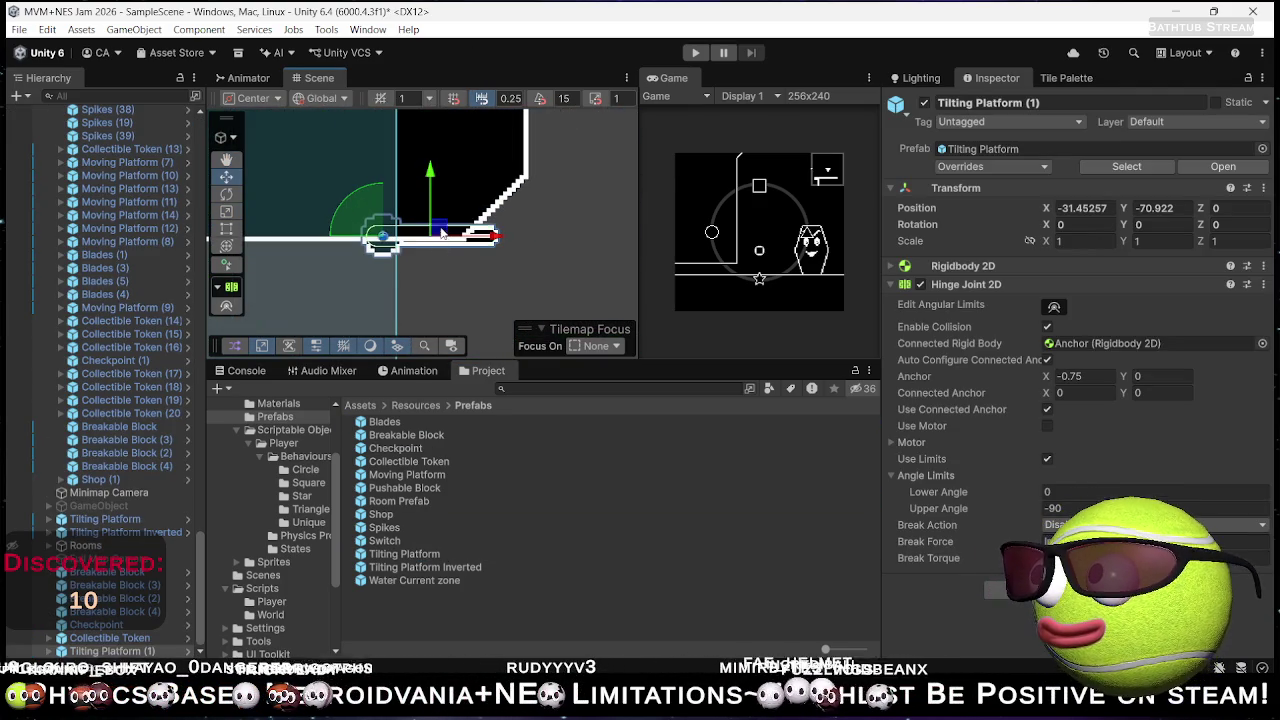
left_click_drag(442, 233, 460, 240)
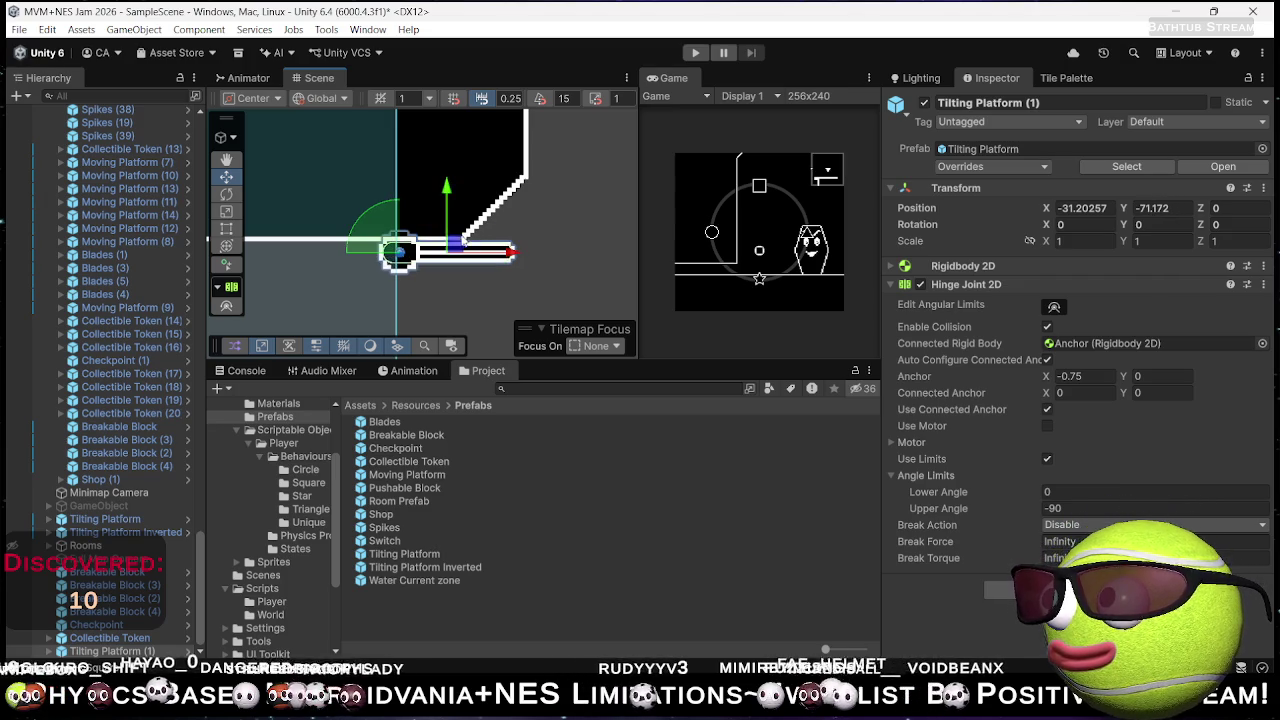
- Rotate the platform to -90 on Z and position it under the ledge at X -31.95, Y -71.672
mouse_move(1202, 226)
left_mouse_down()
mouse_move(393, 72)
mouse_move(28, 65)
mouse_move(62, 45)
left_mouse_up()
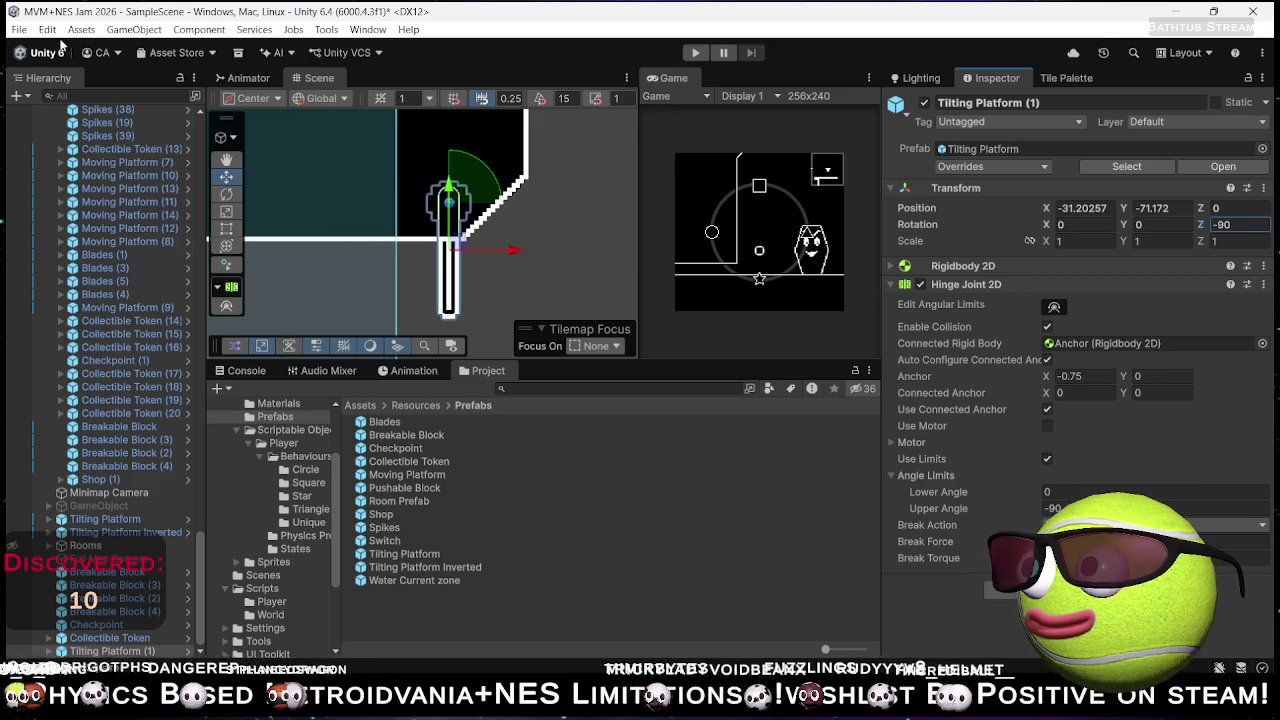
left_click_drag(455, 245, 408, 292)
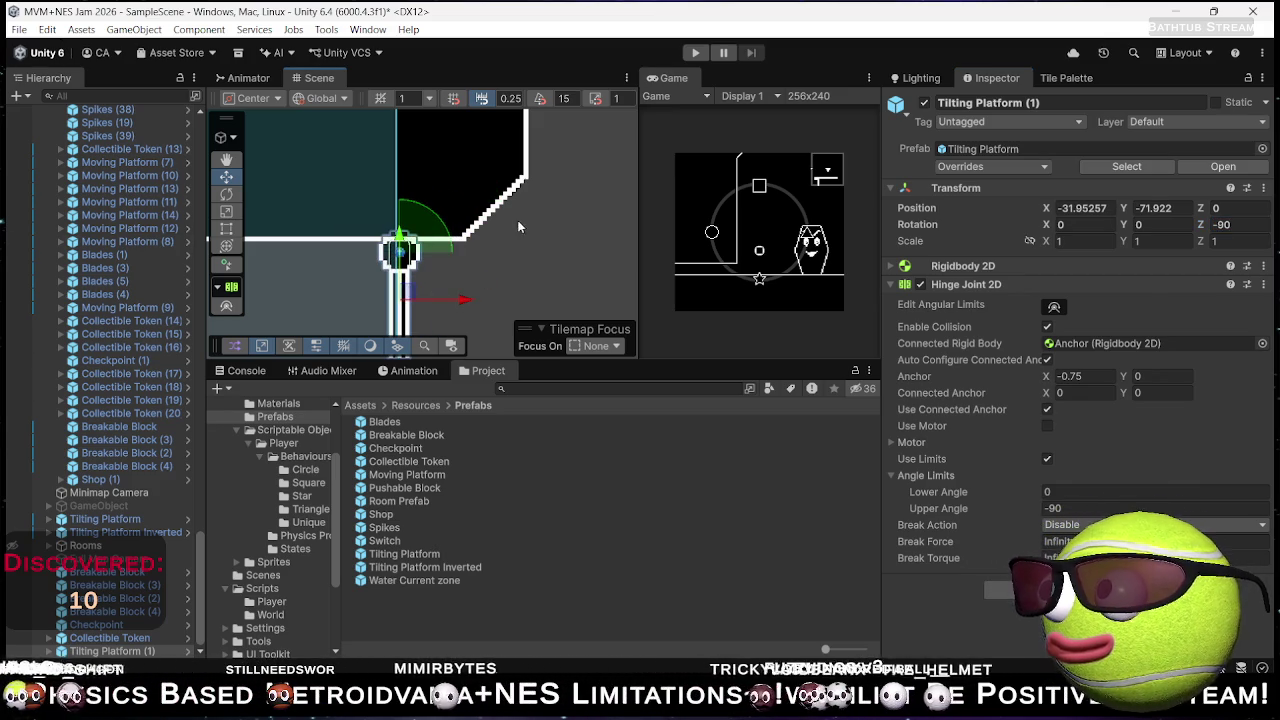
key("f")
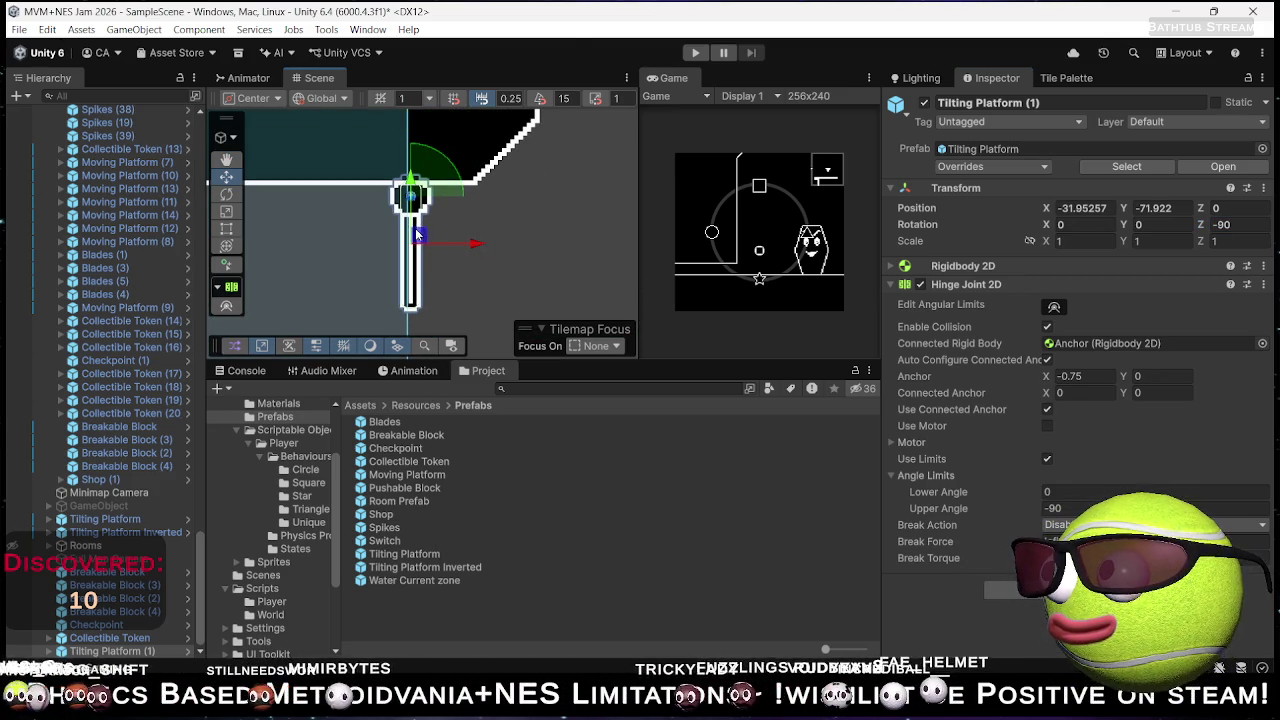
left_click_drag(420, 233, 418, 219)
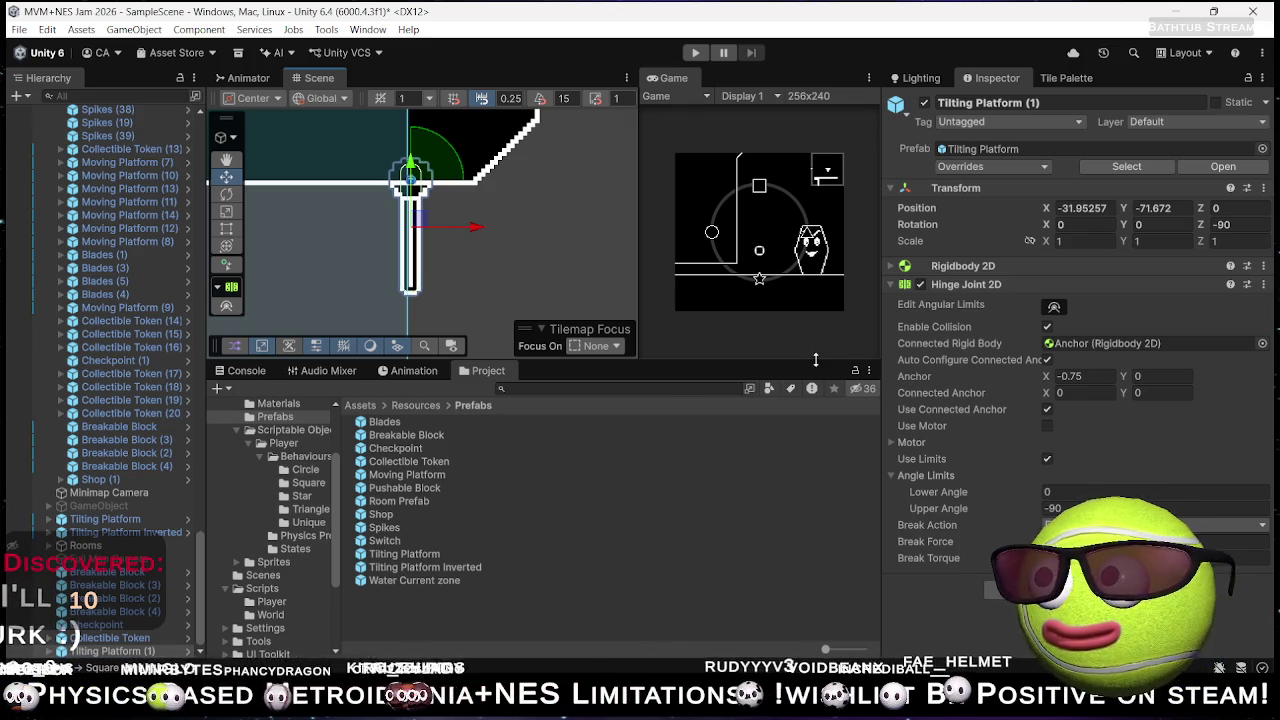
scroll(491, 283, "down", 3)
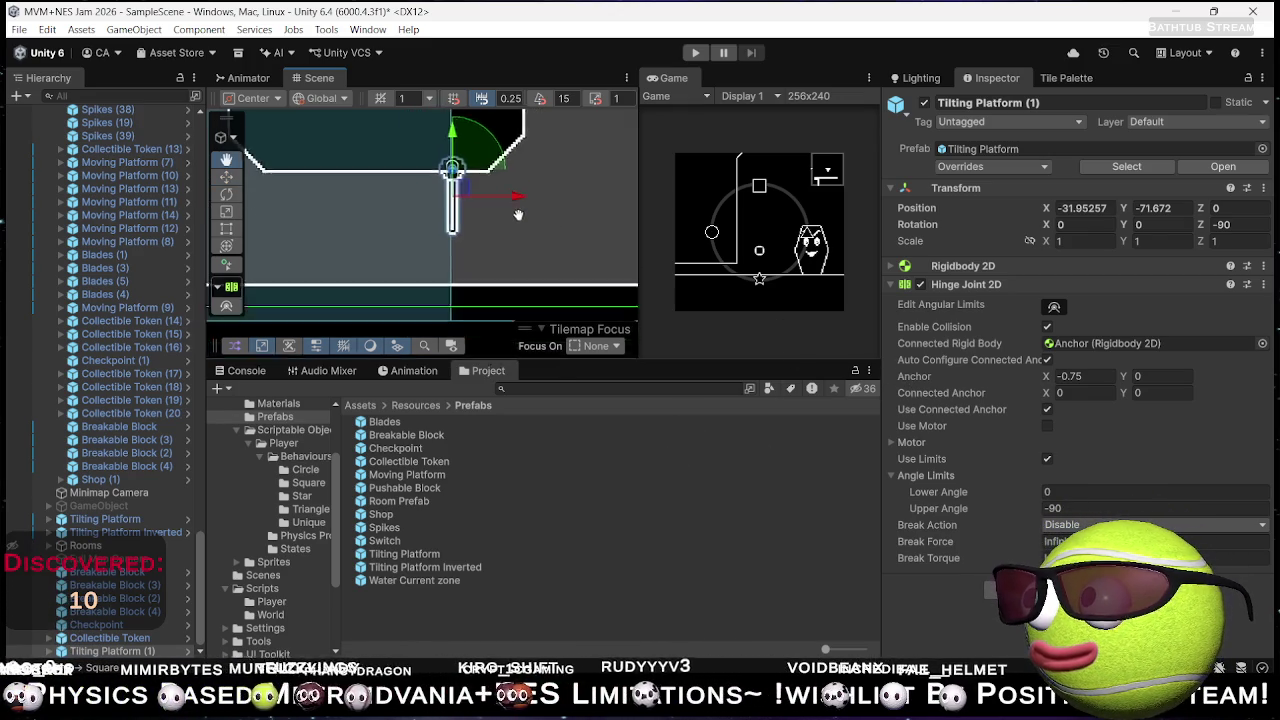
- Place a Tilting Platform Inverted rotated -90 and line it up with the first platform
mouse_move(429, 572)
left_mouse_down()
mouse_move(425, 476)
mouse_move(450, 300)
mouse_move(388, 275)
left_mouse_up()
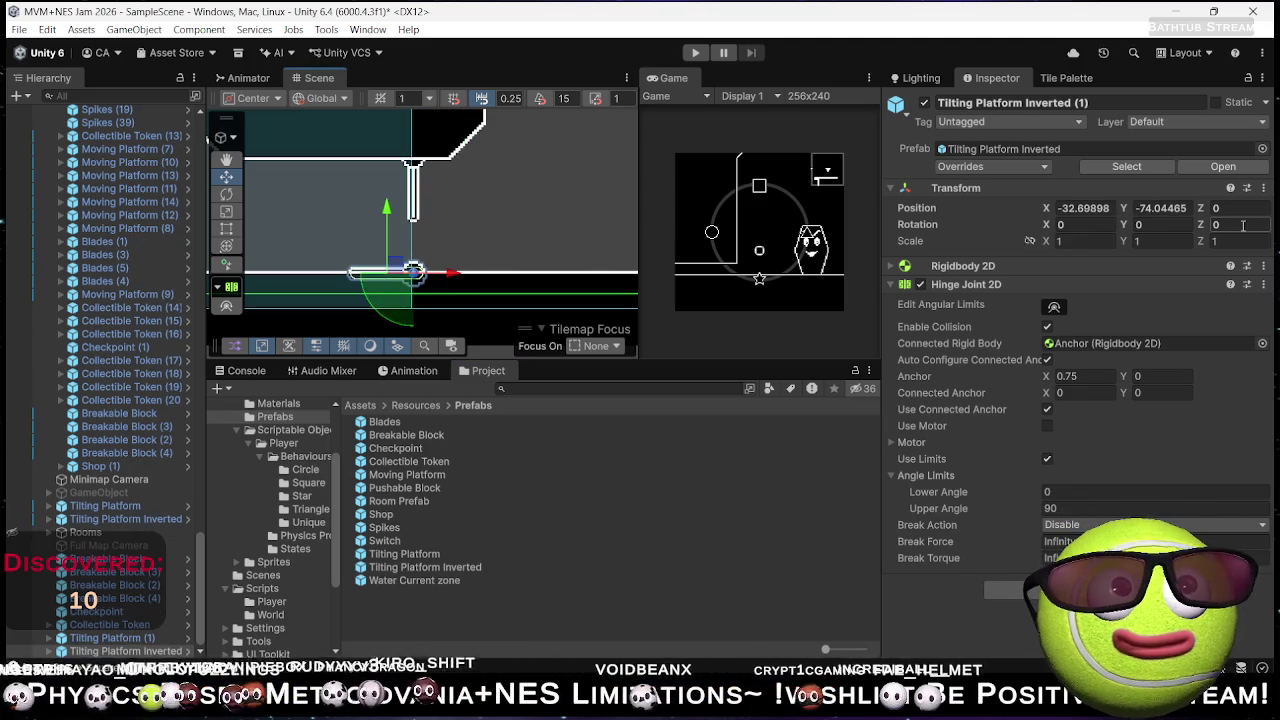
type("90")
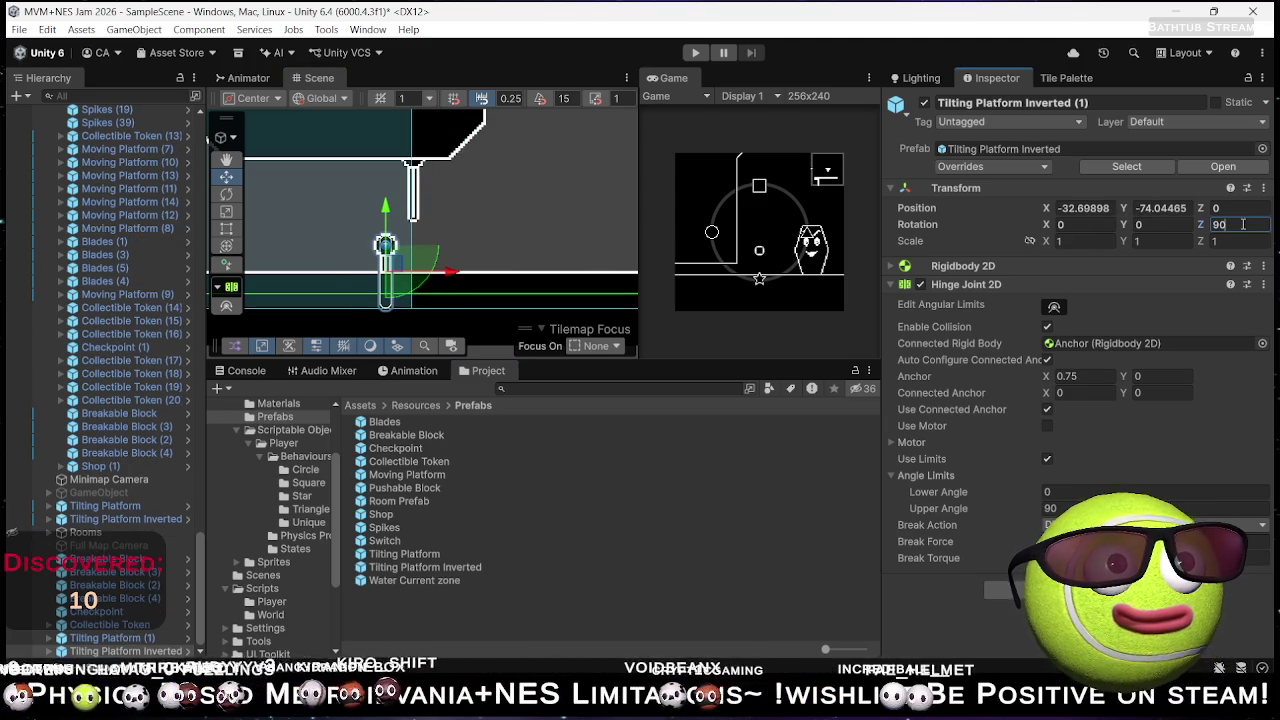
key("Home")
type("-")
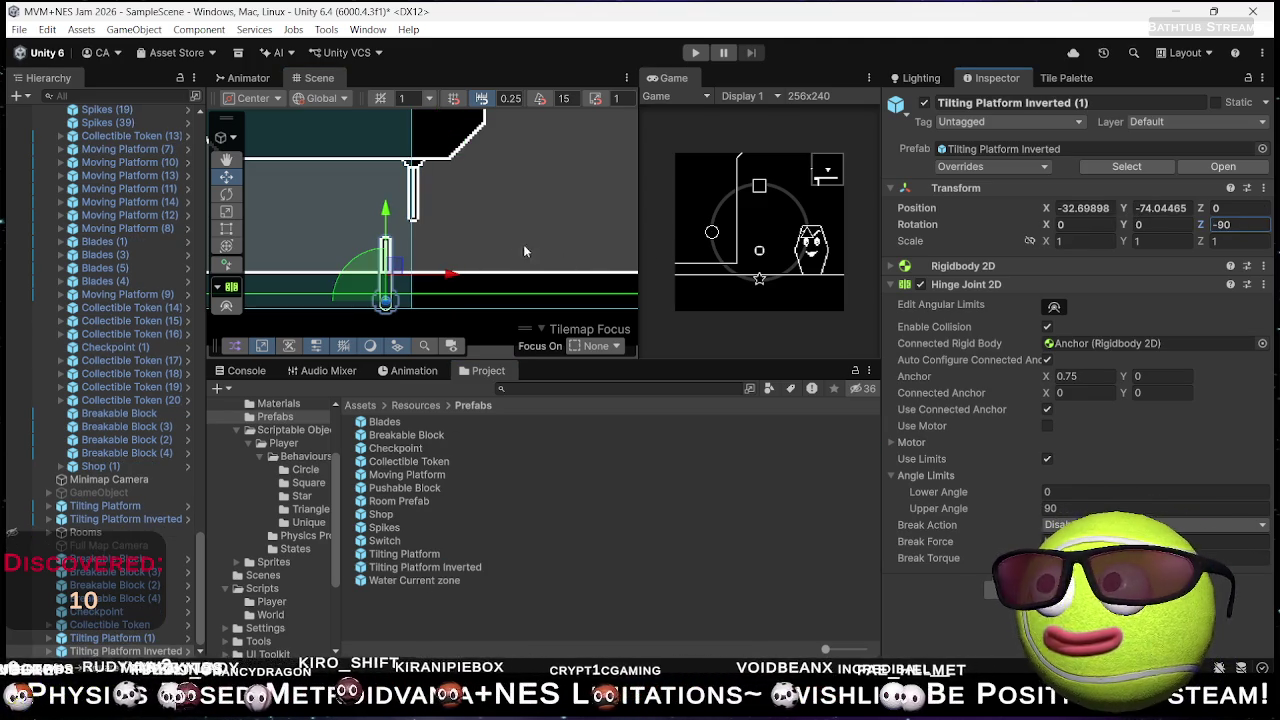
left_click_drag(392, 268, 424, 243)
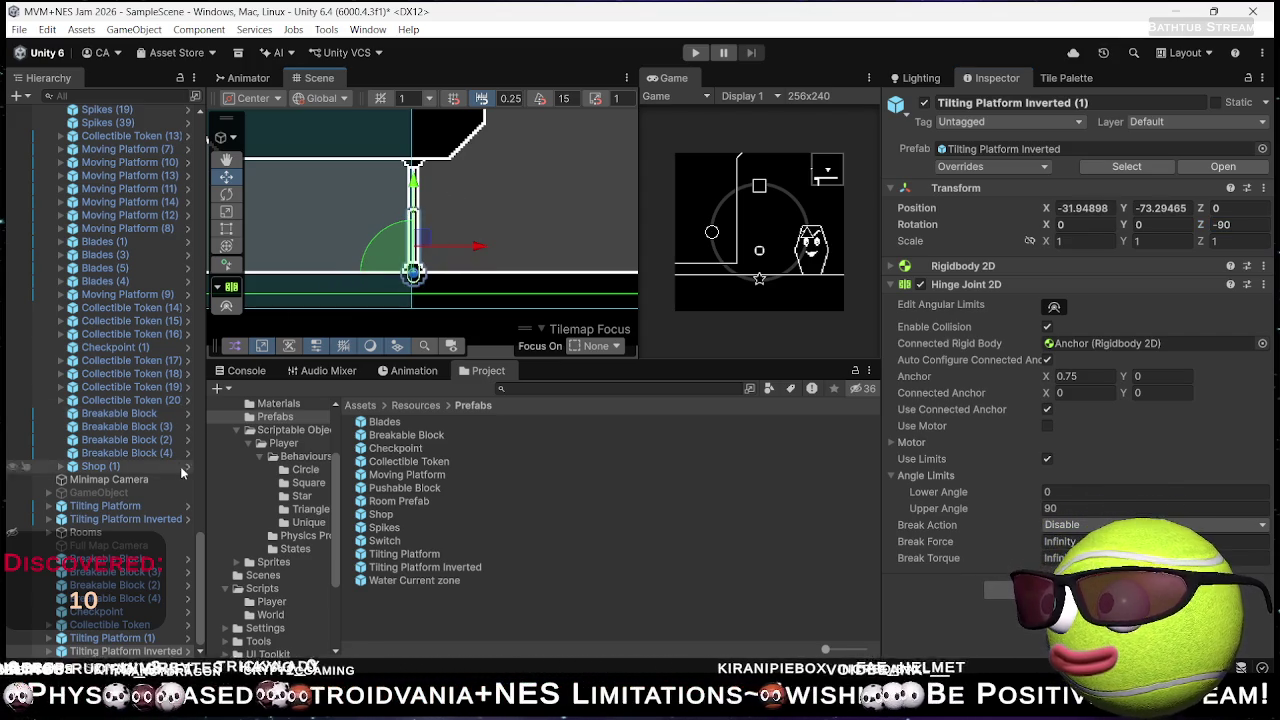
- Scale both tilting platforms to 0.8 on X and Y, then enter Play mode
left_click(128, 638, "ctrl")
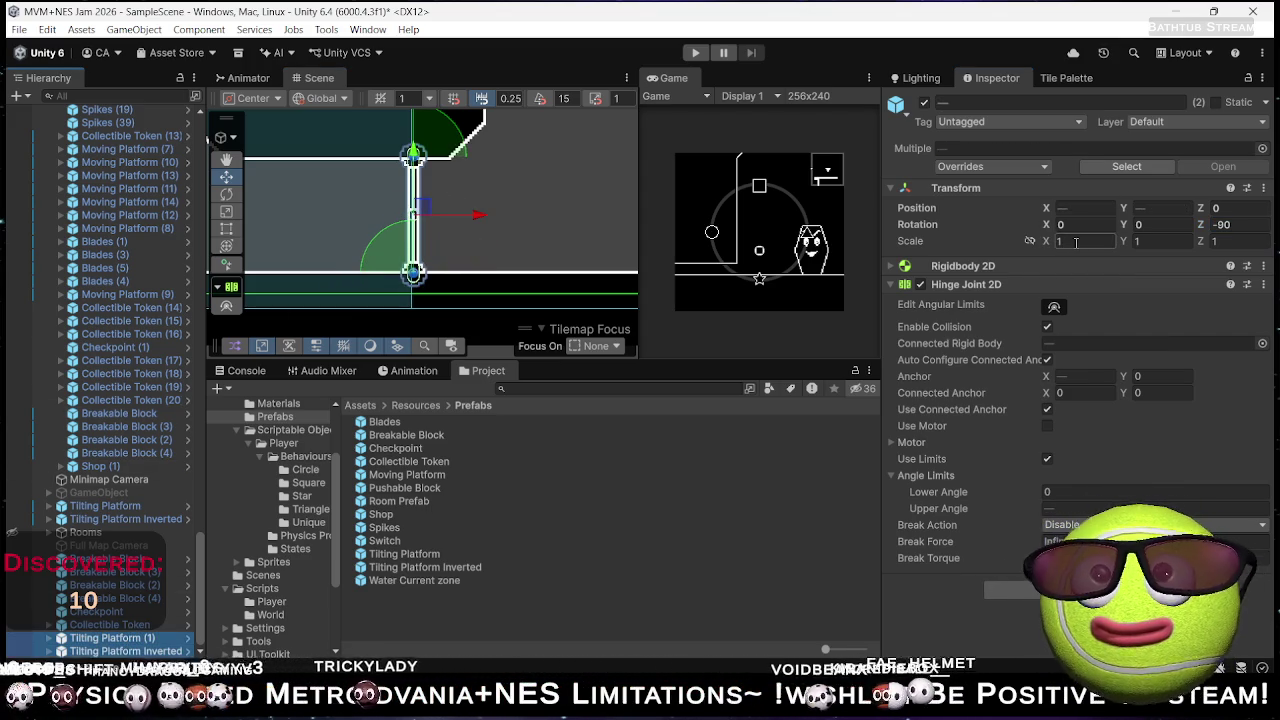
type(".75")
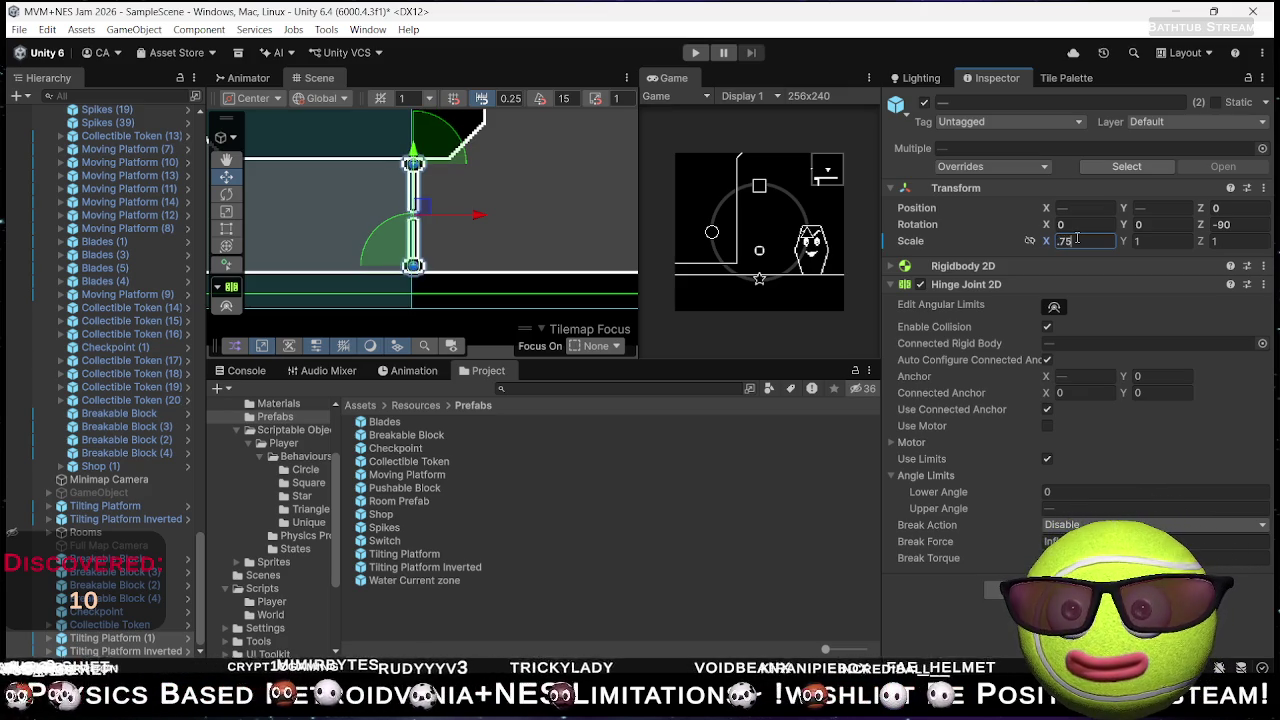
type(".75")
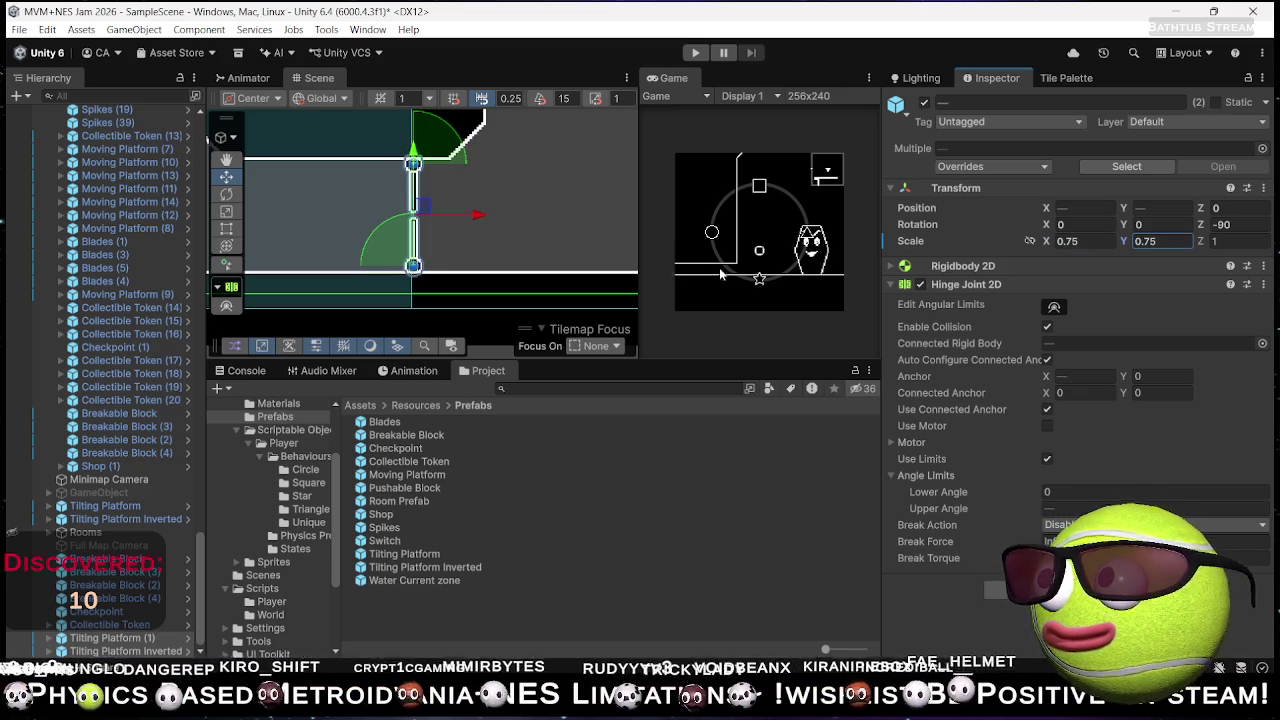
left_click(1096, 242)
type(".8")
key("Tab")
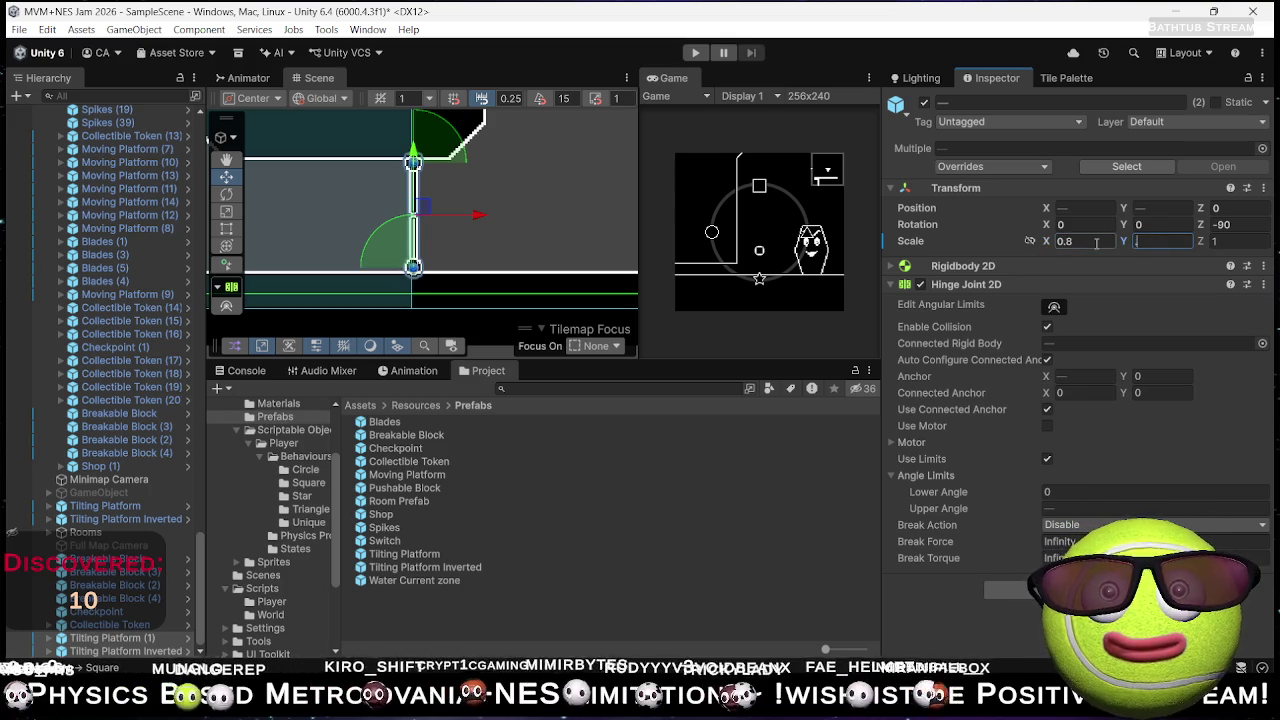
left_click(697, 54)
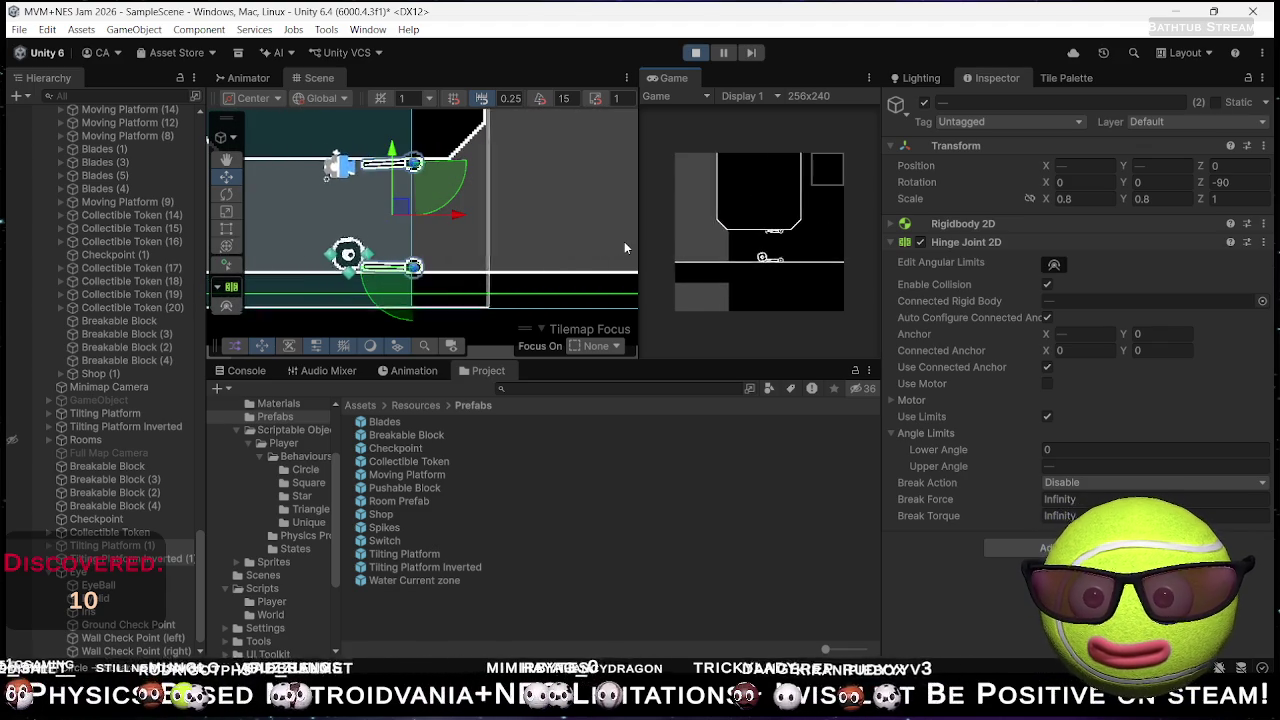
left_click(695, 52)
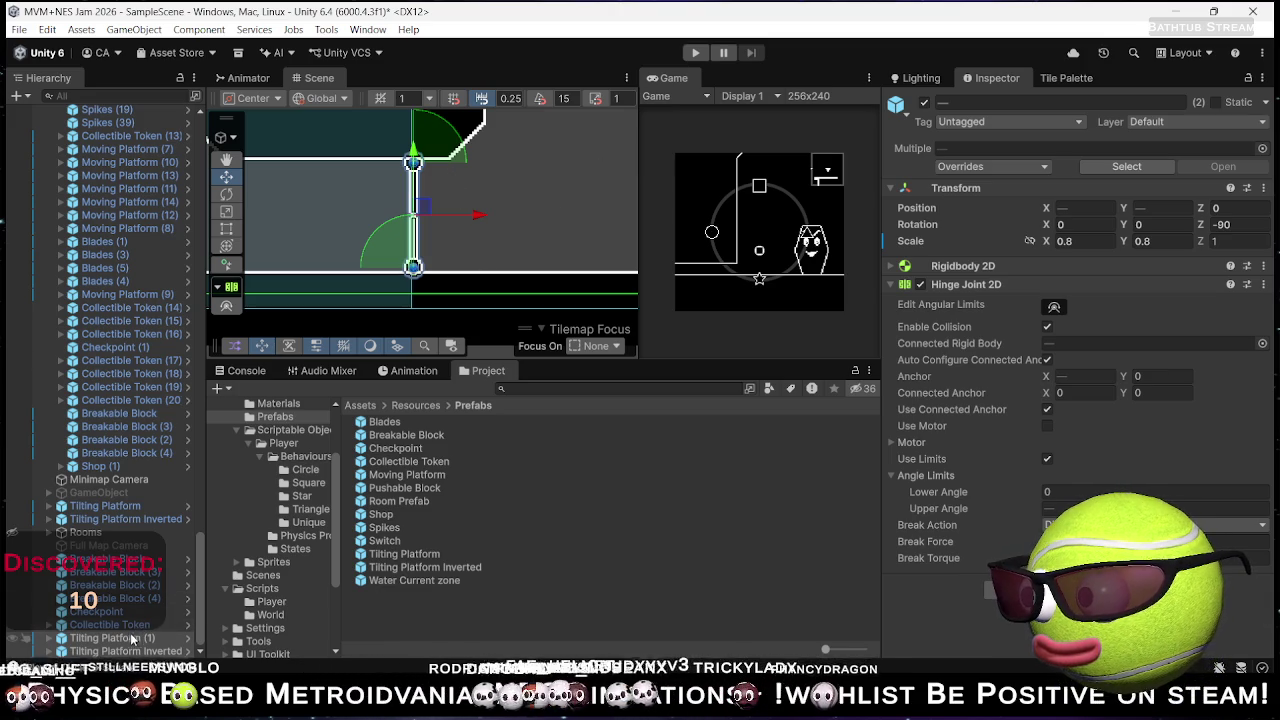
left_click(130, 638)
- Delete both tilting platforms and place a Breakable Block at X -31.5, Y -71.5
left_click(133, 651, "ctrl")
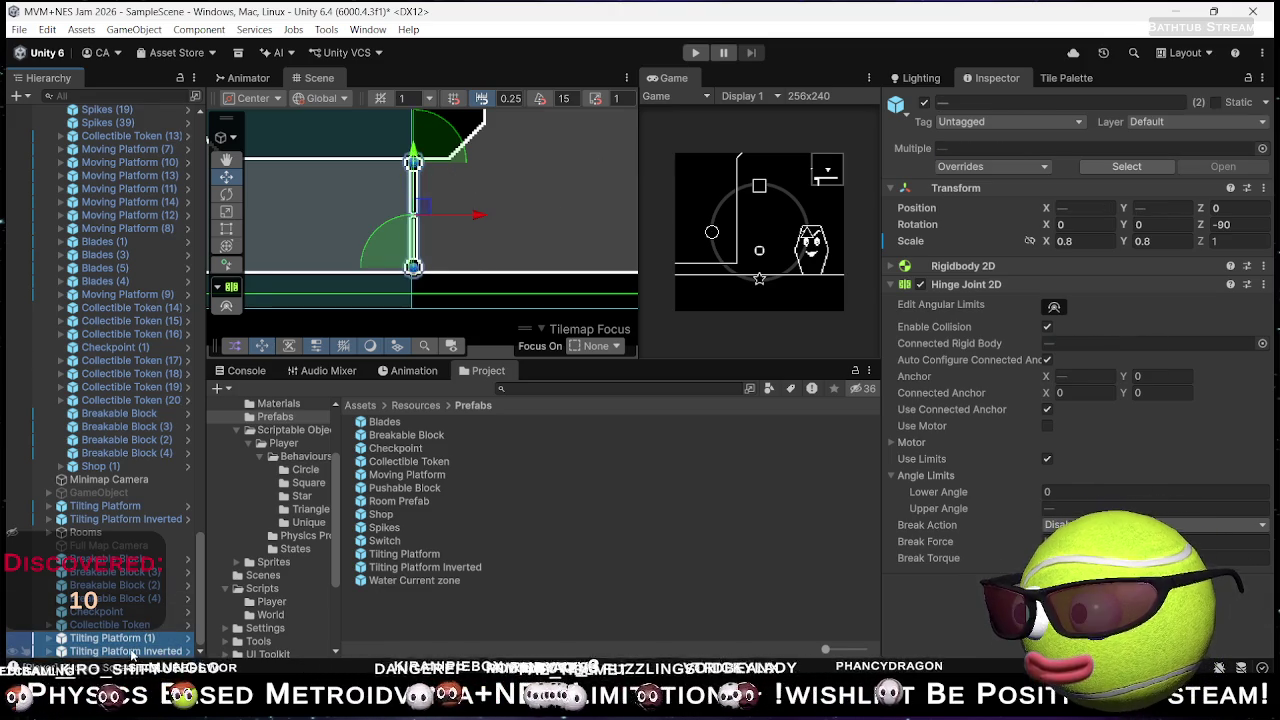
key("Delete")
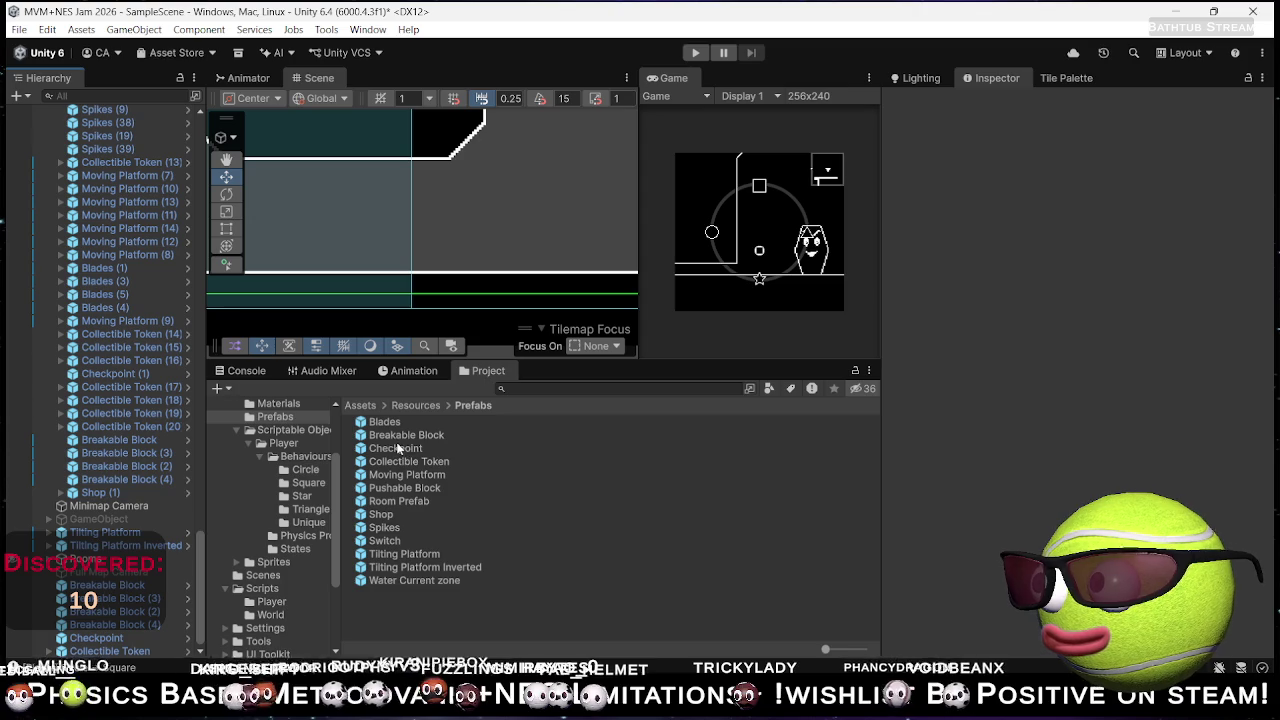
left_click_drag(411, 437, 437, 178)
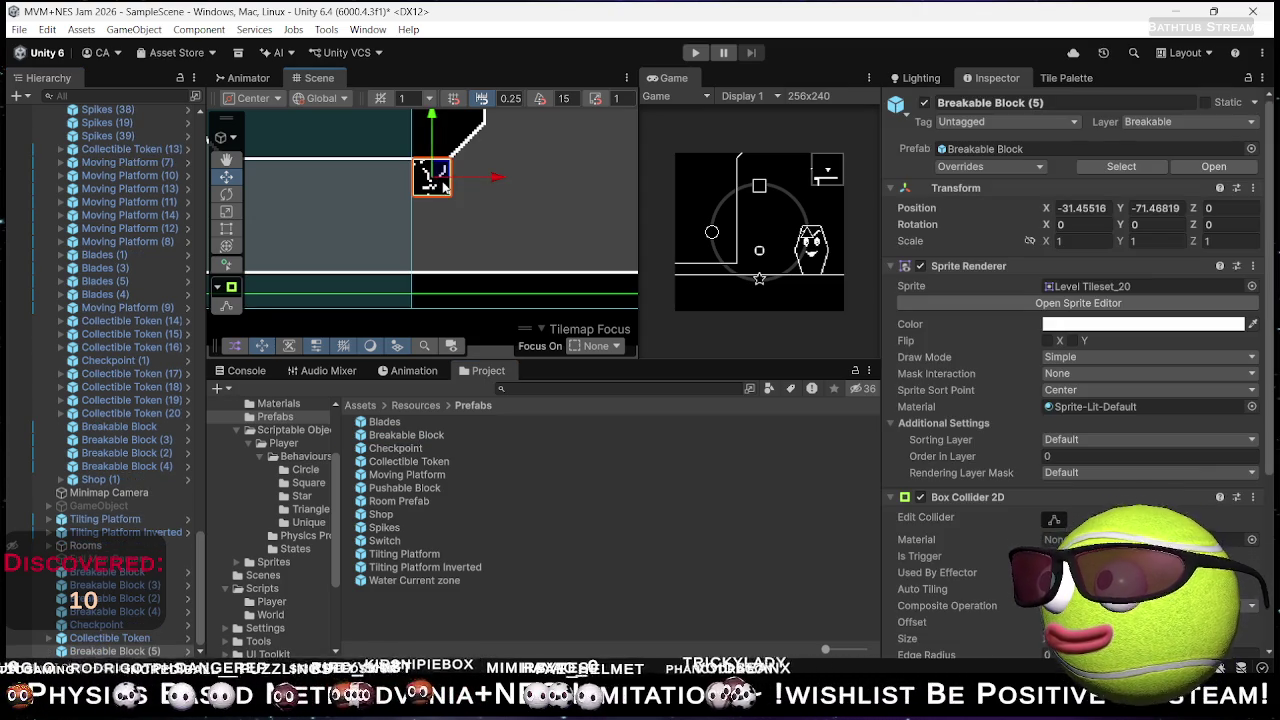
left_click(1104, 207)
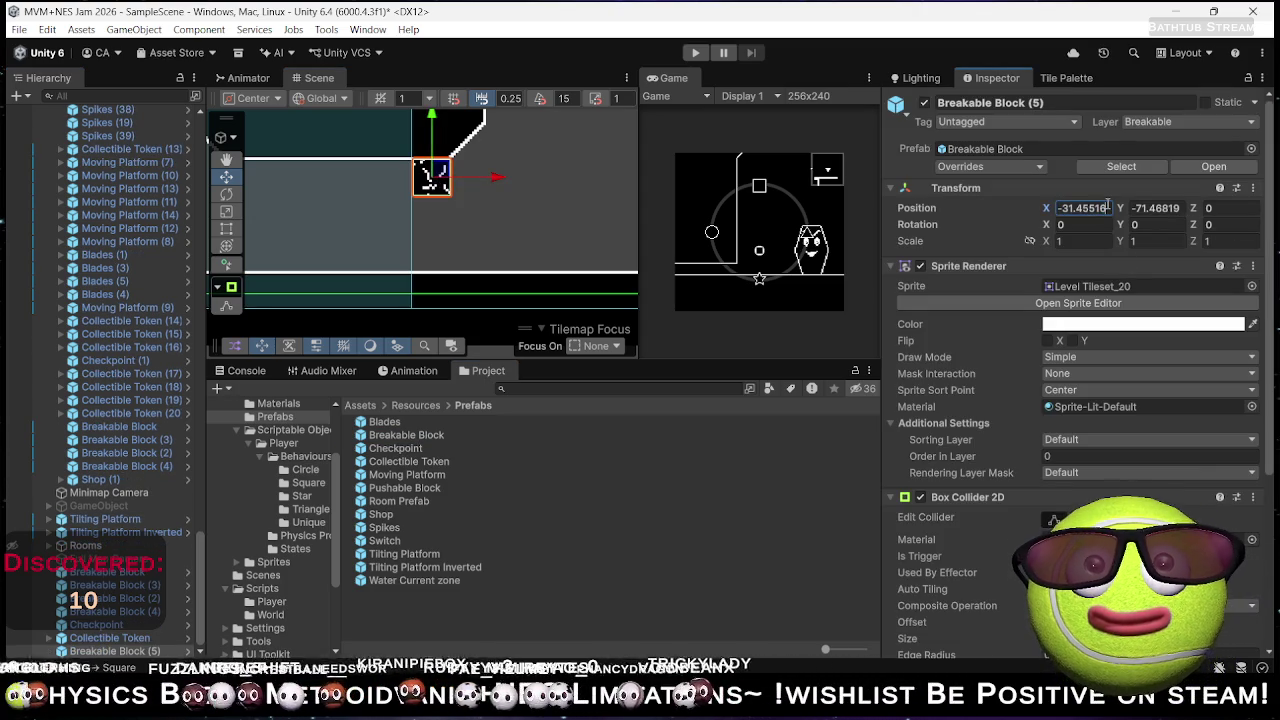
type("-31.5")
key("Tab")
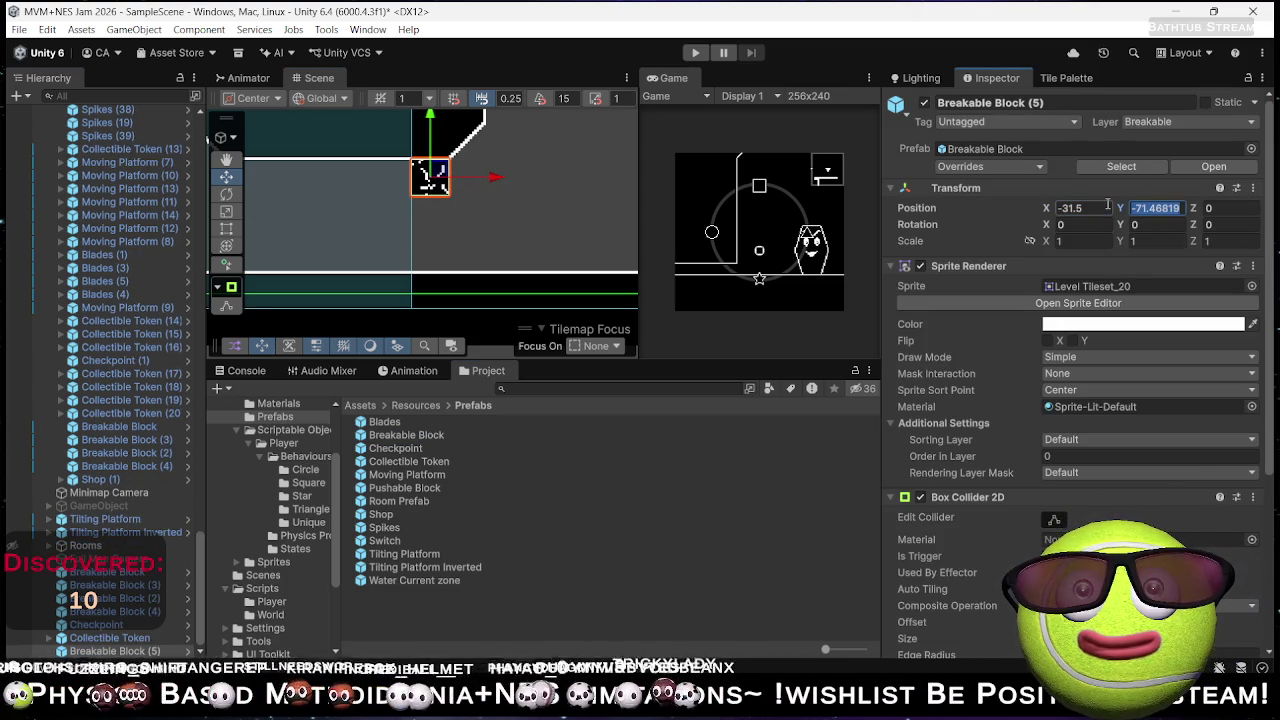
type("-71.5")
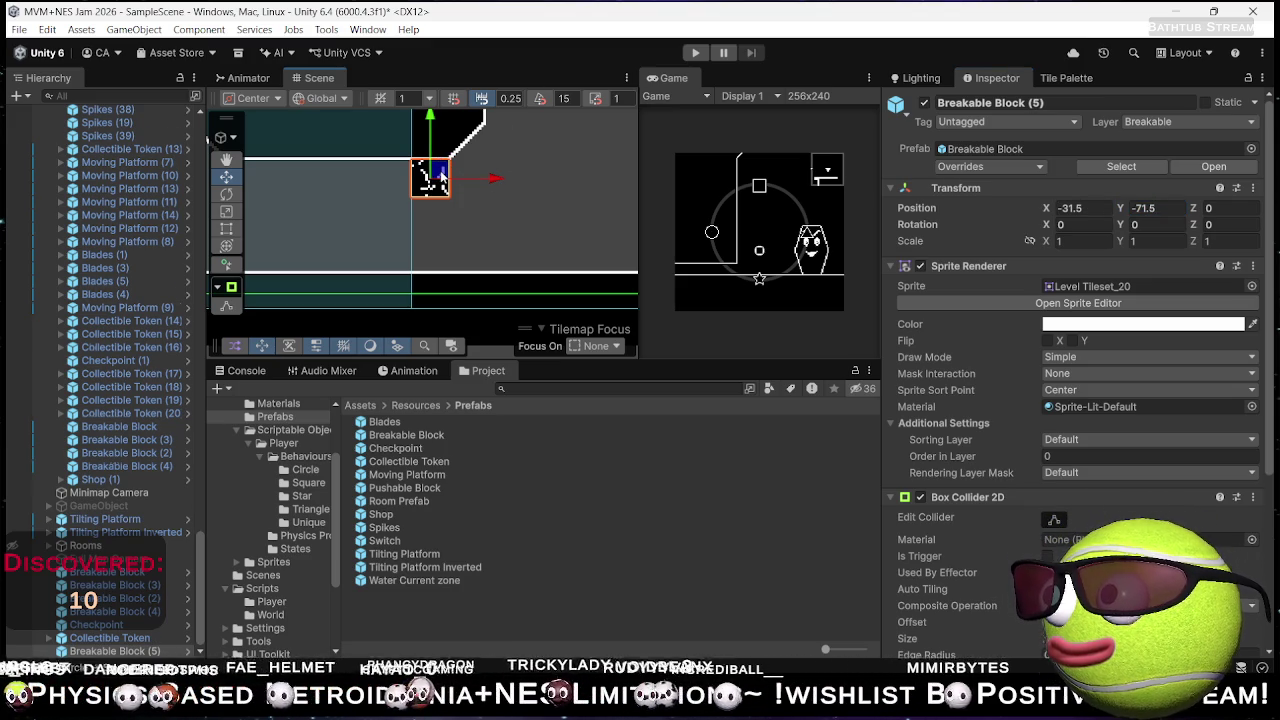
- Duplicate the block twice, stacking each copy one unit lower
key("ctrl+d")
mouse_move(436, 125)
left_mouse_down()
mouse_move(433, 170)
mouse_move(432, 158)
left_mouse_up()
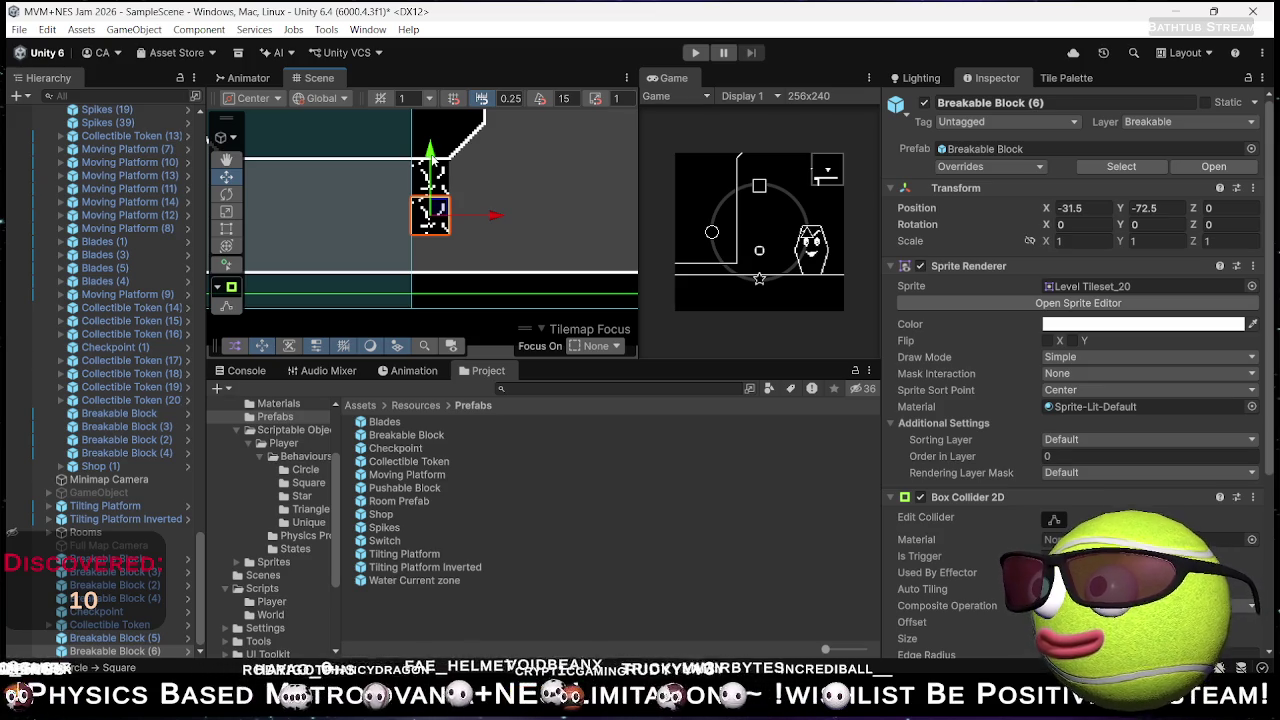
key("ctrl+d")
left_click_drag(432, 158, 432, 195)
- Set the three blocks' sprite to Level Tileset_21 and start Play mode
mouse_move(520, 185)
left_mouse_down()
mouse_move(457, 206)
mouse_move(446, 186)
mouse_move(441, 258)
left_mouse_up()
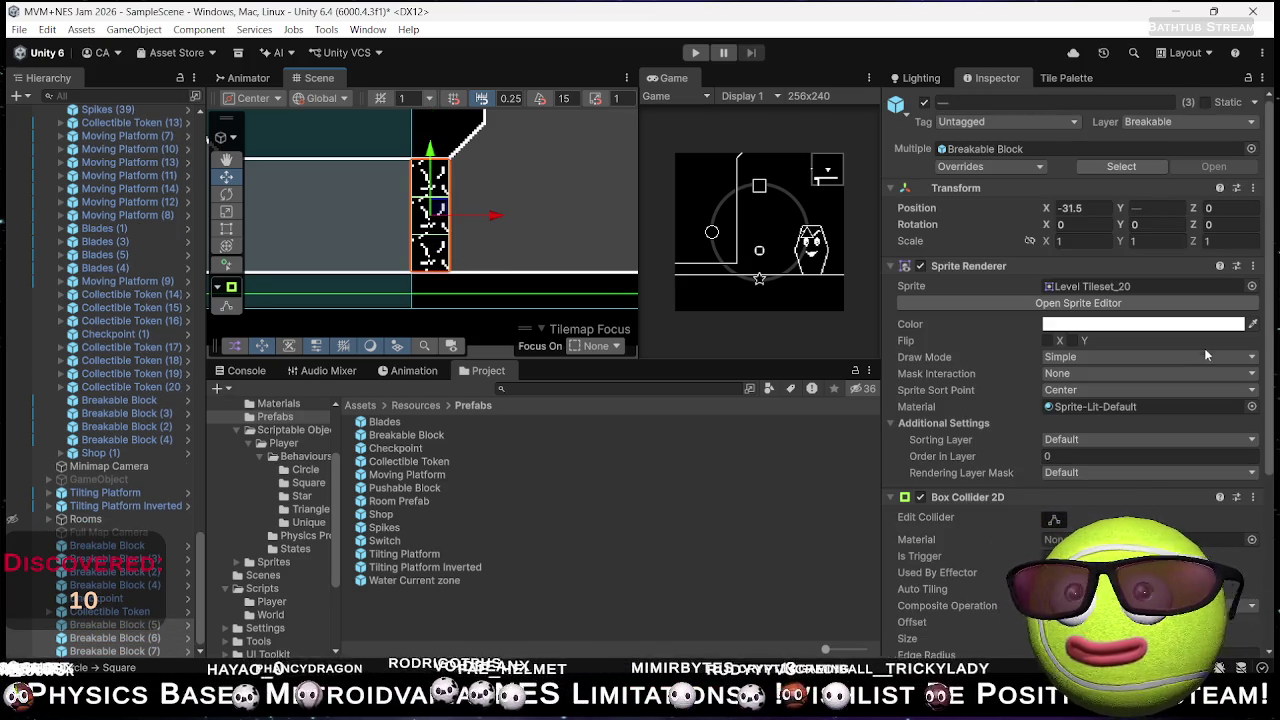
left_click(1251, 286)
key("Down")
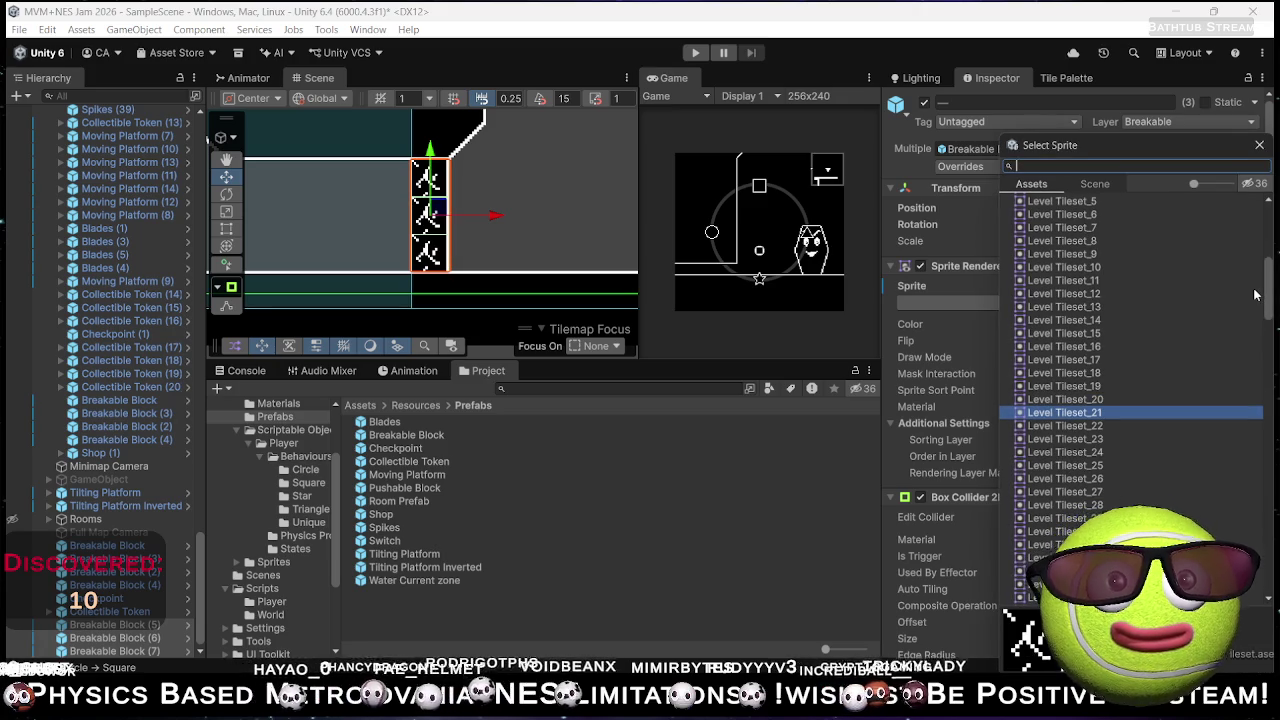
key("Return")
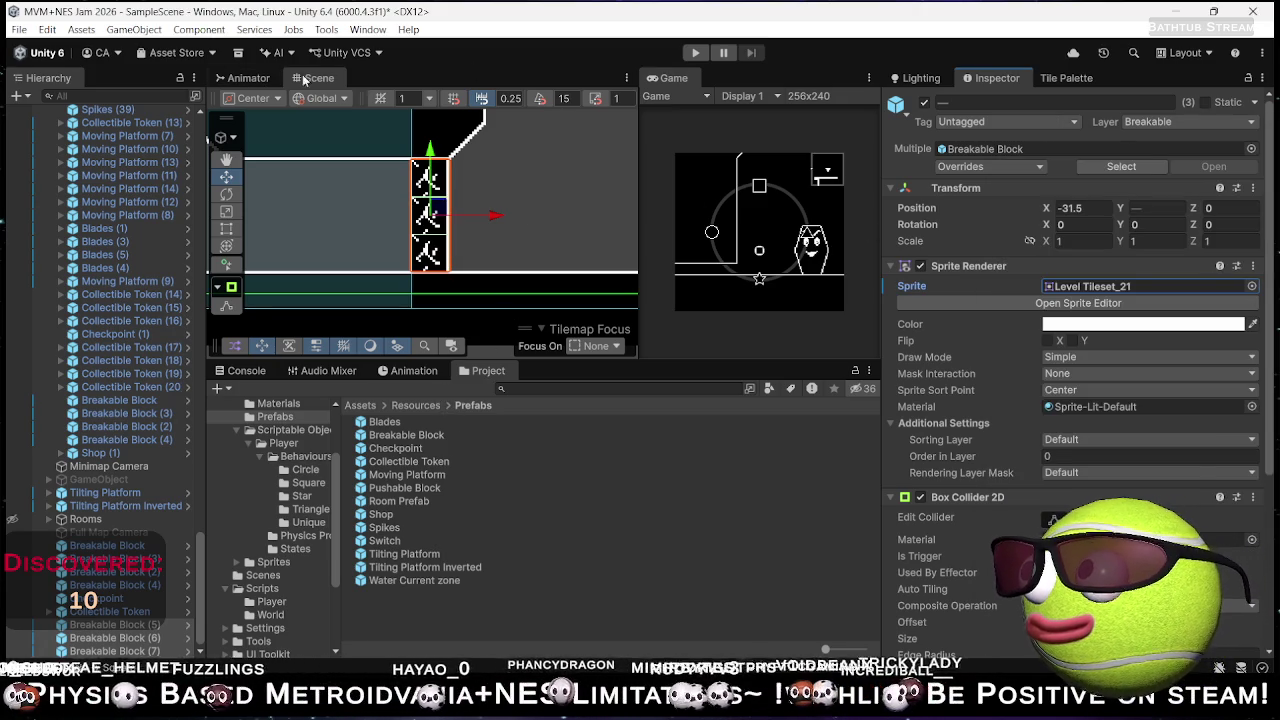
left_click(695, 52)
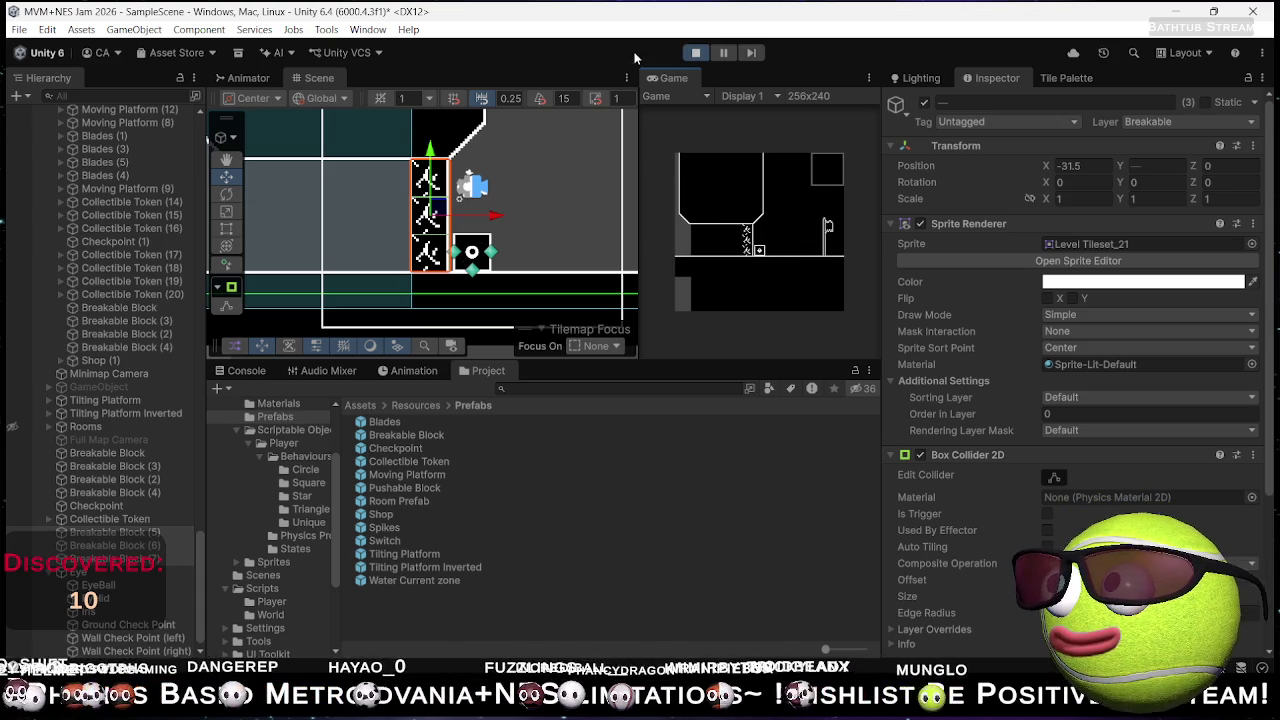
- Frame the breakable blocks and neighbouring water shaft in the Scene view, then select Water (3)
mouse_move(380, 195)
left_mouse_down()
mouse_move(474, 220)
mouse_move(461, 212)
mouse_move(497, 210)
left_mouse_up()
scroll(474, 213, "down", 2)
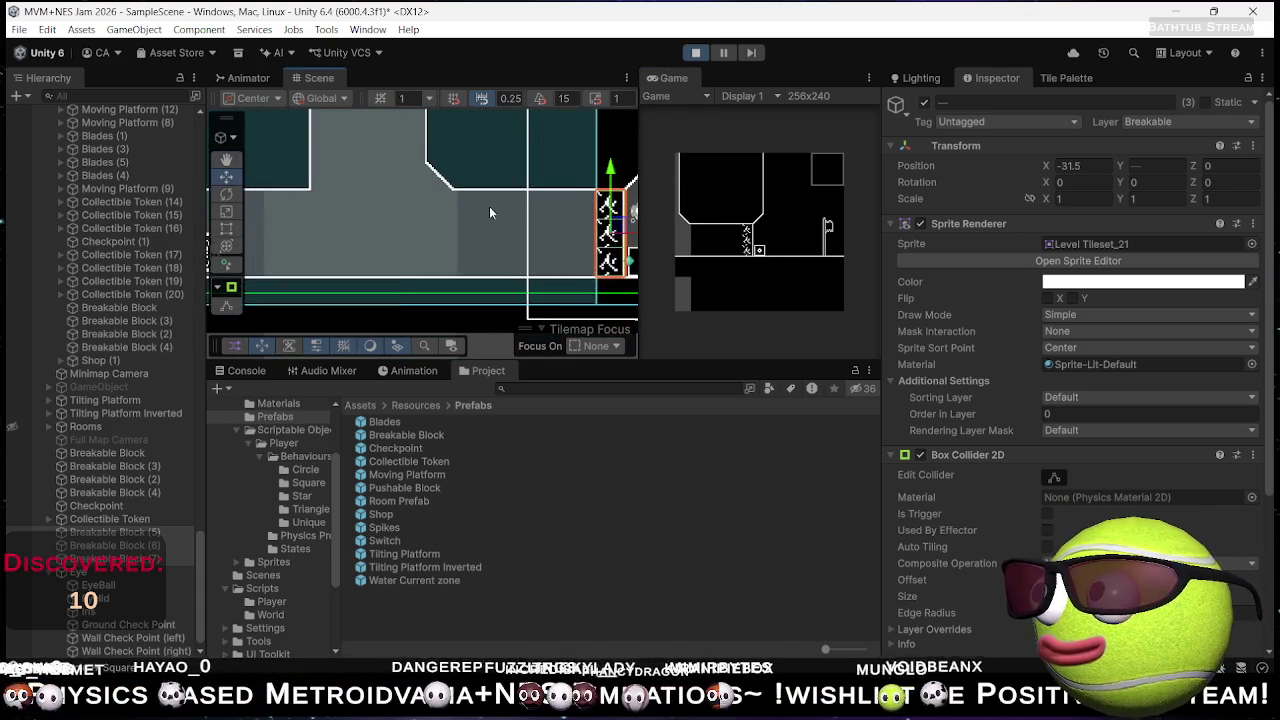
scroll(460, 212, "down", 2)
scroll(440, 210, "down", 3)
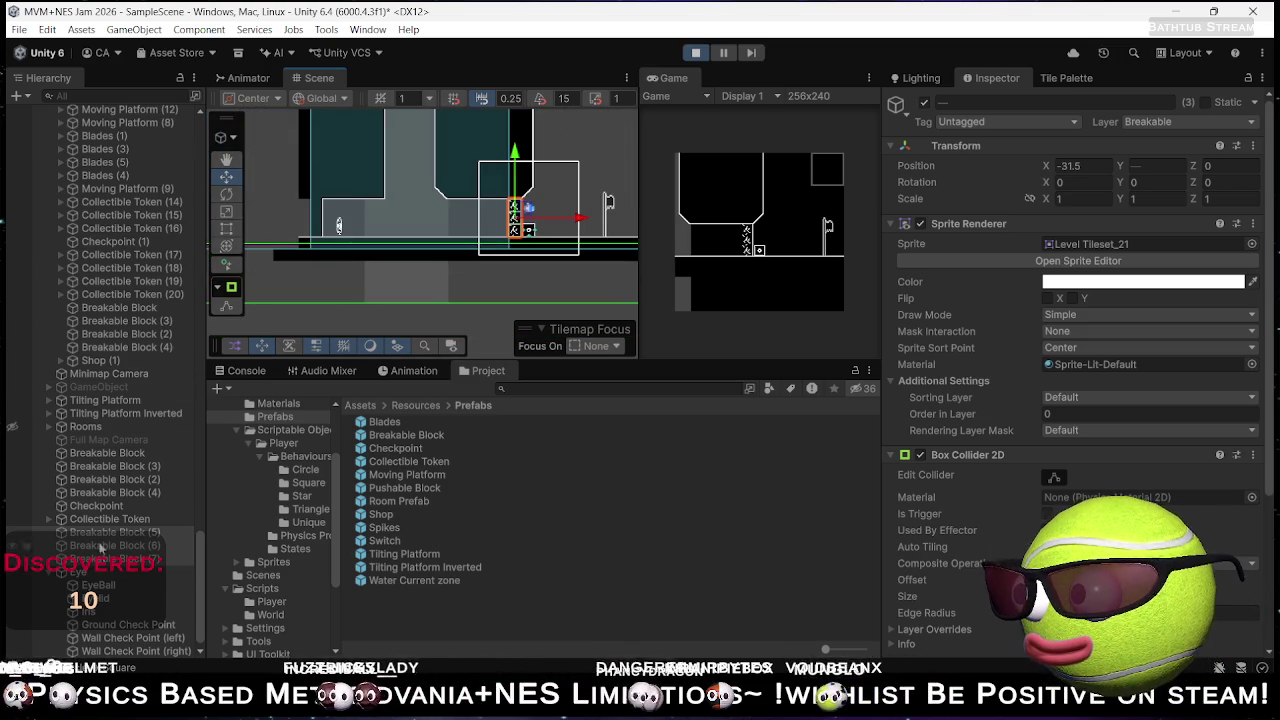
left_click(407, 279)
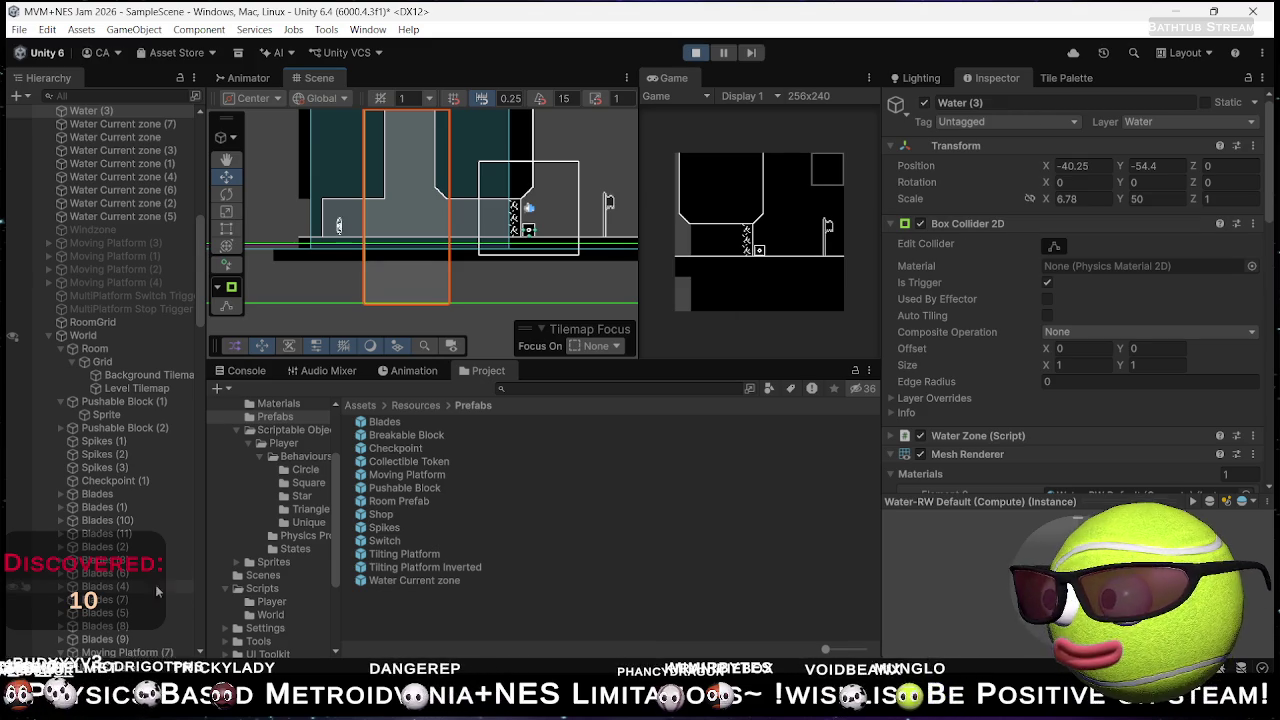
- Select only Water Current zone (7) and widen it to scale X 16
scroll(124, 405, "up", 5)
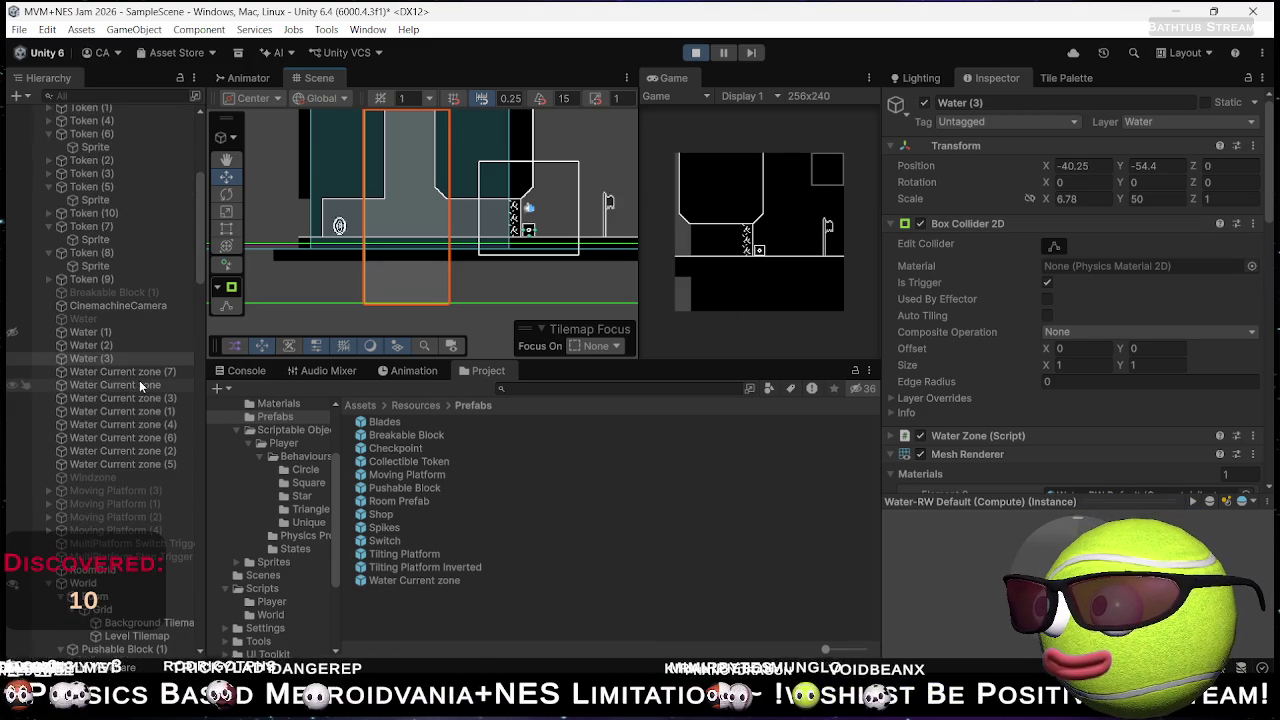
left_click(148, 372, "ctrl")
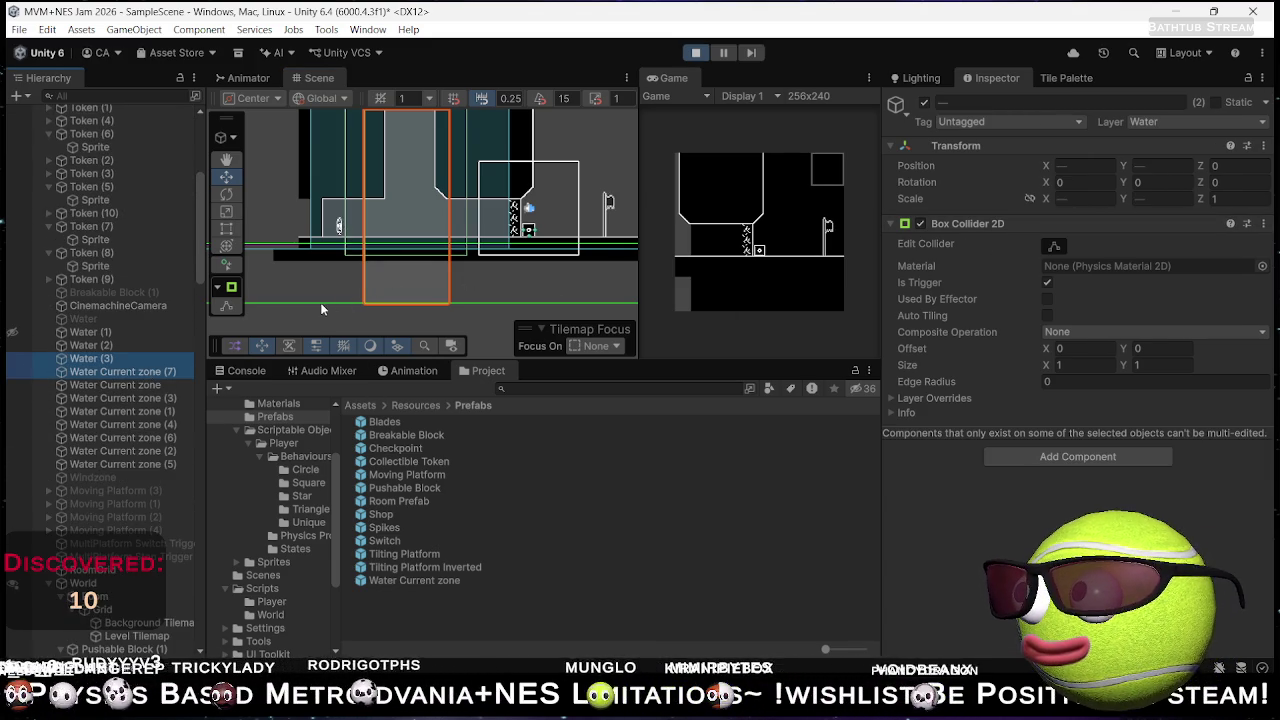
left_click(127, 373)
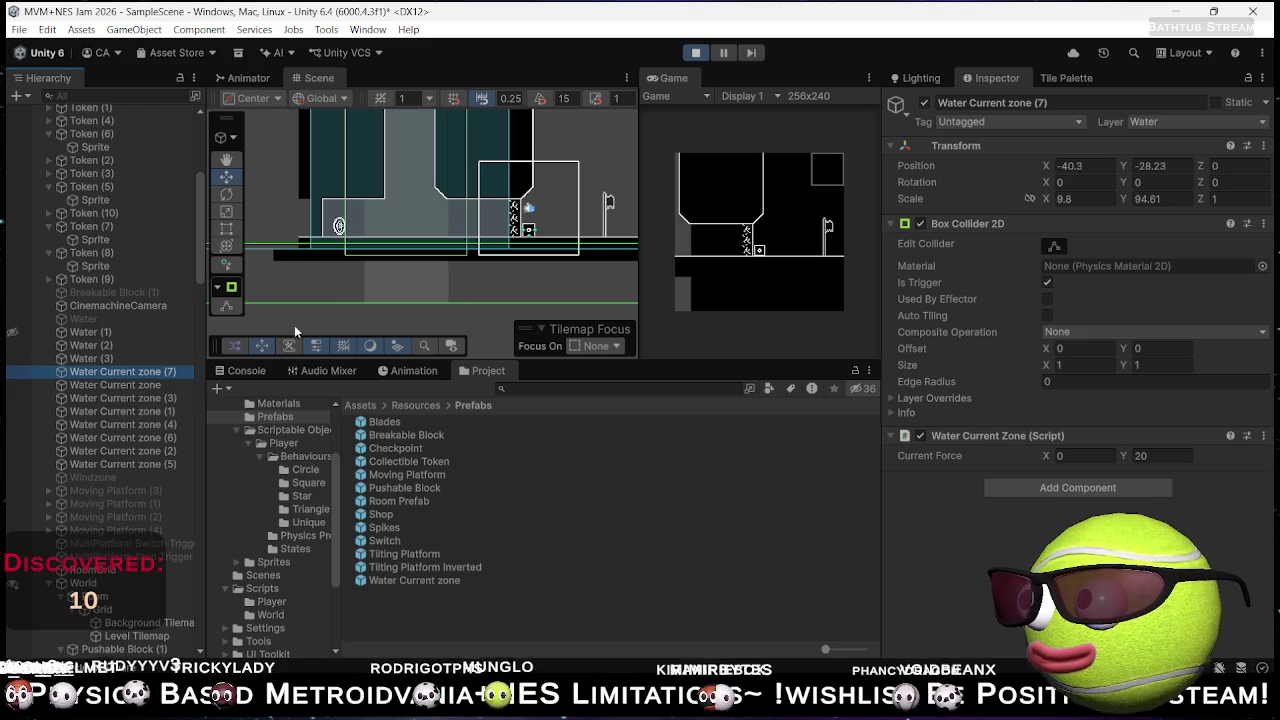
key("t")
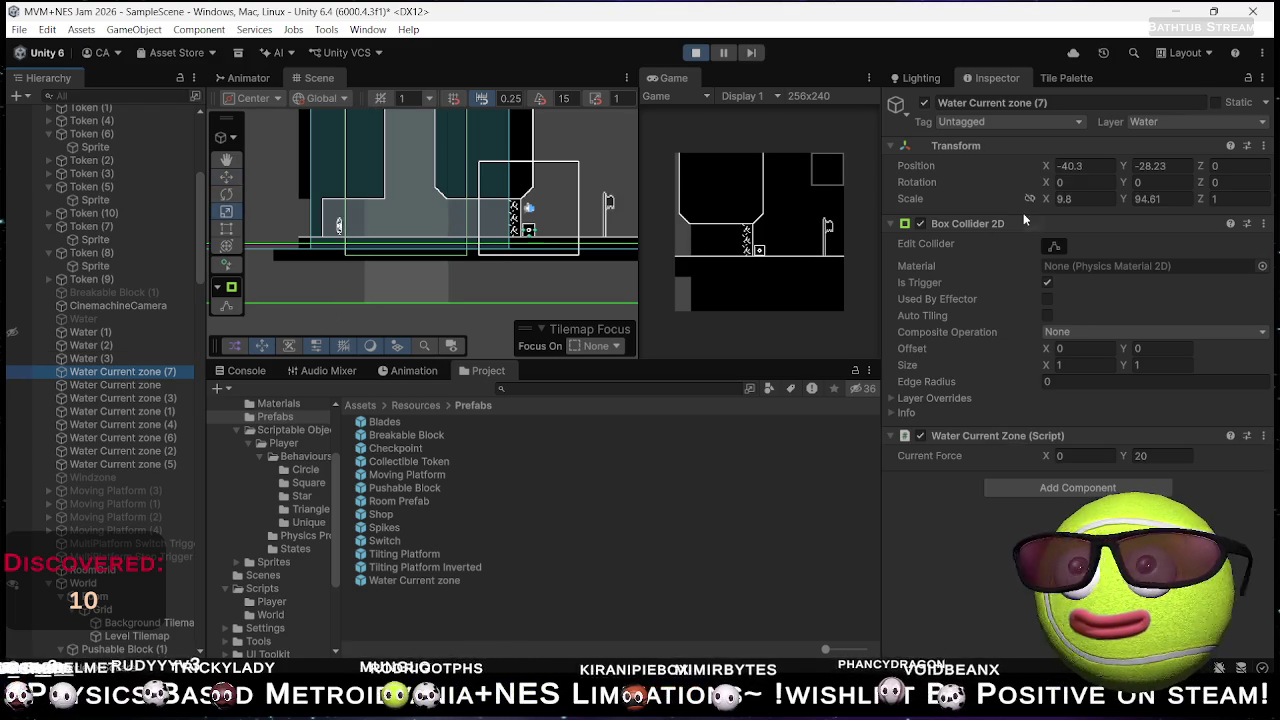
left_click_drag(1044, 203, 1213, 201)
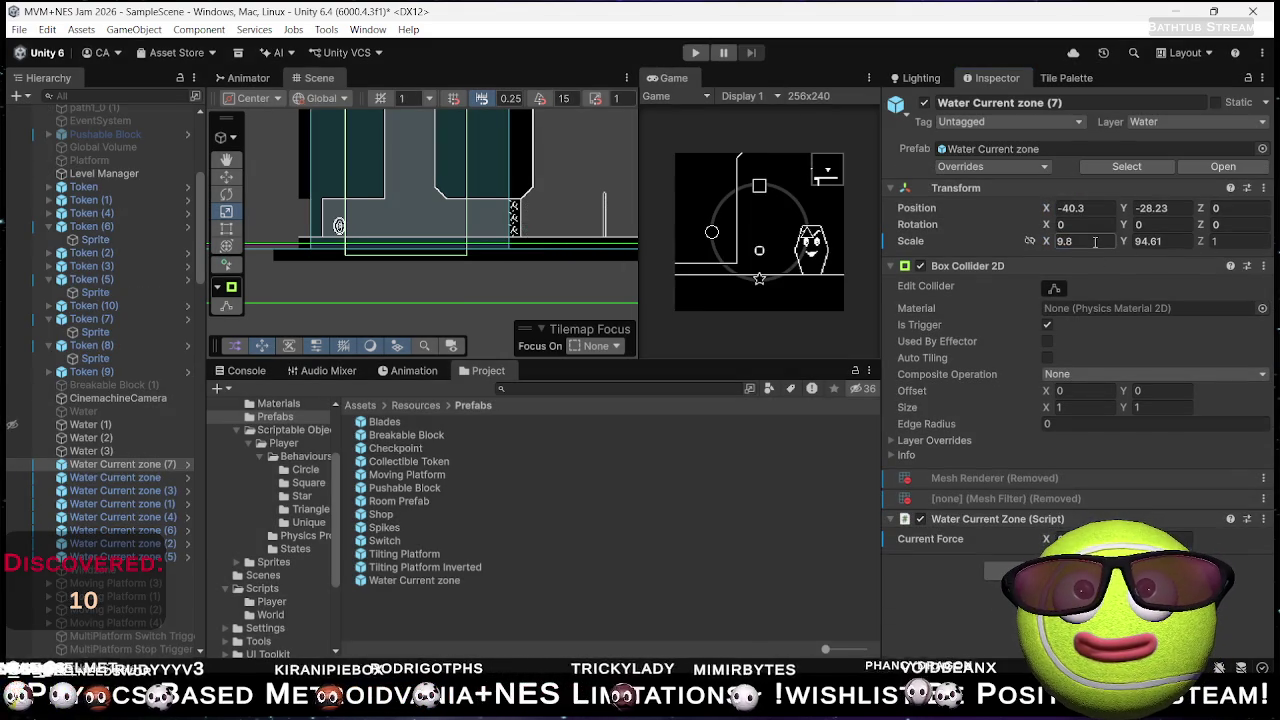
type("16")
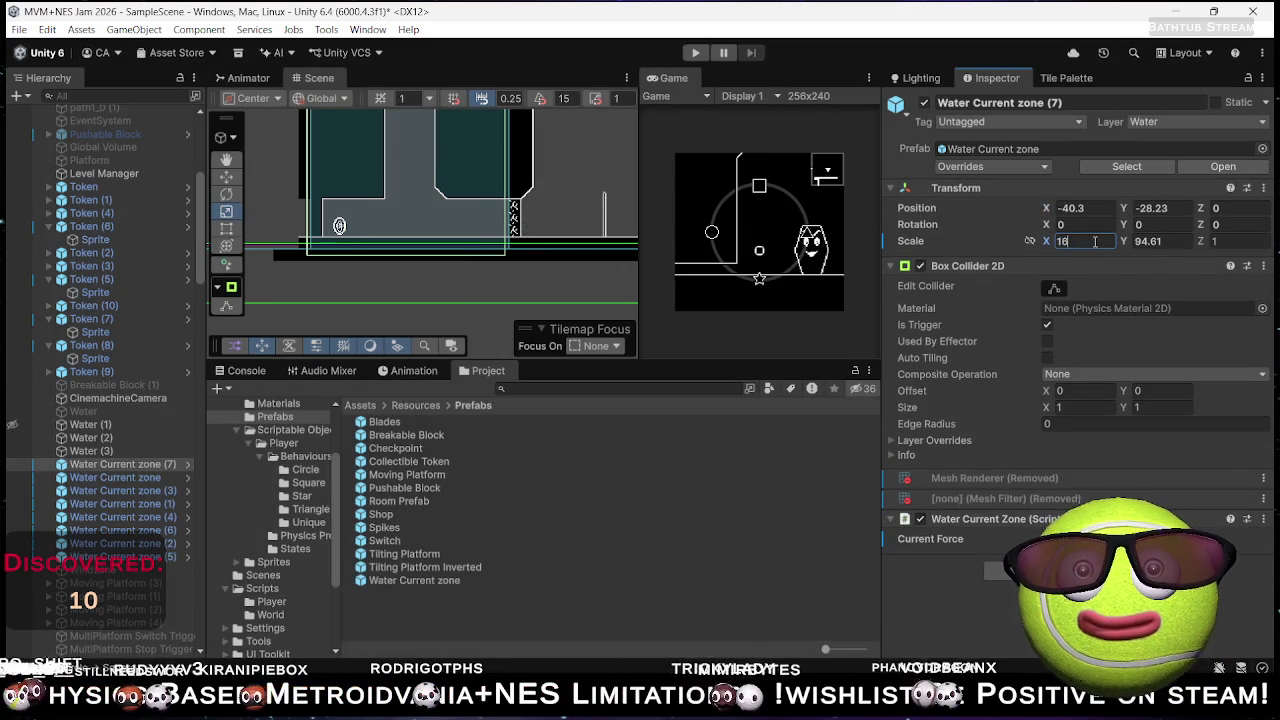
- Nudge Water Current zone (7) right to position X -39.9
scroll(468, 181, "up", 2)
key("w")
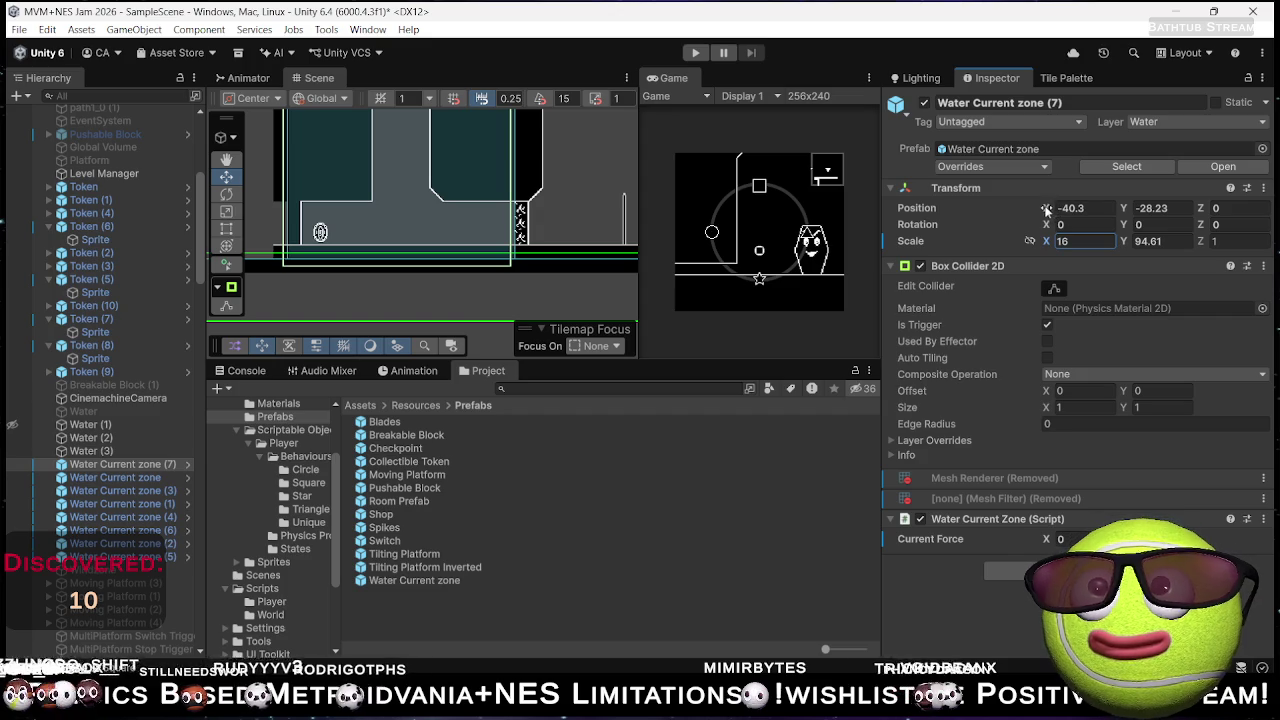
left_click_drag(1048, 210, 1053, 210)
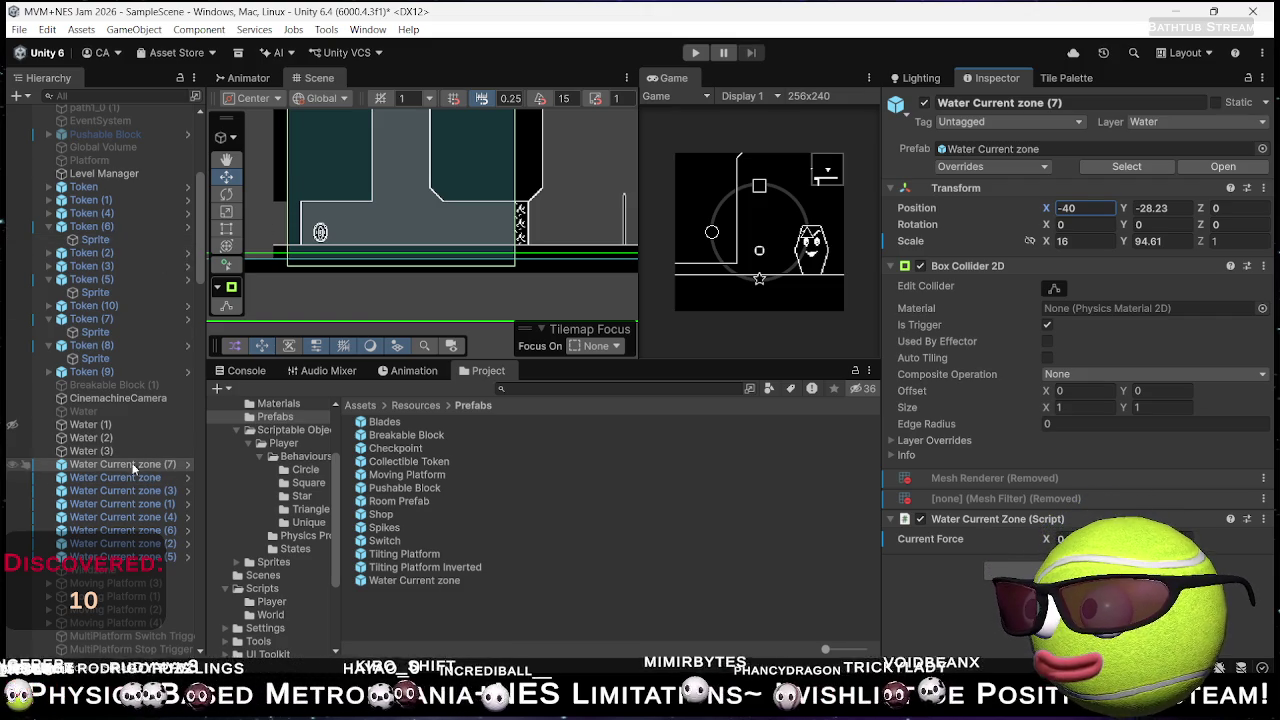
- Widen Water (3) to scale X 15.3, move it to X -39.5, and start Play mode
left_click(100, 451)
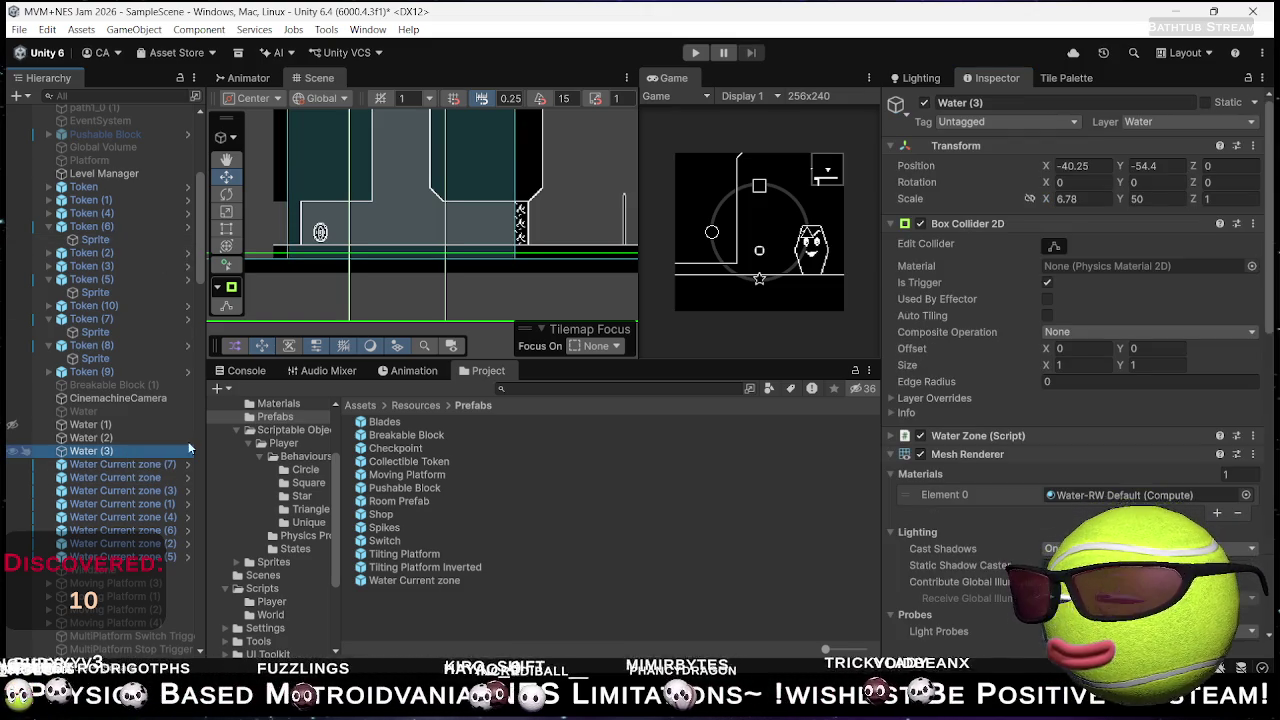
left_click_drag(1048, 200, 1087, 201)
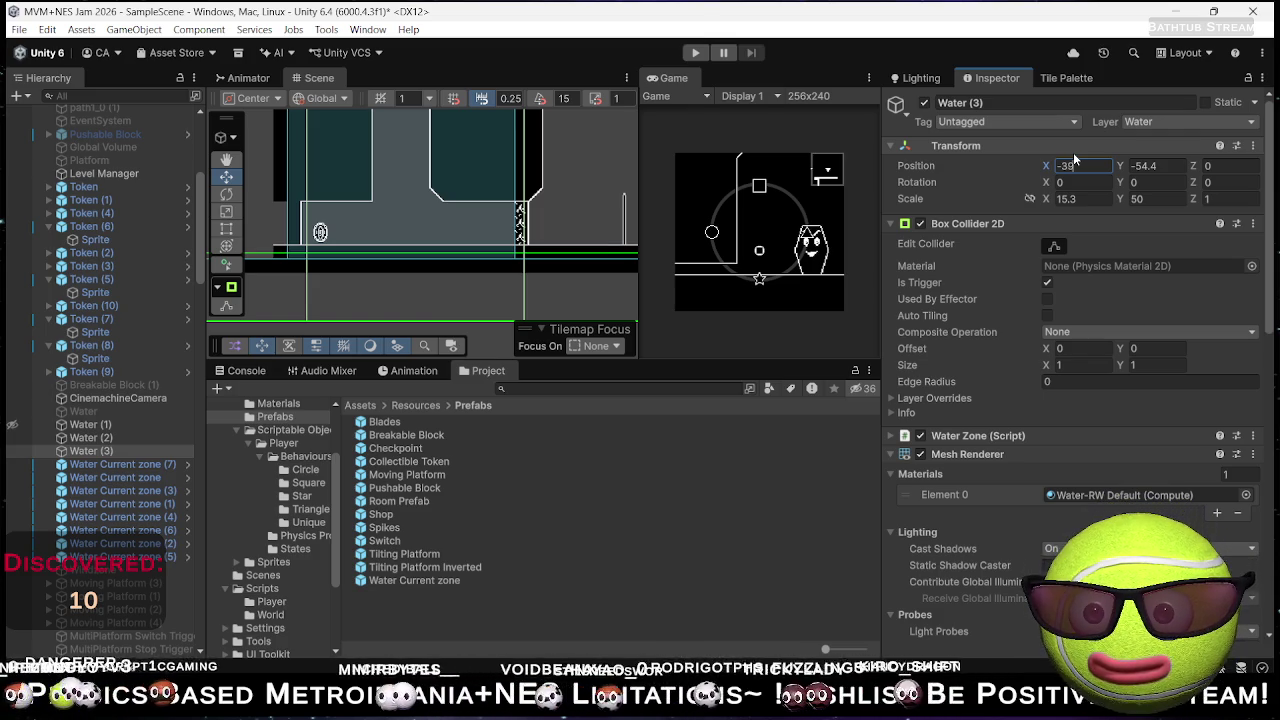
type(".5")
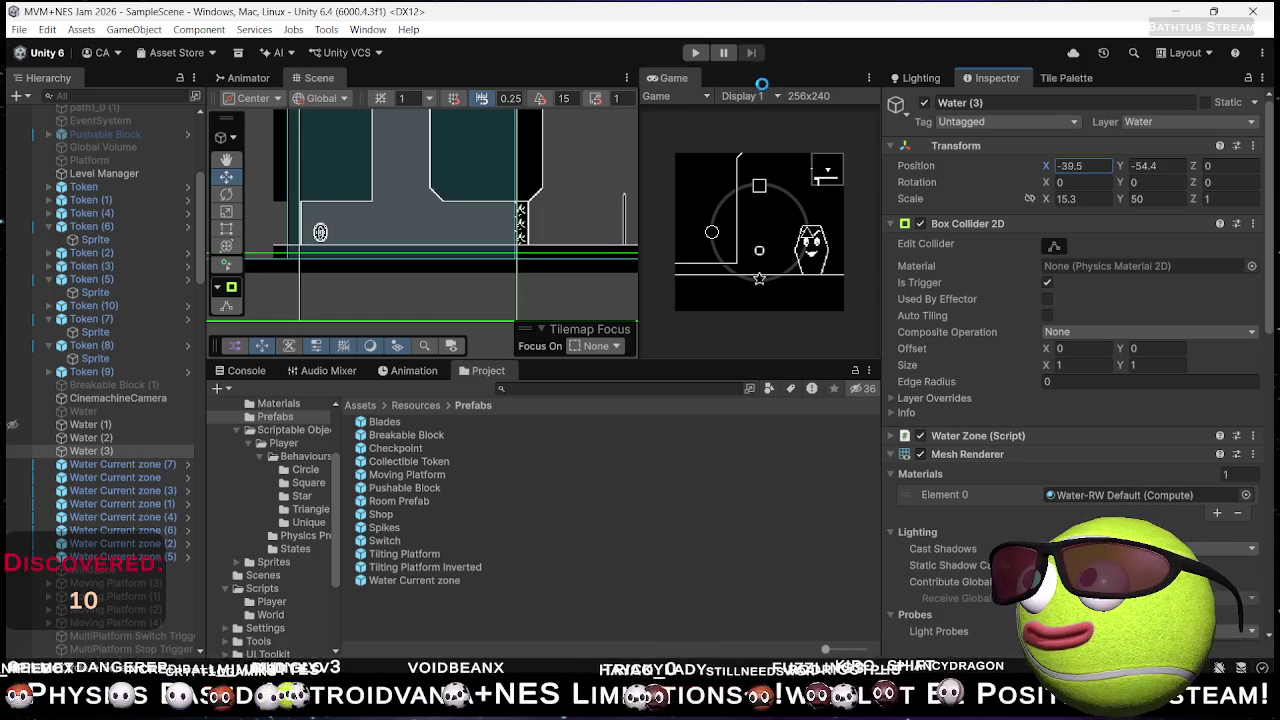
left_click(695, 52)
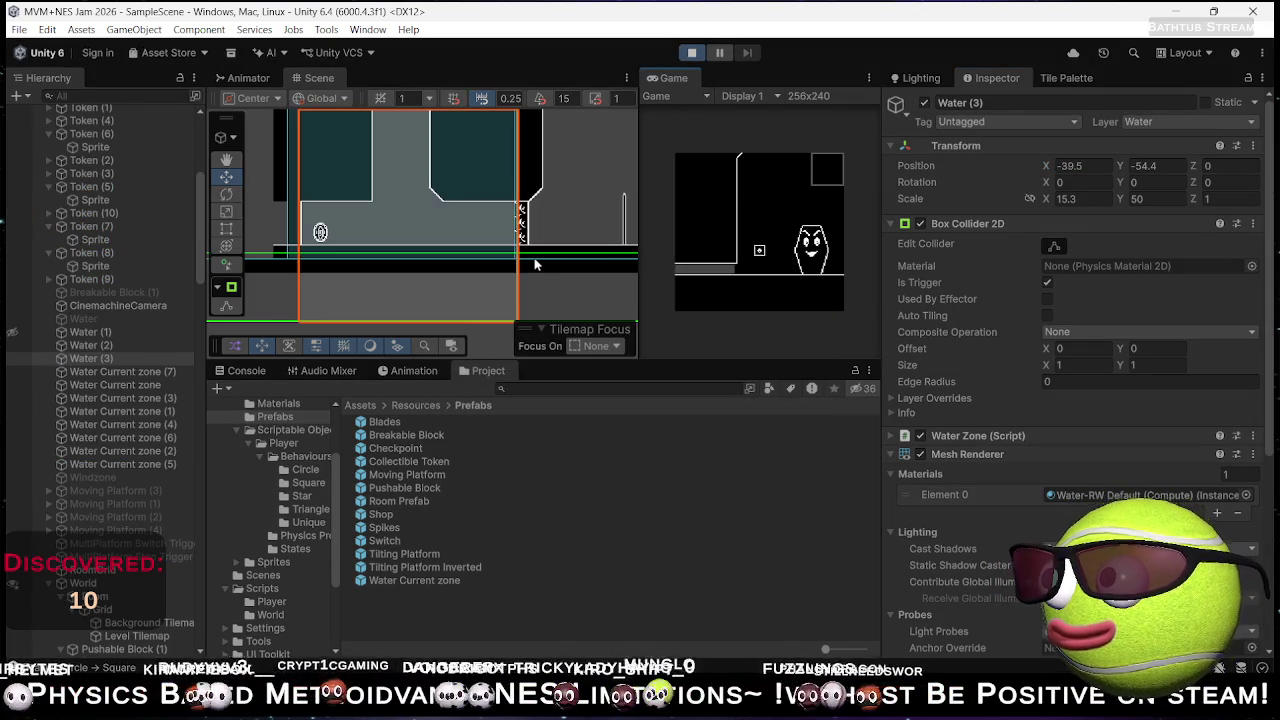
- Move the player left and switch it to the circle shape from the shape wheel
right_click(763, 263)
key("Left")
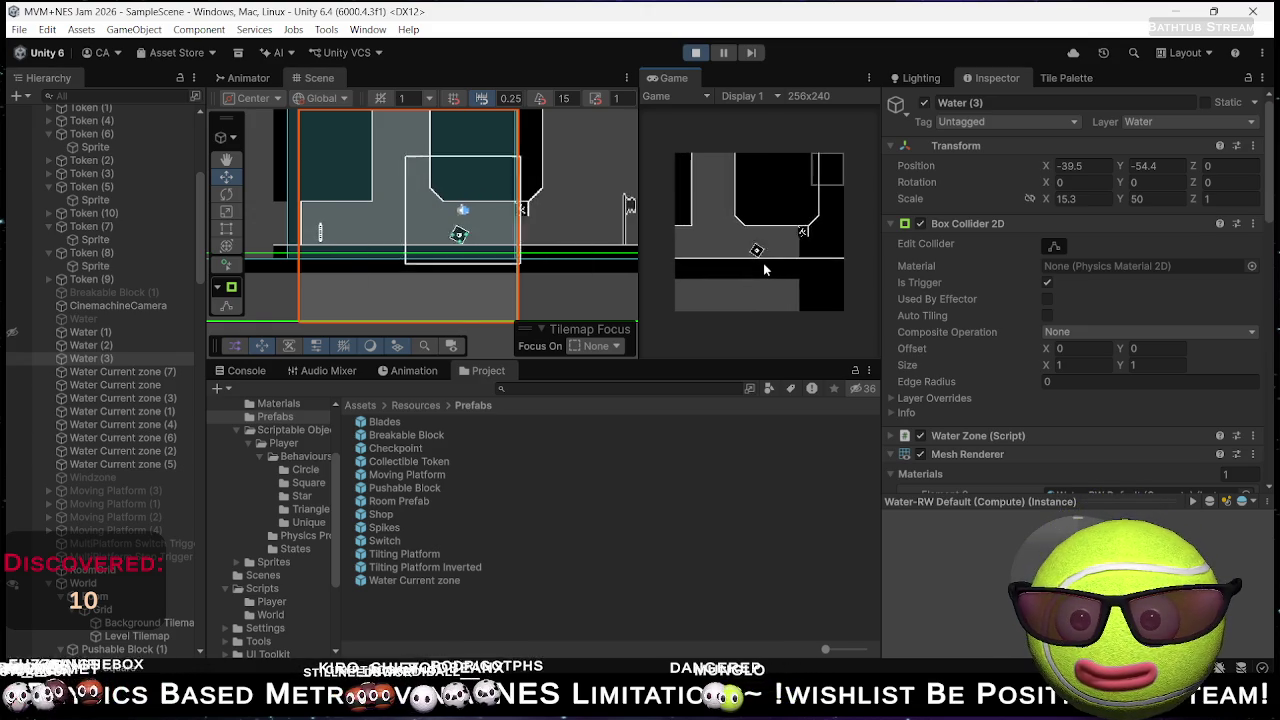
key("Left")
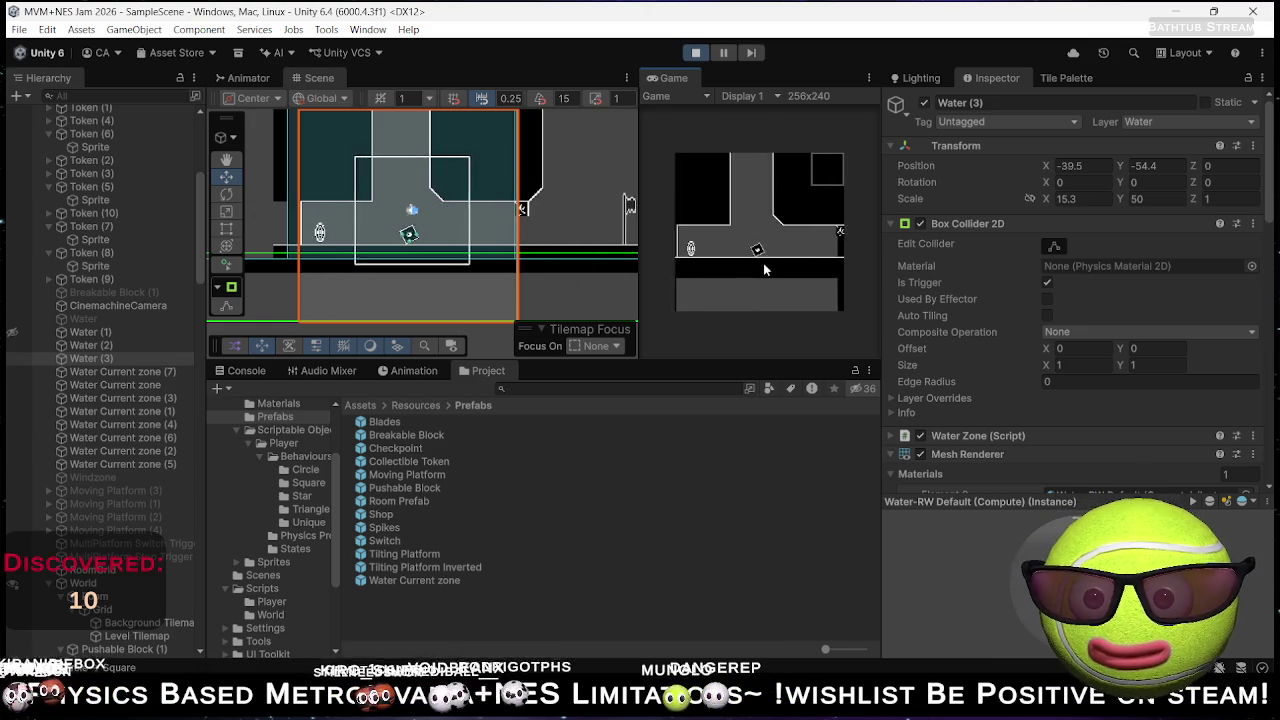
key("Left")
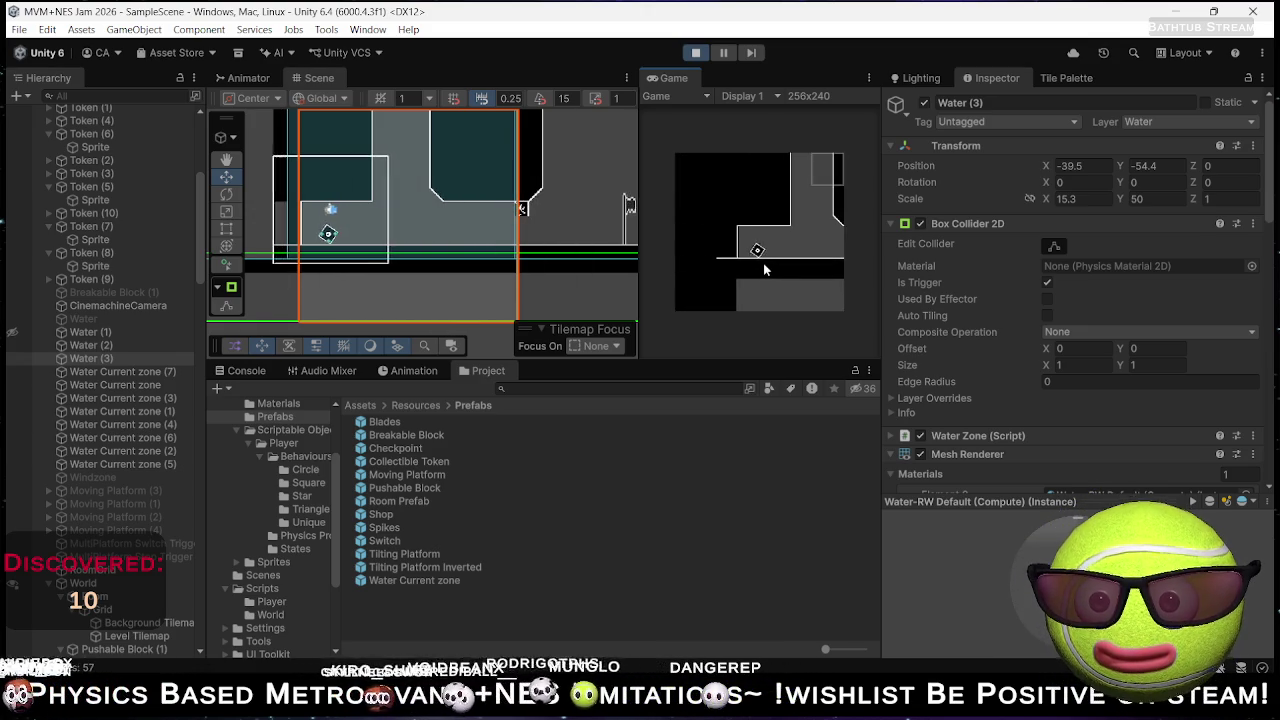
key("Left")
key("shift")
key("Left")
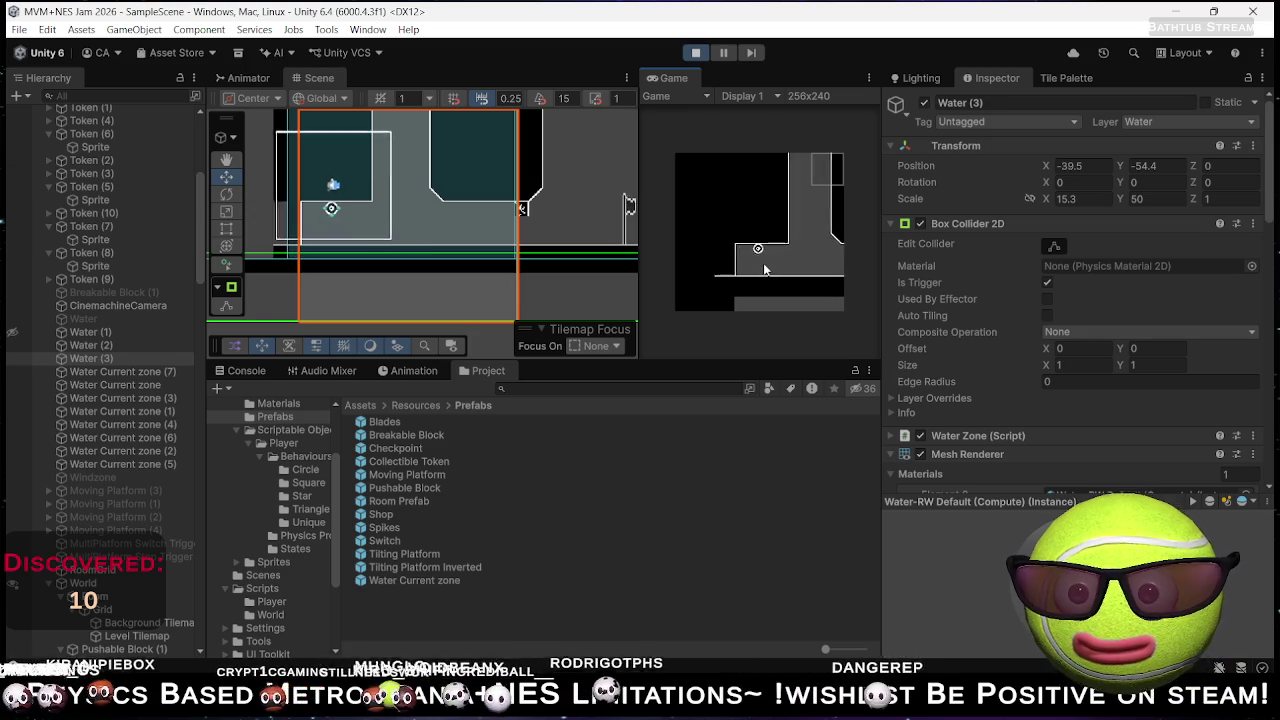
- Swim the circle right through the water channel and currents toward the grey slope
key("Right")
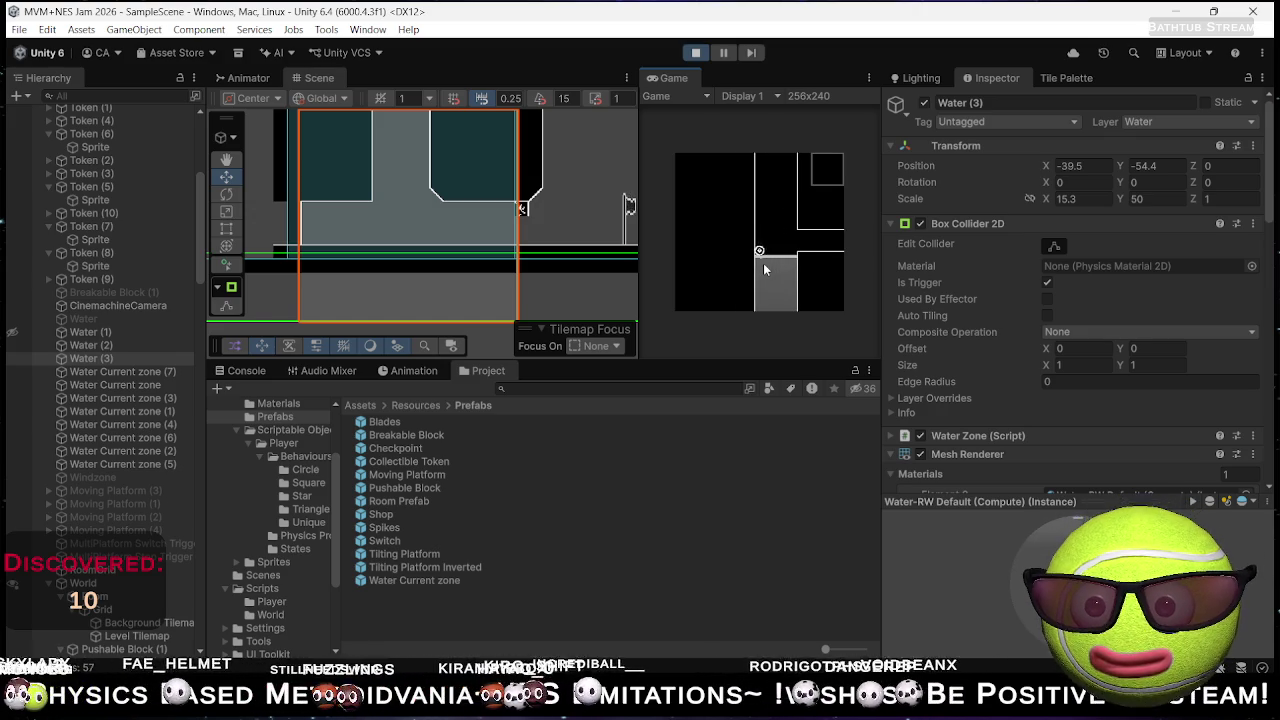
key("Right")
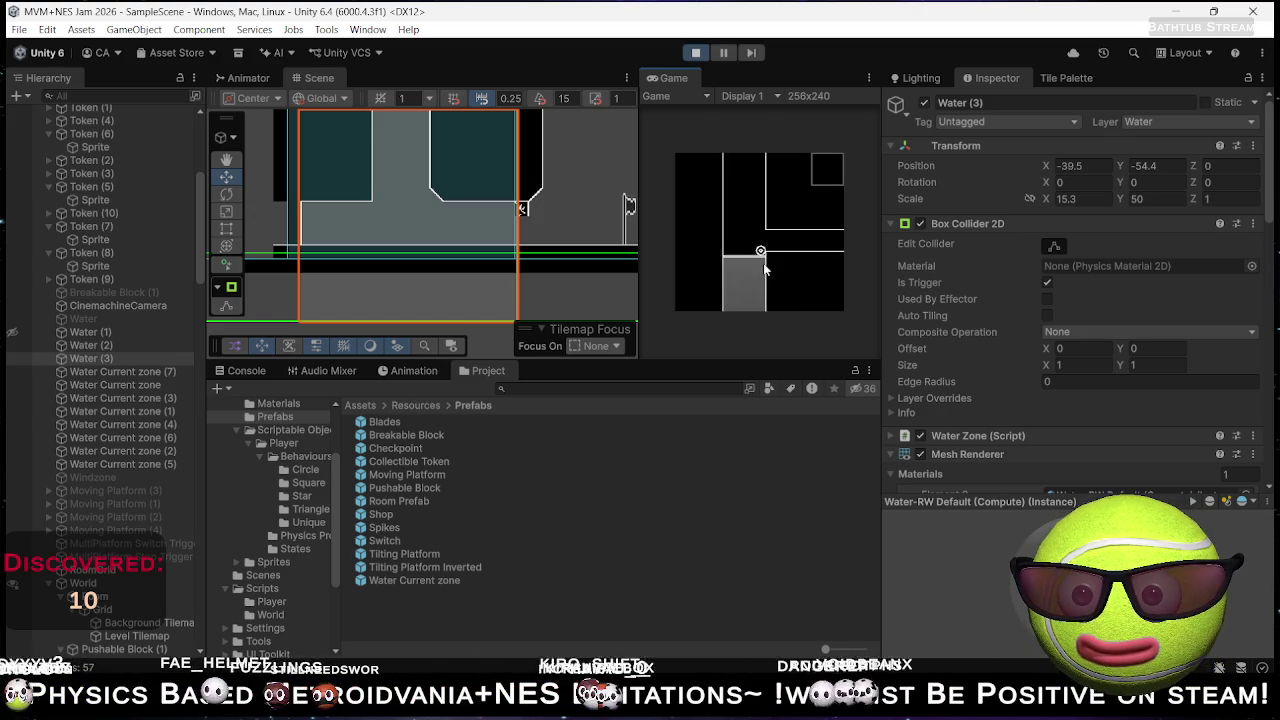
key("Right")
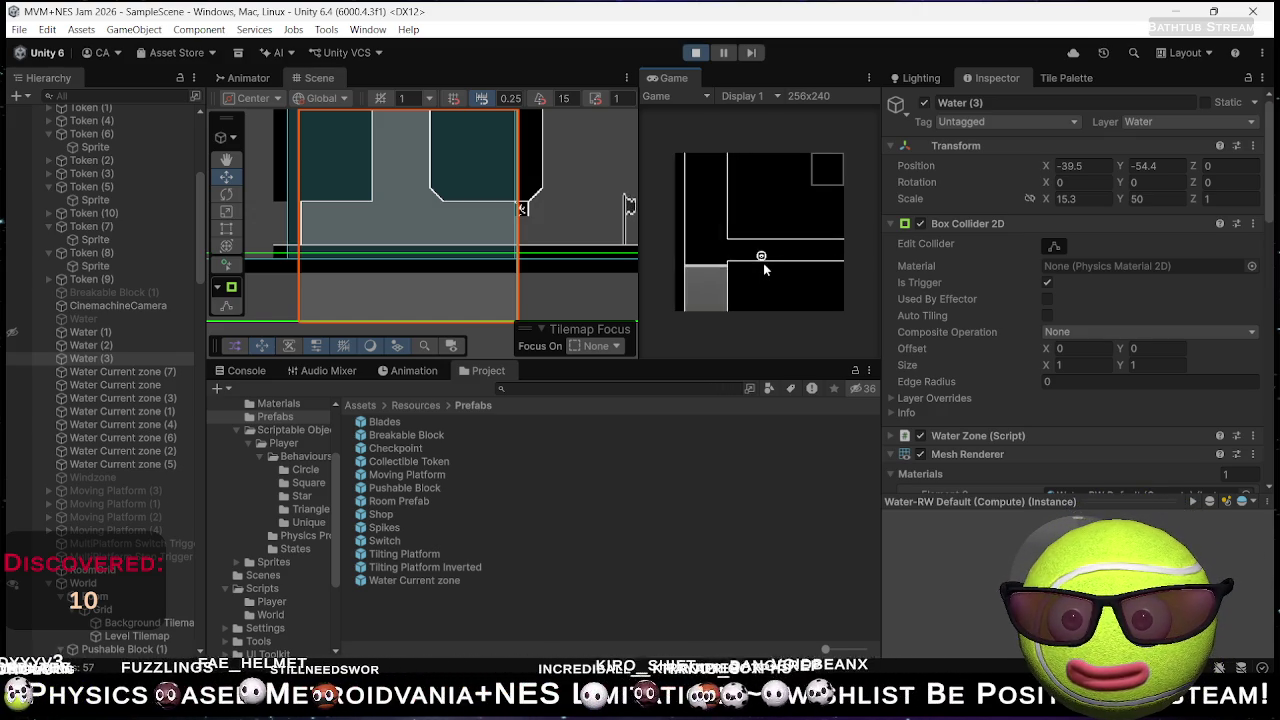
key("Right")
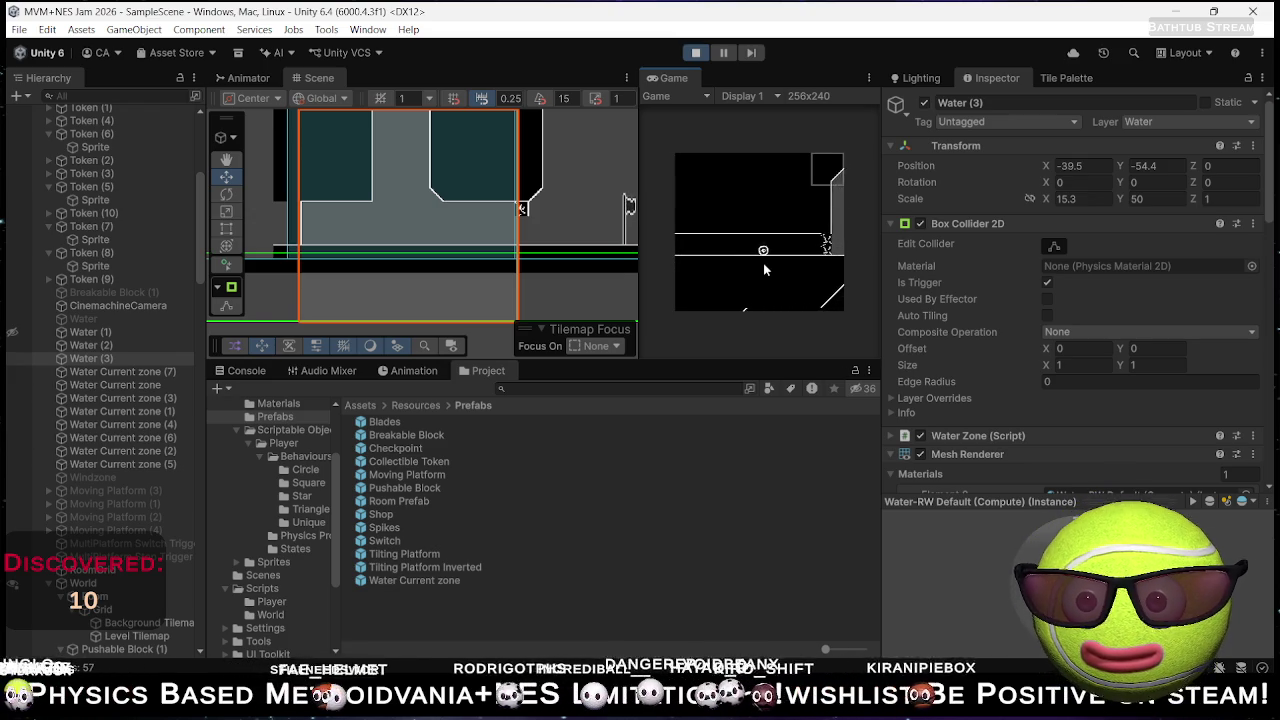
key("Right")
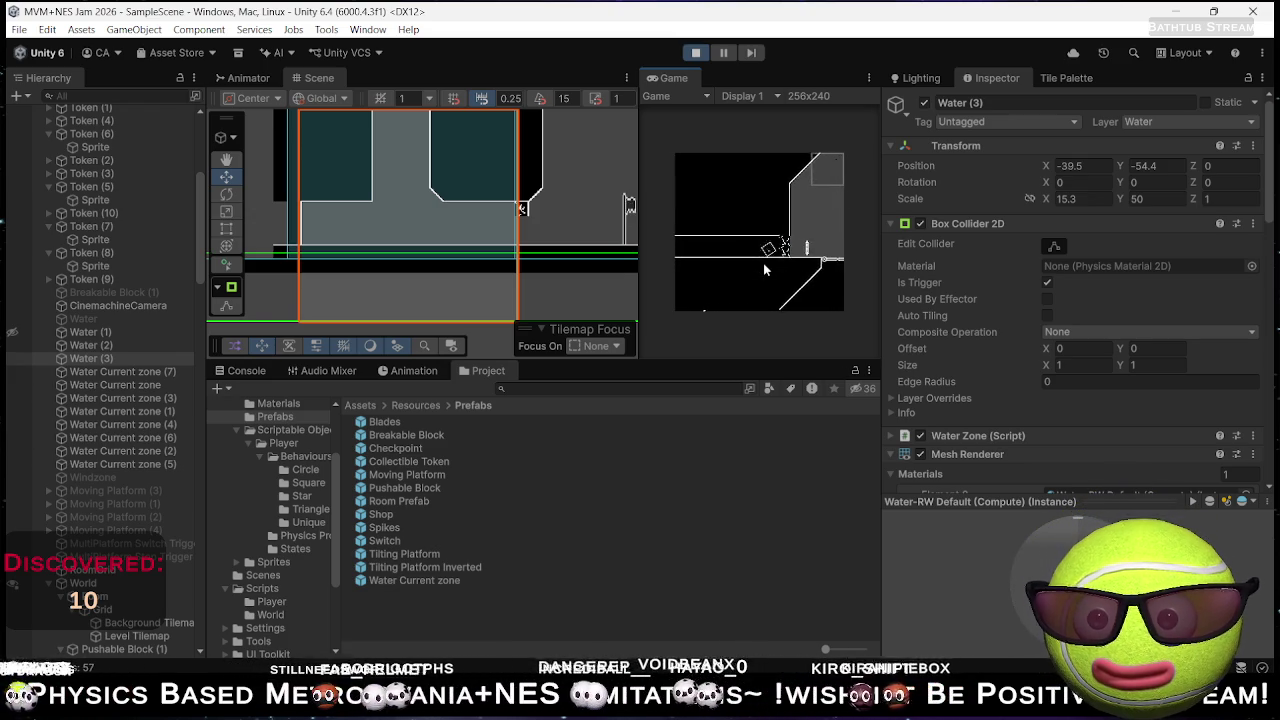
key("Right")
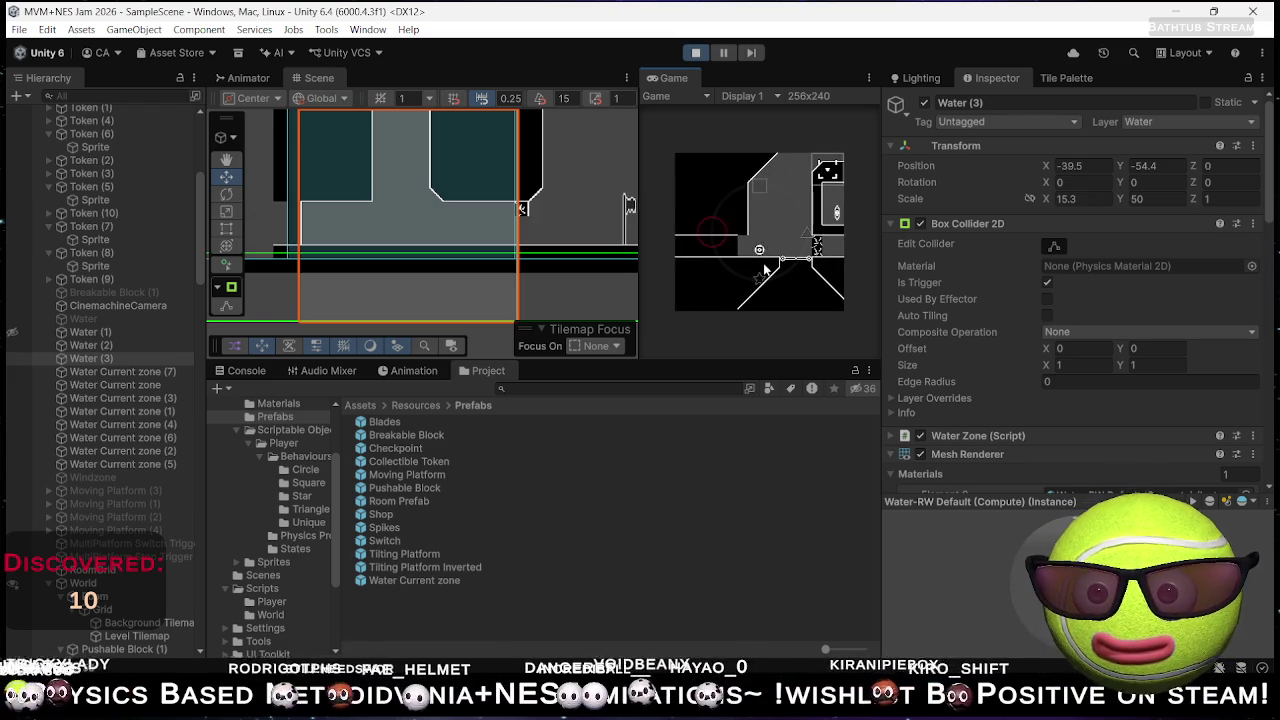
key("Right")
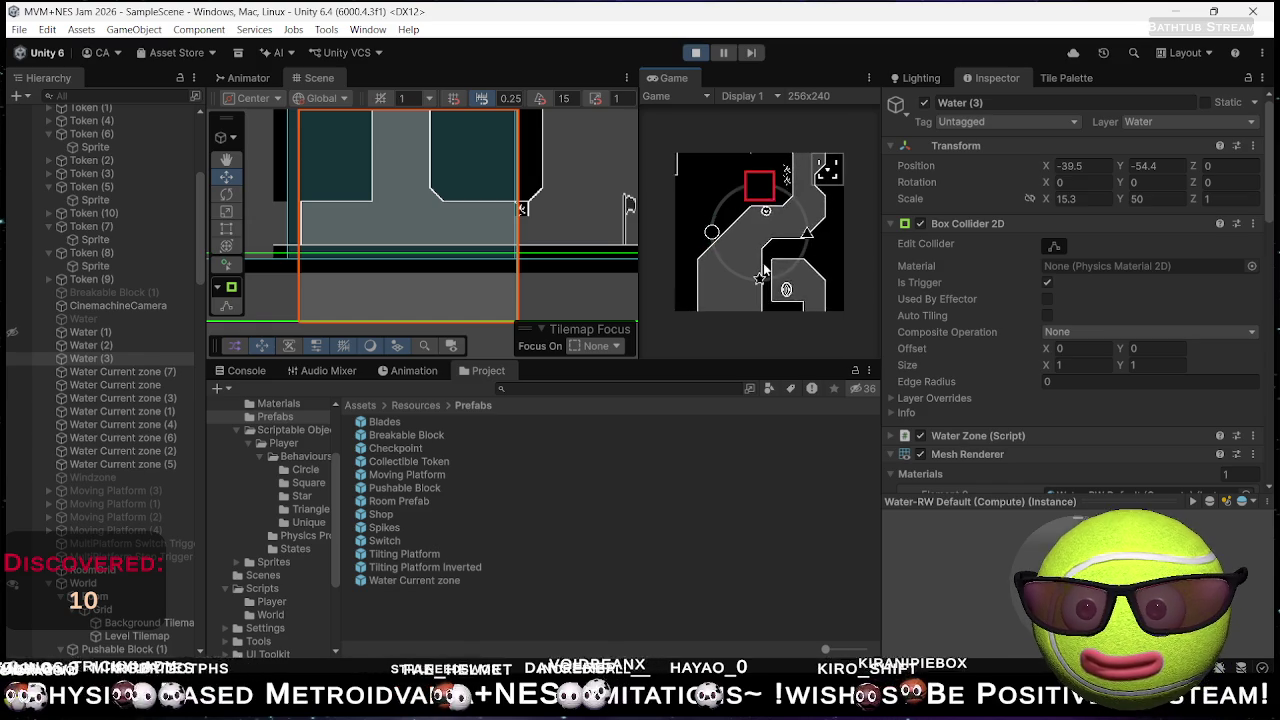
key("Right")
key("Right")
- Steer the circle along the winding rotating path into the next room, then stop the play-test
key("Right")
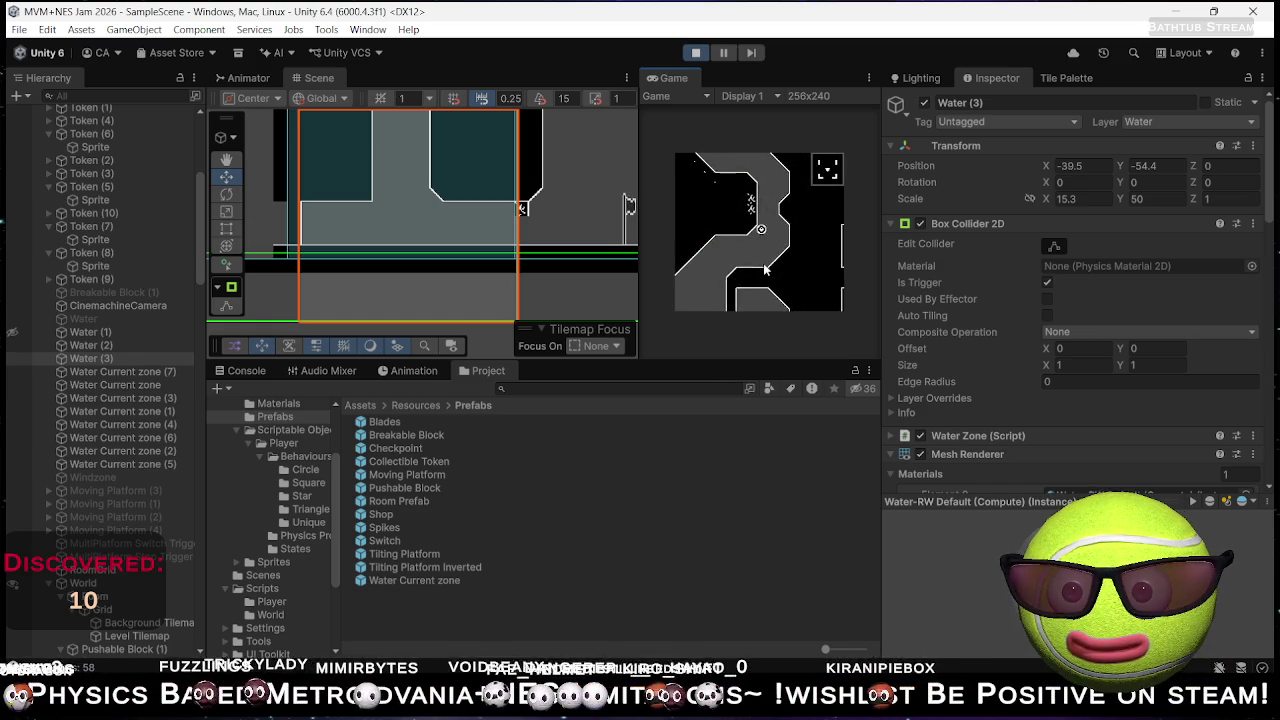
key("Right")
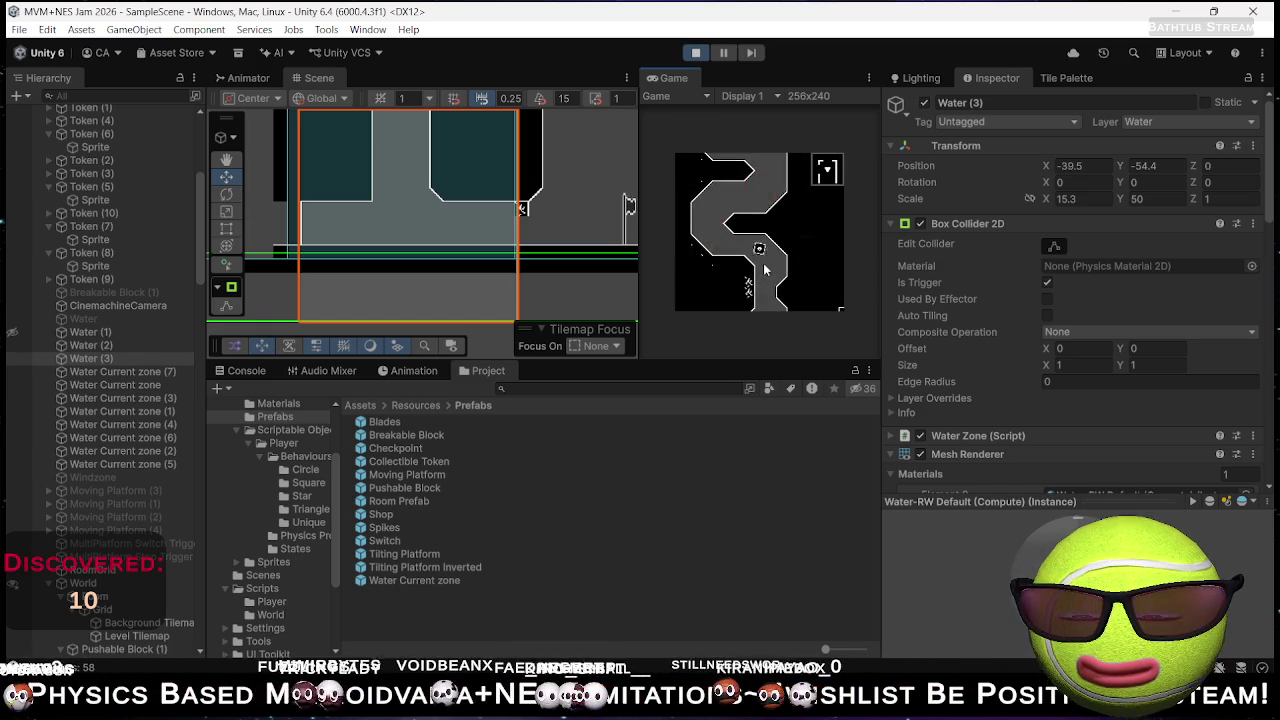
key("Right")
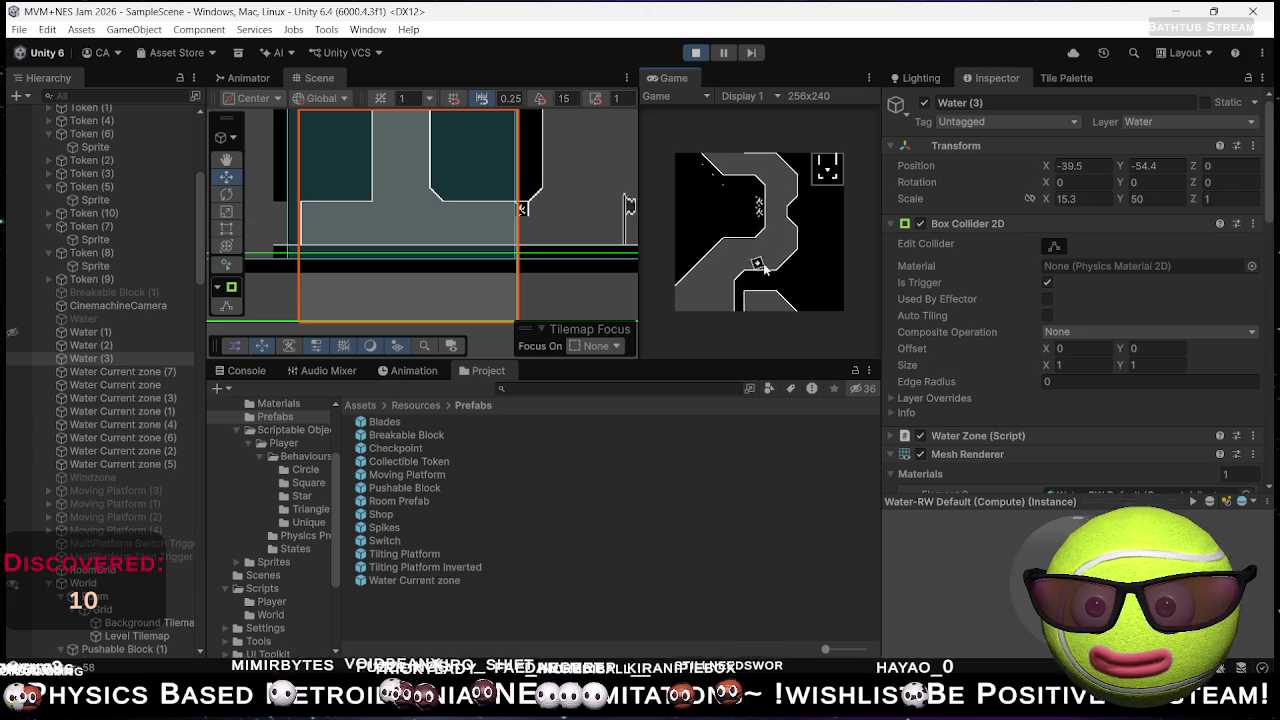
key("Right")
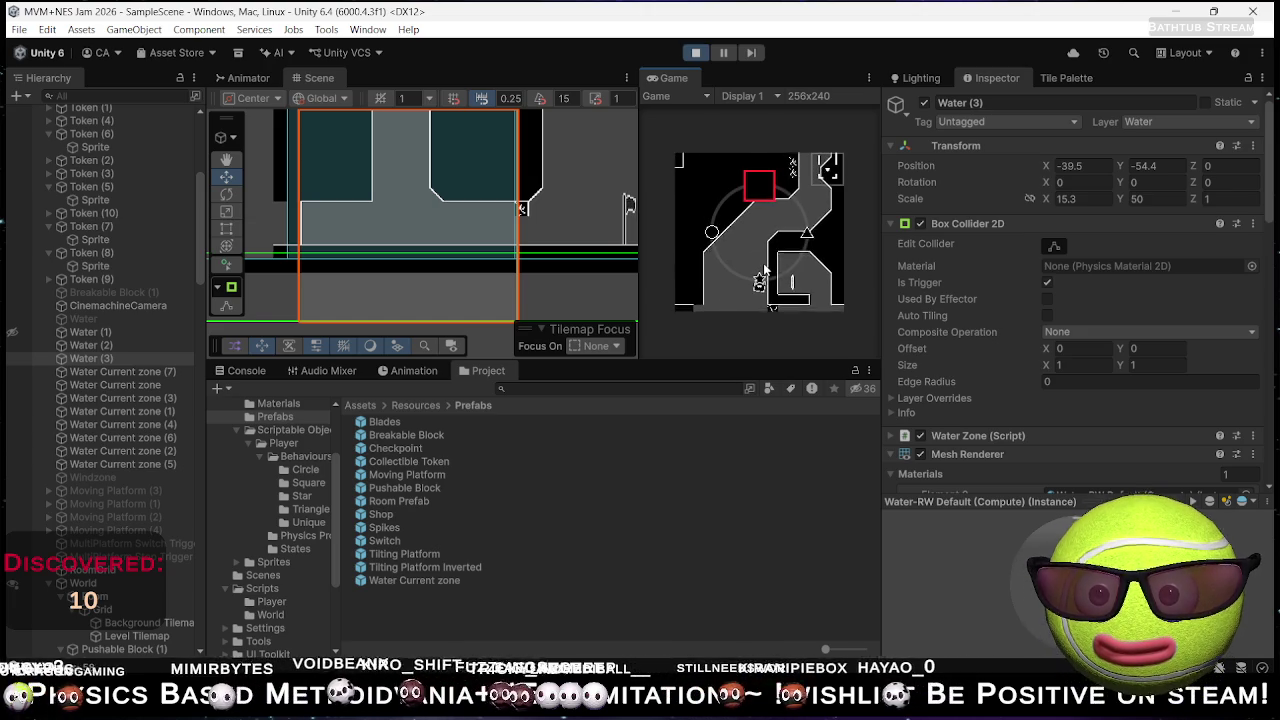
key("Right")
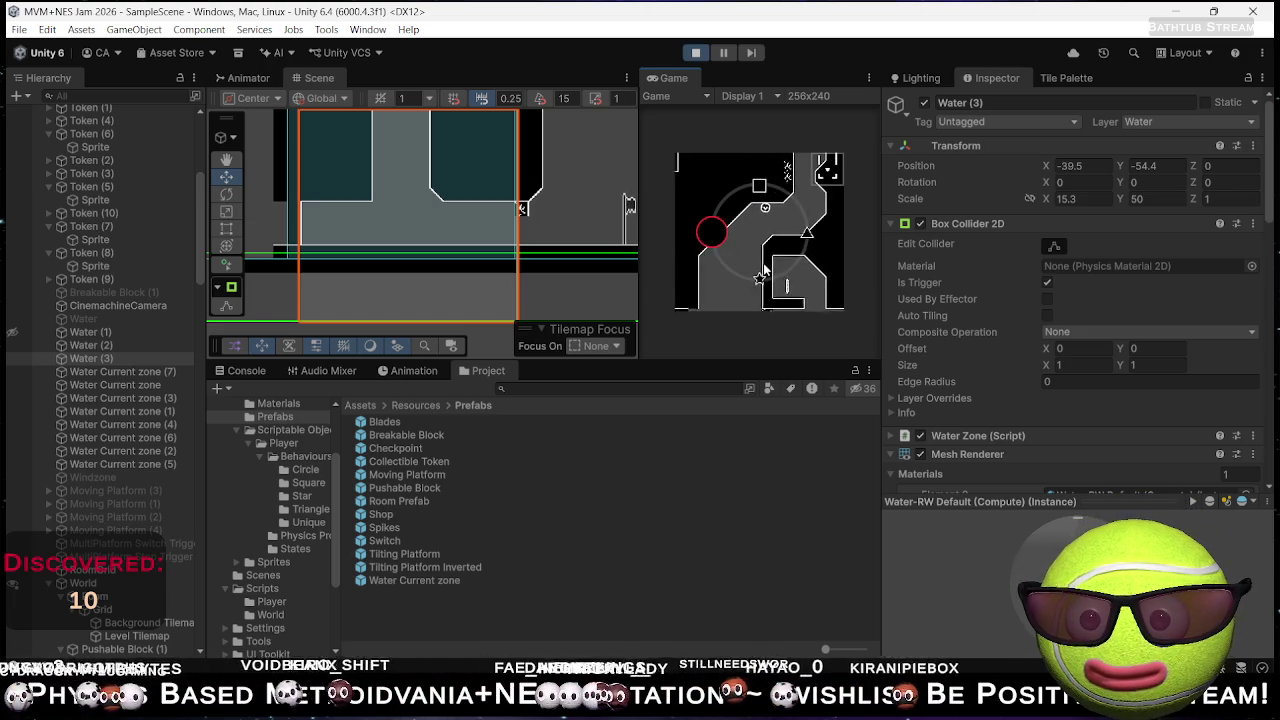
key("Right")
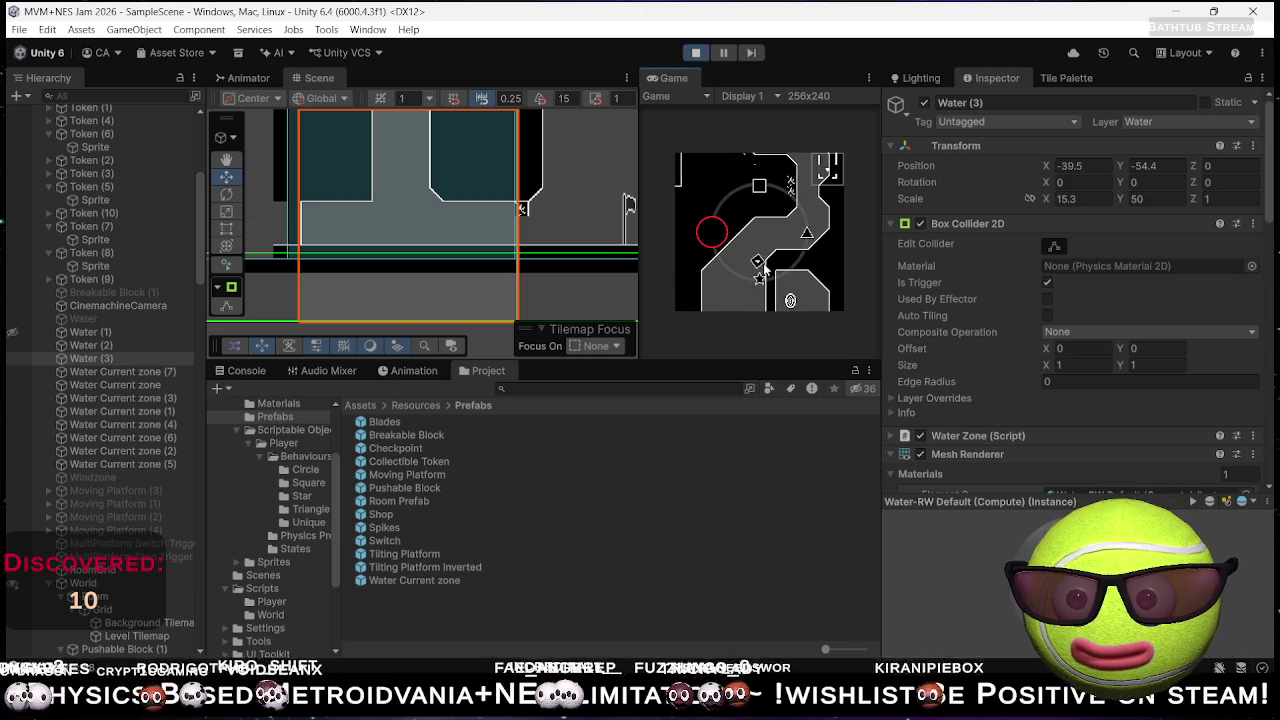
key("Right")
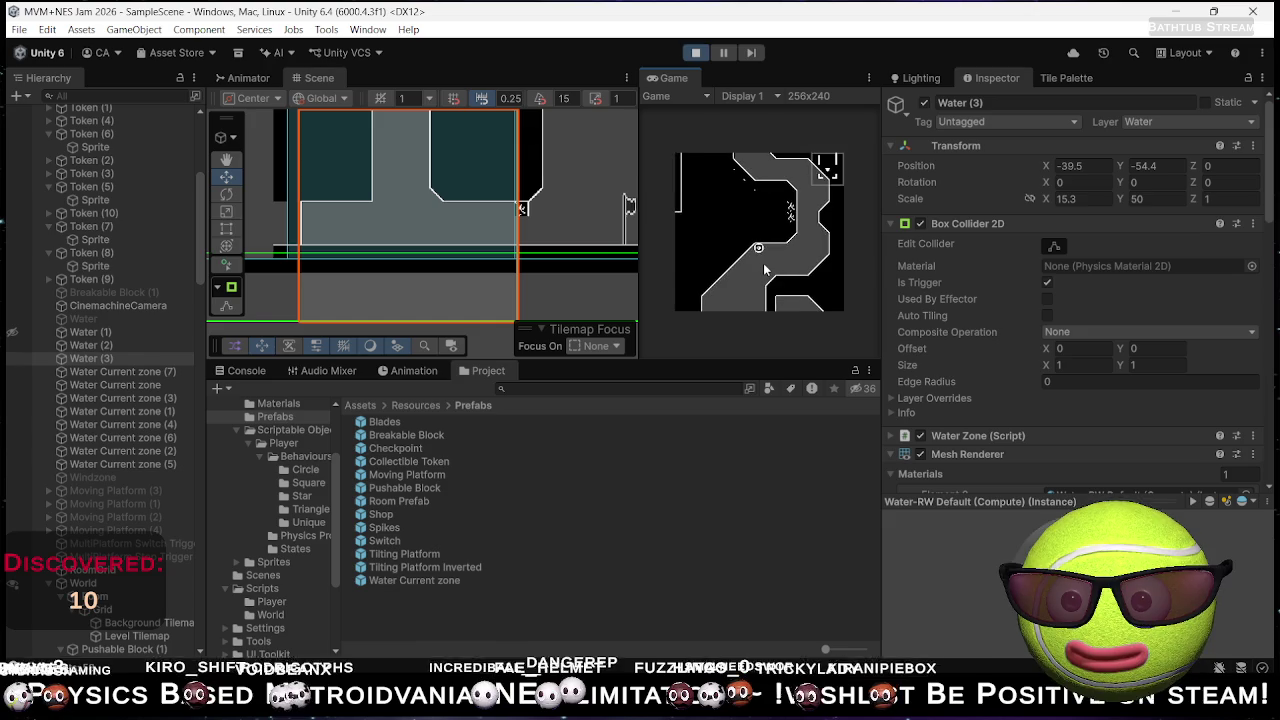
key("Right")
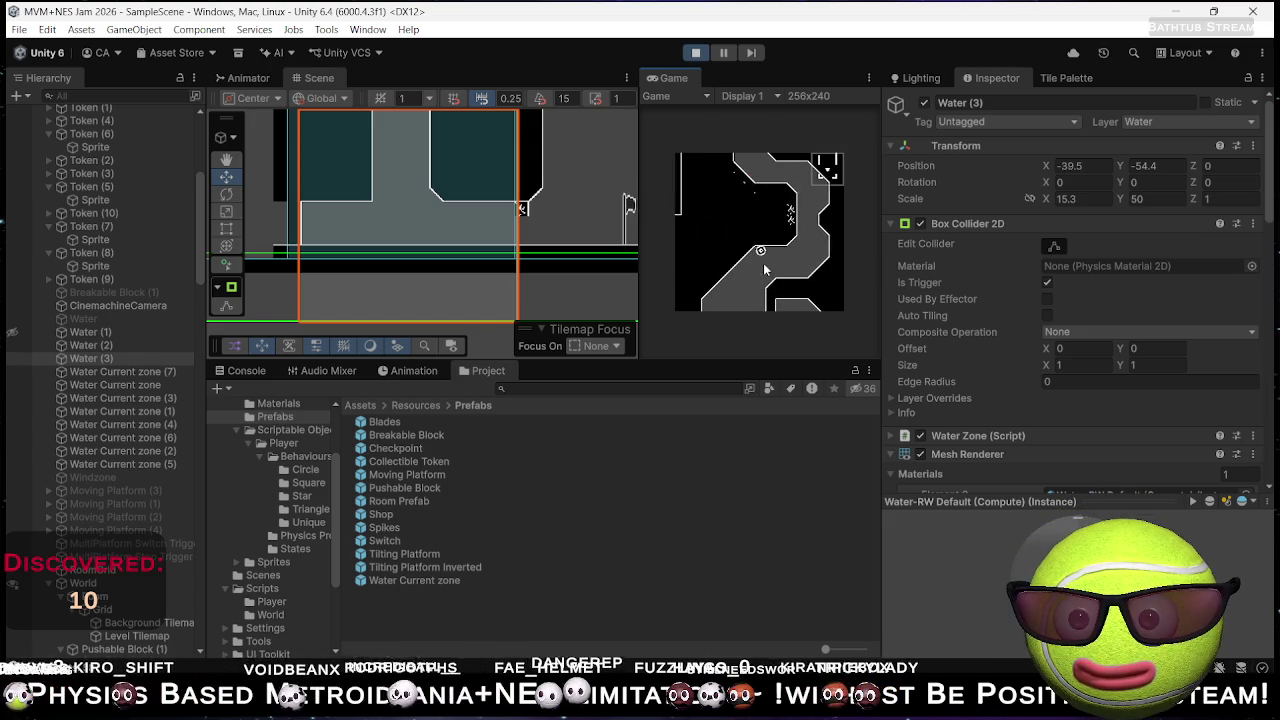
key("Right")
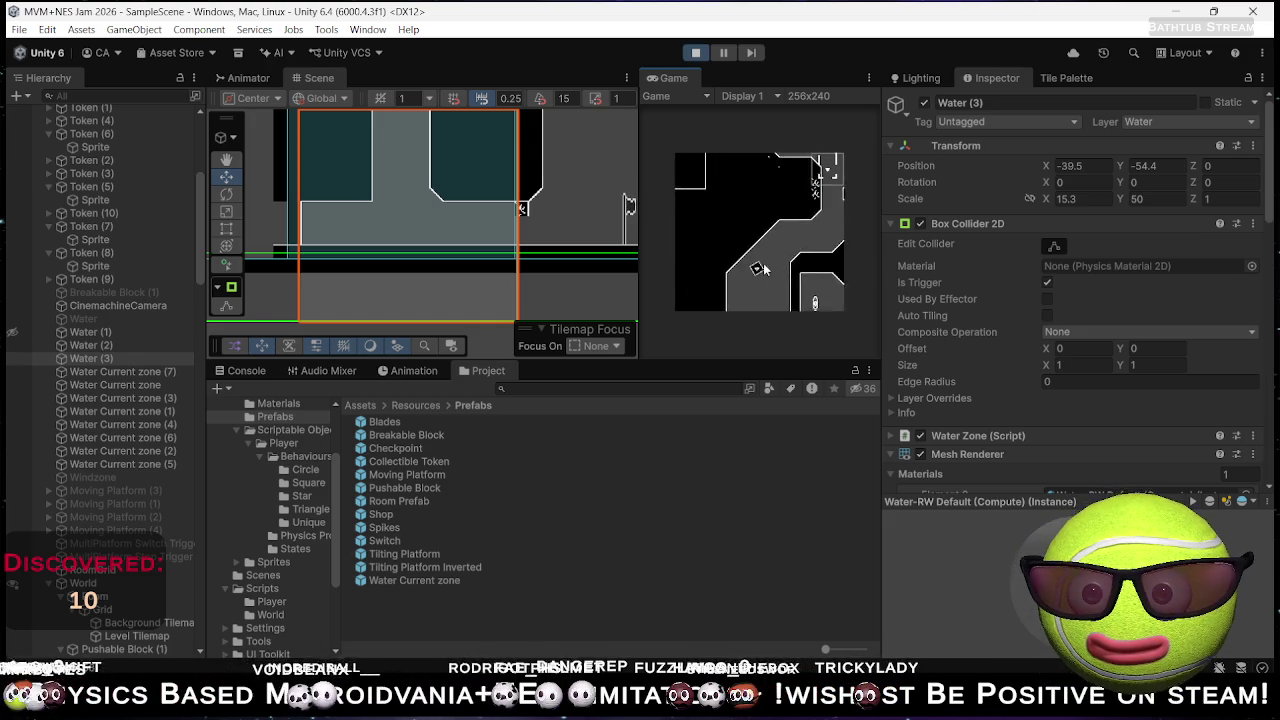
key("Right")
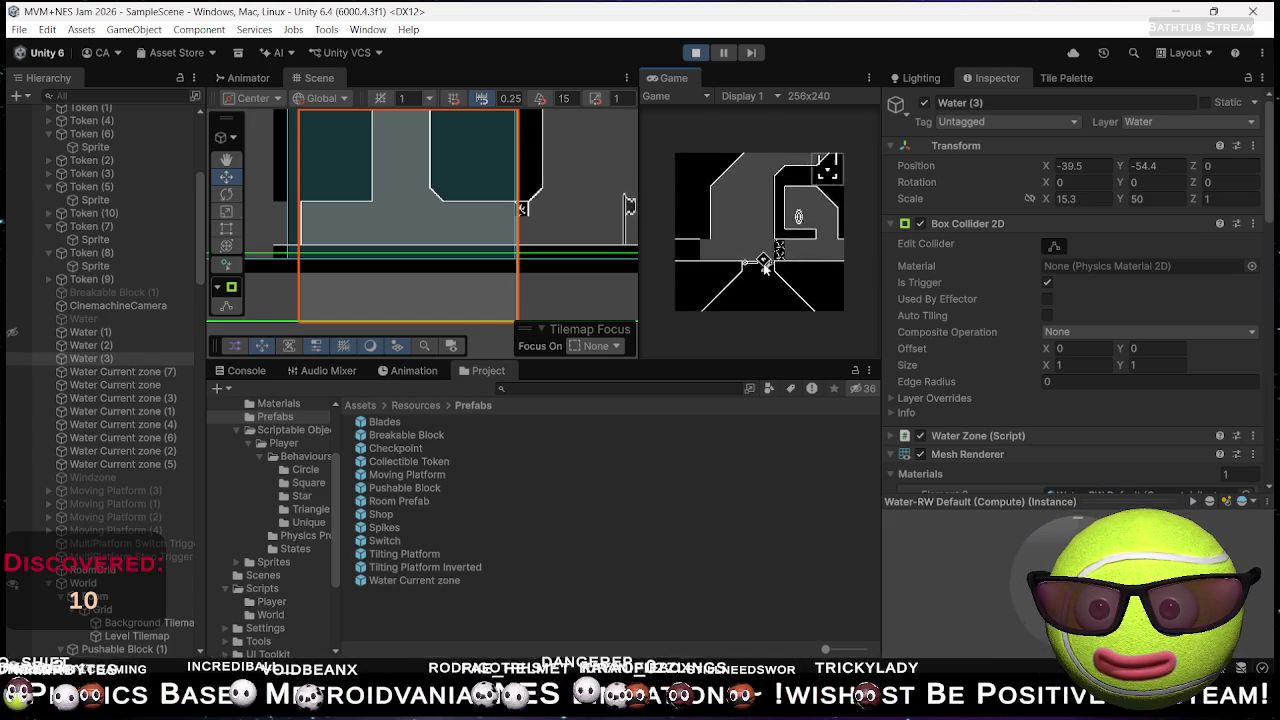
key("Right")
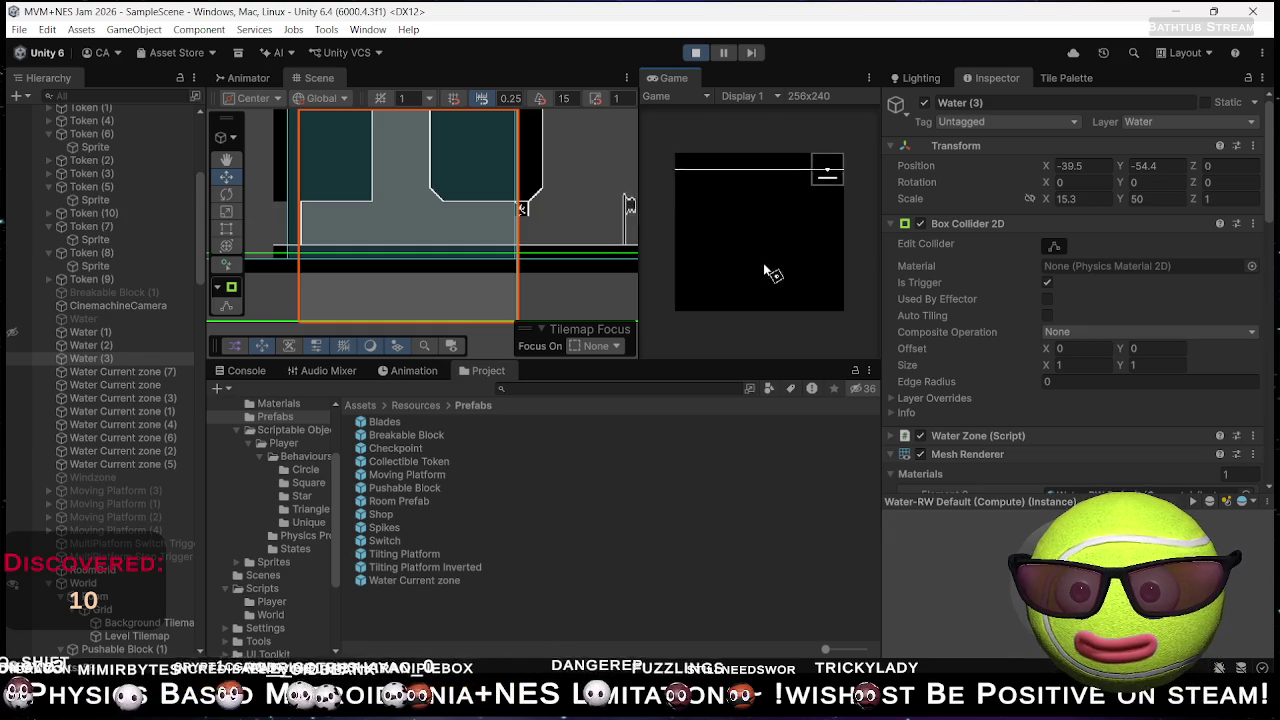
key("Right")
key("Right")
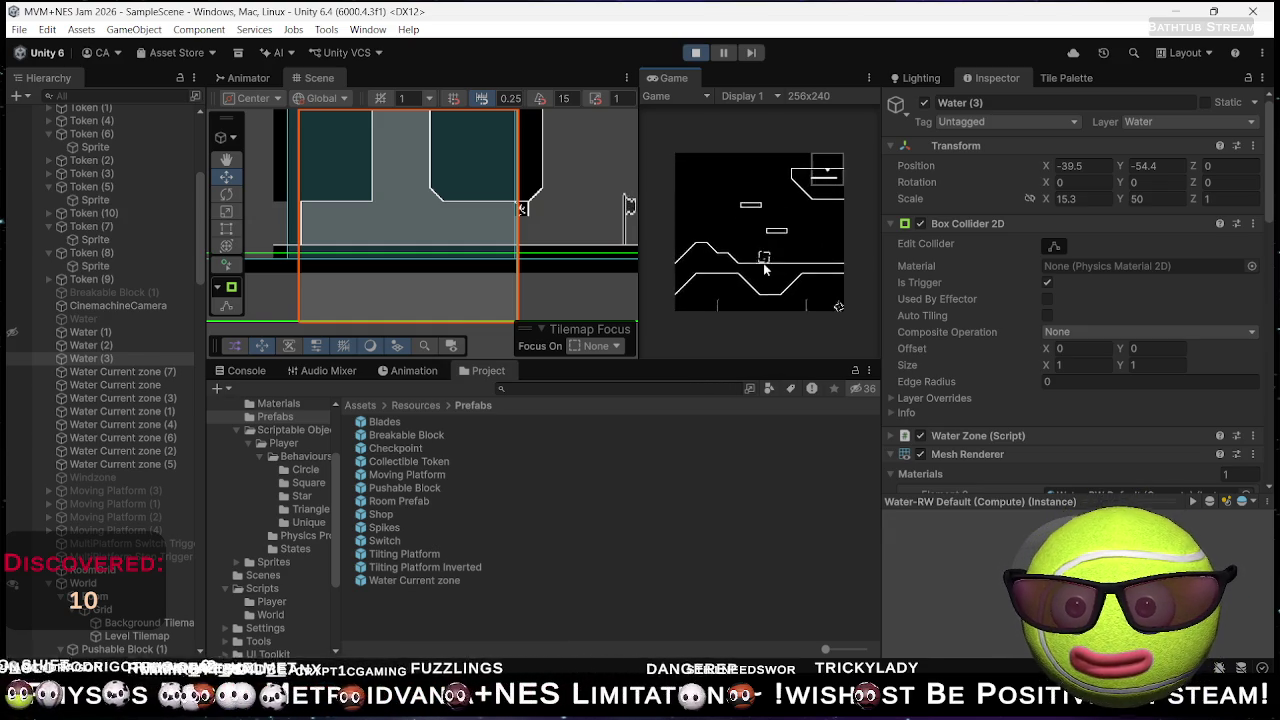
key("Right")
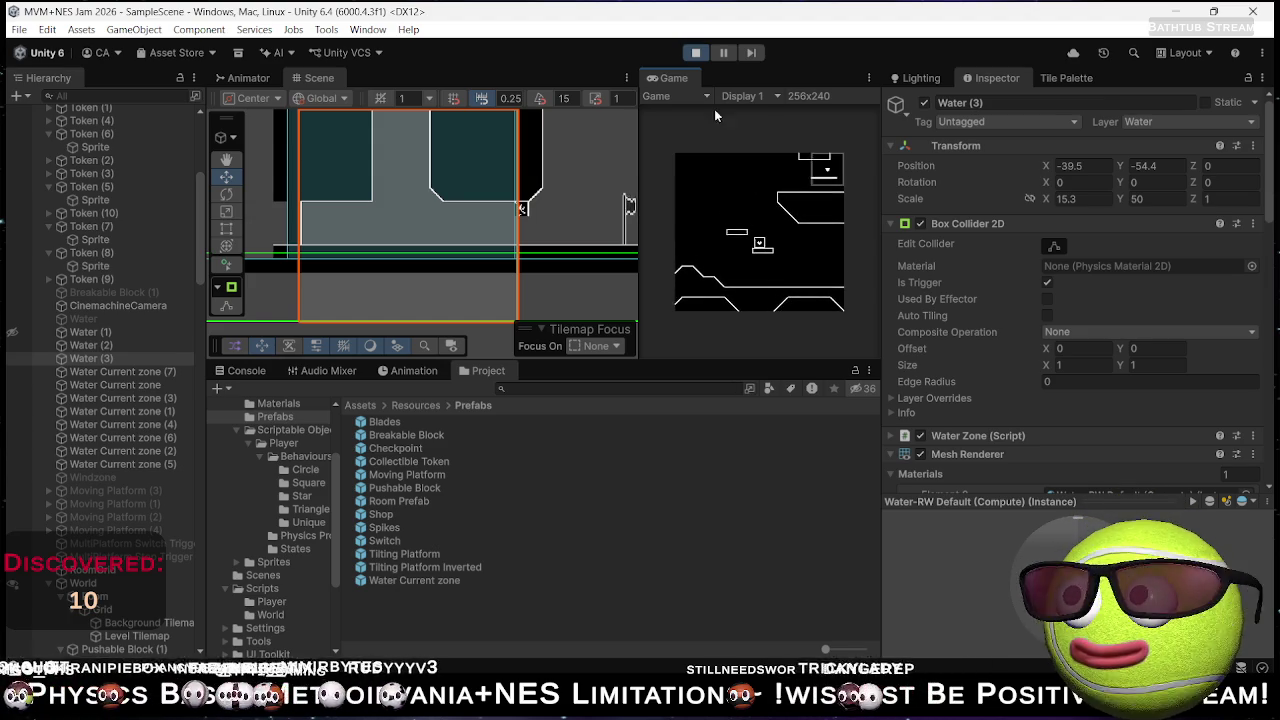
left_click(696, 52)
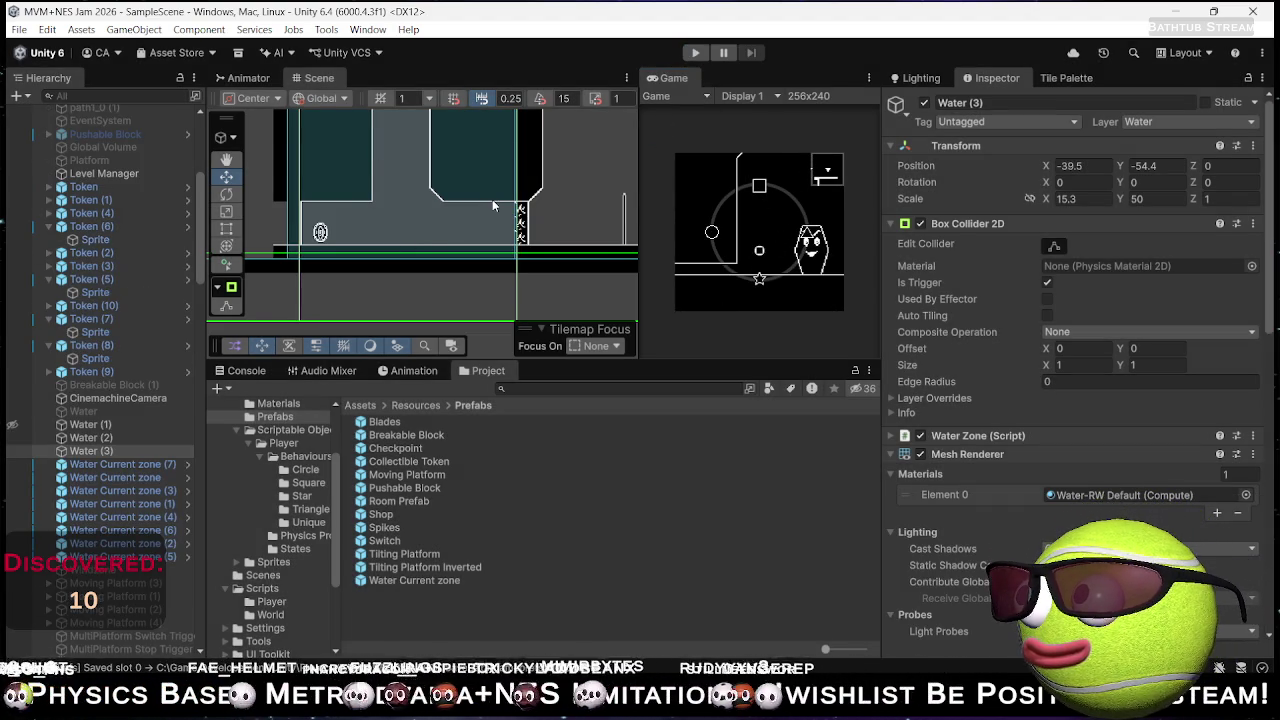
- Pan and zoom the Scene view up the level to frame the cross-shaped corridor junction
scroll(470, 210, "down", 3)
scroll(405, 245, "up", 5)
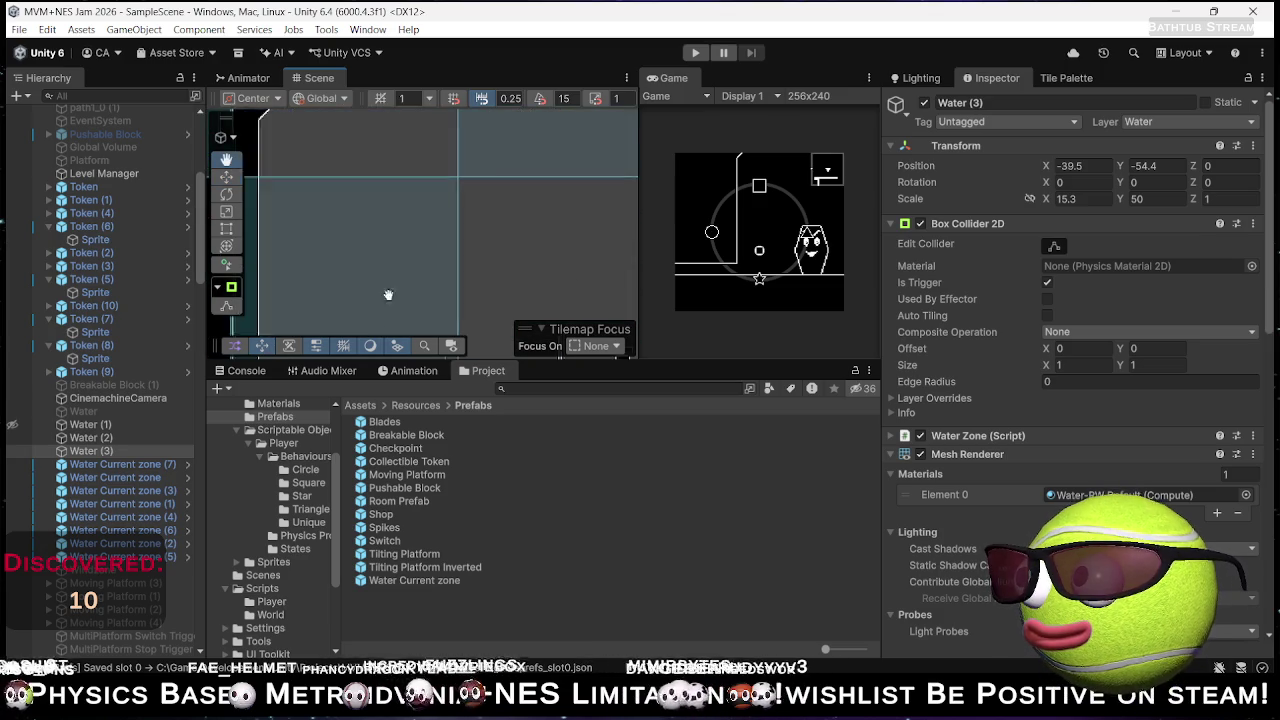
scroll(420, 266, "down", 5)
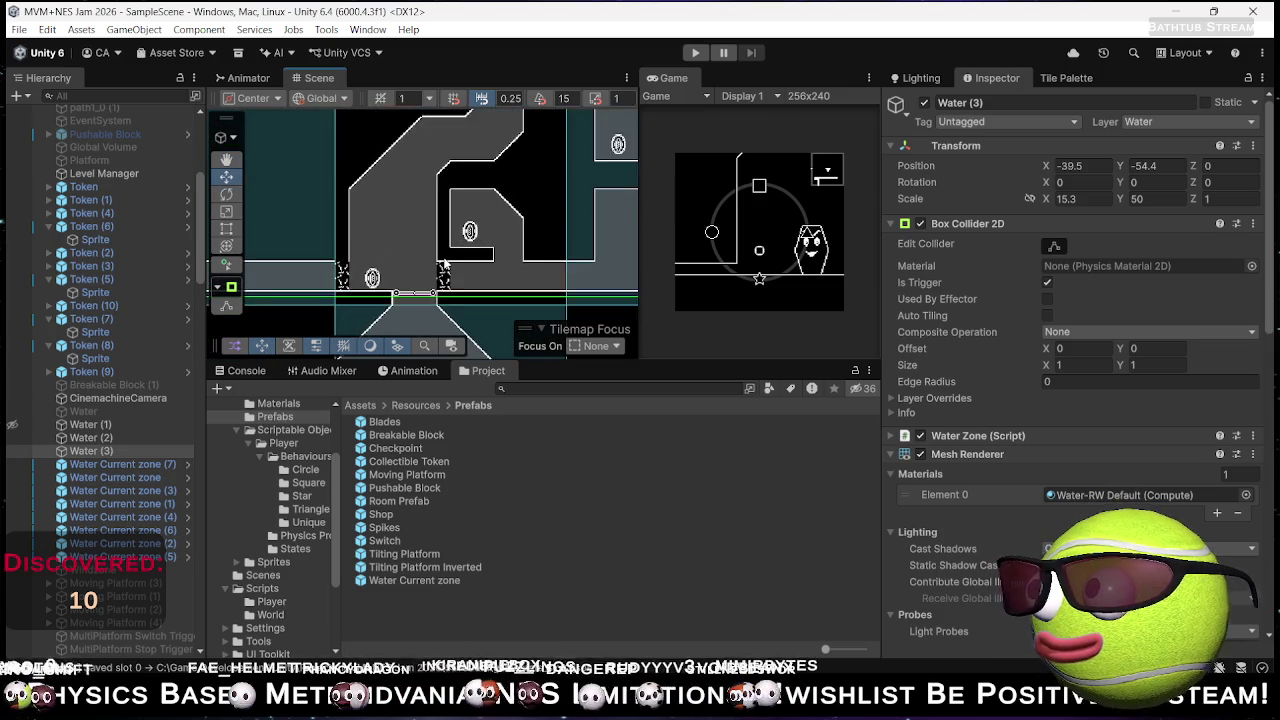
scroll(444, 263, "up", 2)
mouse_move(487, 266)
left_mouse_down()
mouse_move(440, 275)
mouse_move(434, 347)
left_mouse_up()
left_click_drag(431, 316, 433, 345)
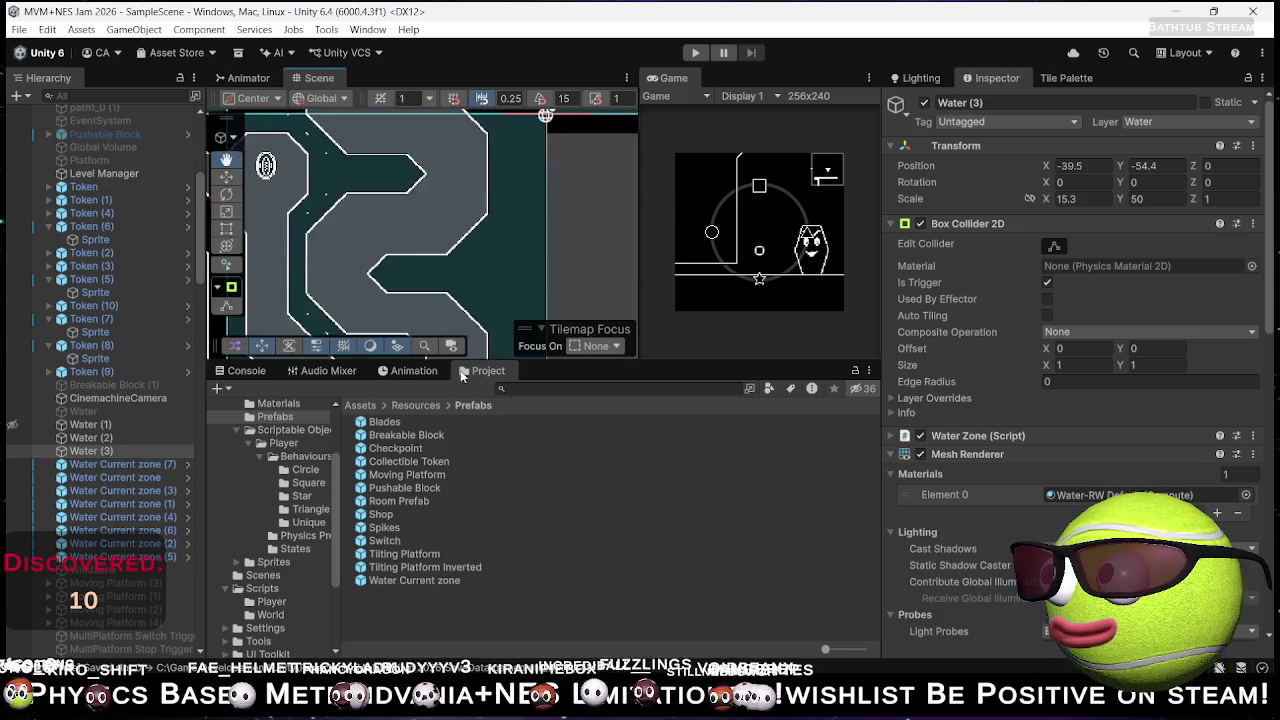
left_click_drag(485, 120, 496, 193)
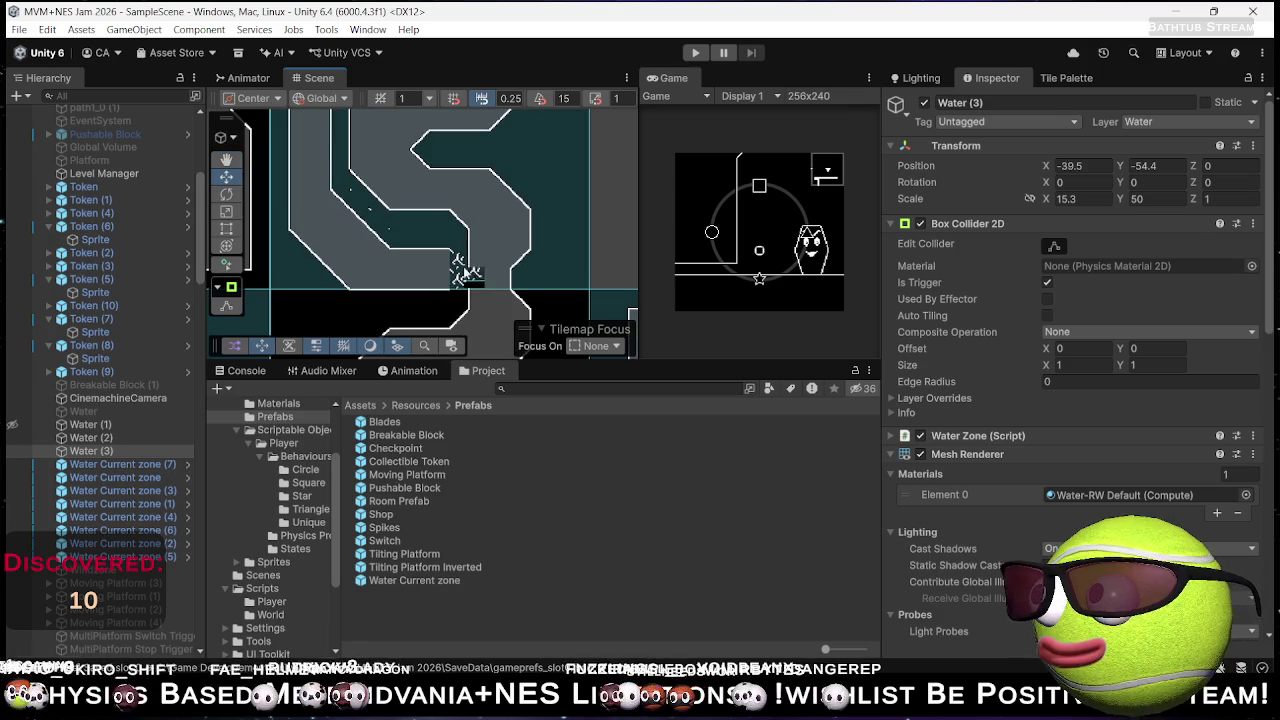
scroll(470, 258, "up", 3)
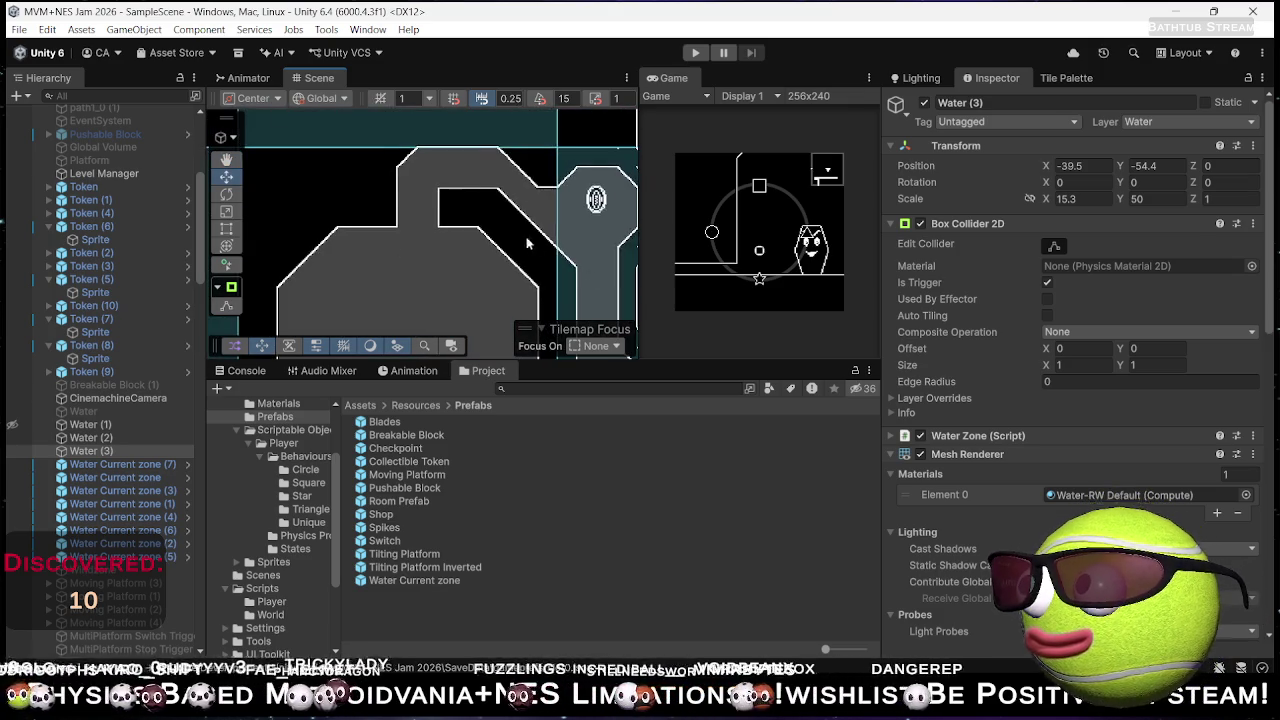
scroll(497, 252, "down", 3)
scroll(560, 220, "up", 5)
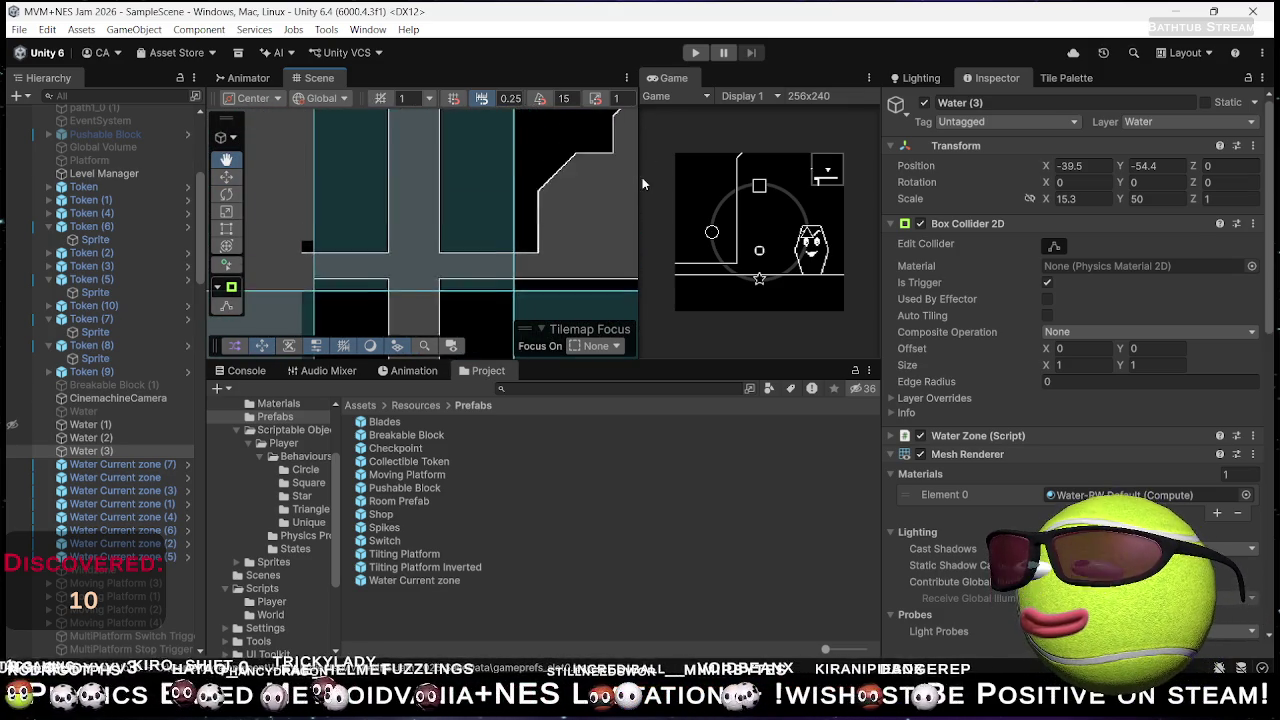
left_click_drag(550, 174, 519, 201)
scroll(518, 227, "down", 2)
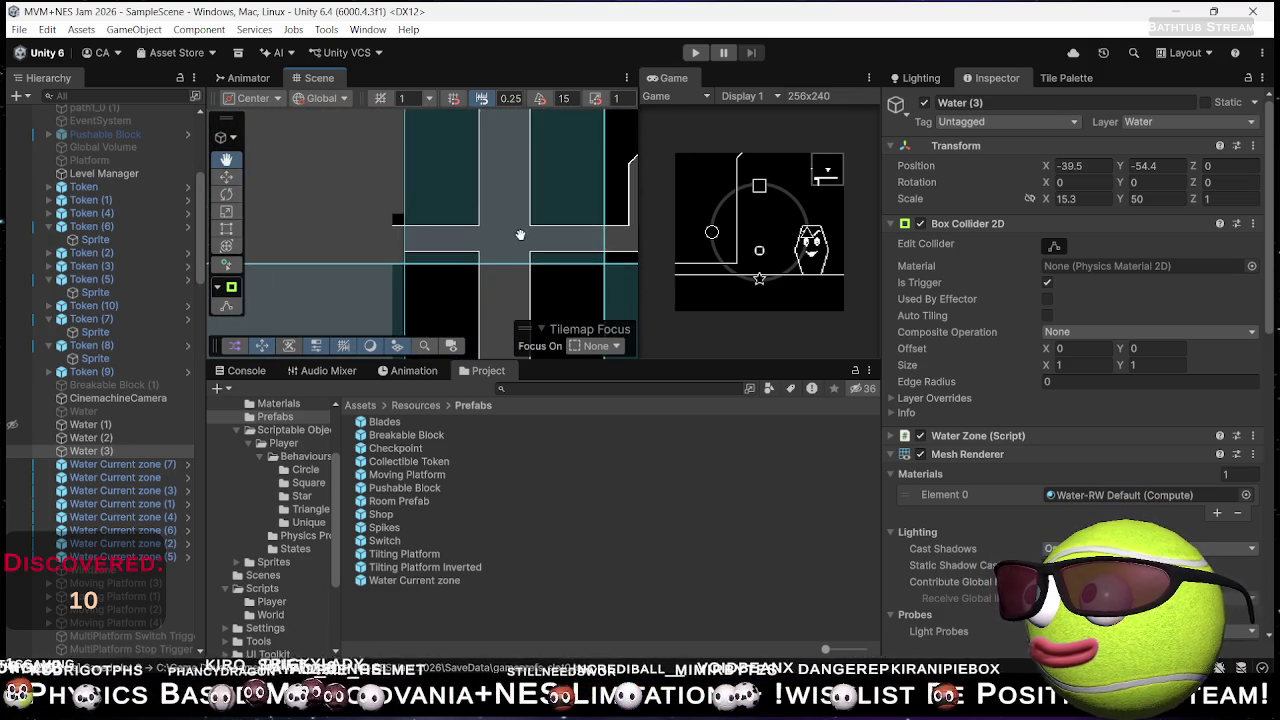
scroll(518, 227, "up", 2)
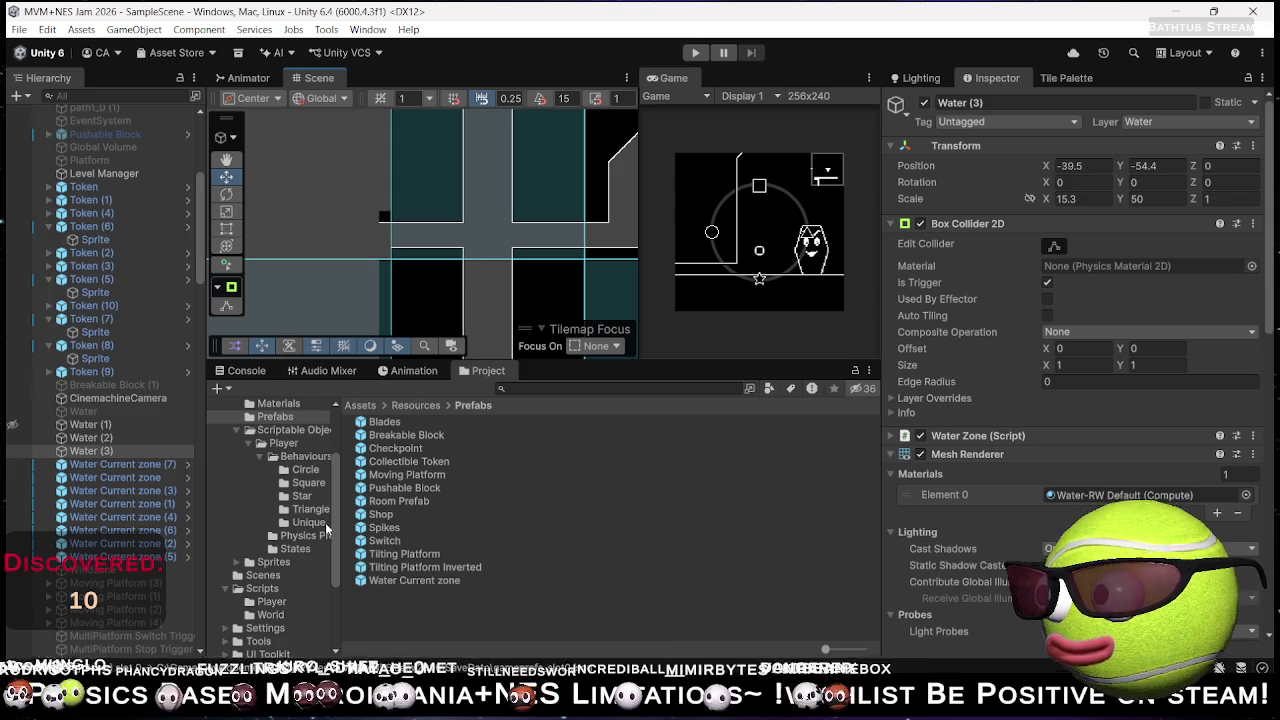
- Drag a Moving Platform prefab from Prefabs into the corridor junction
left_click(434, 460)
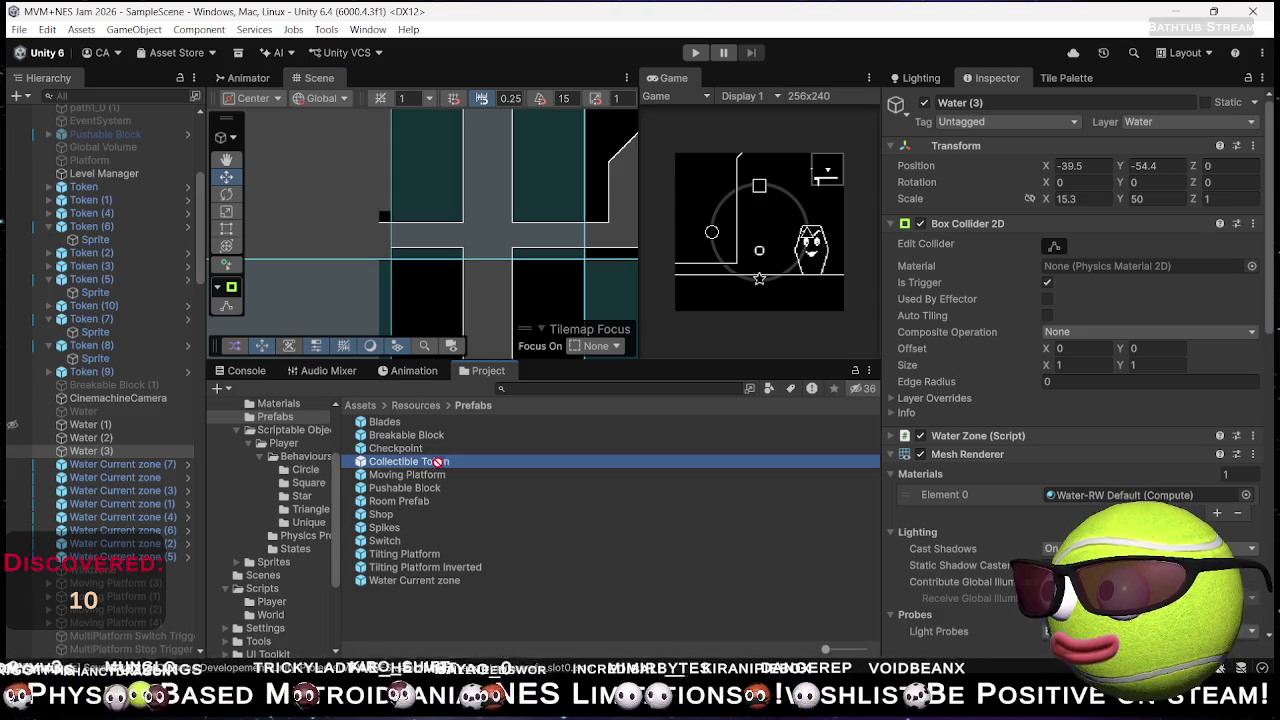
left_click(504, 452, "ctrl")
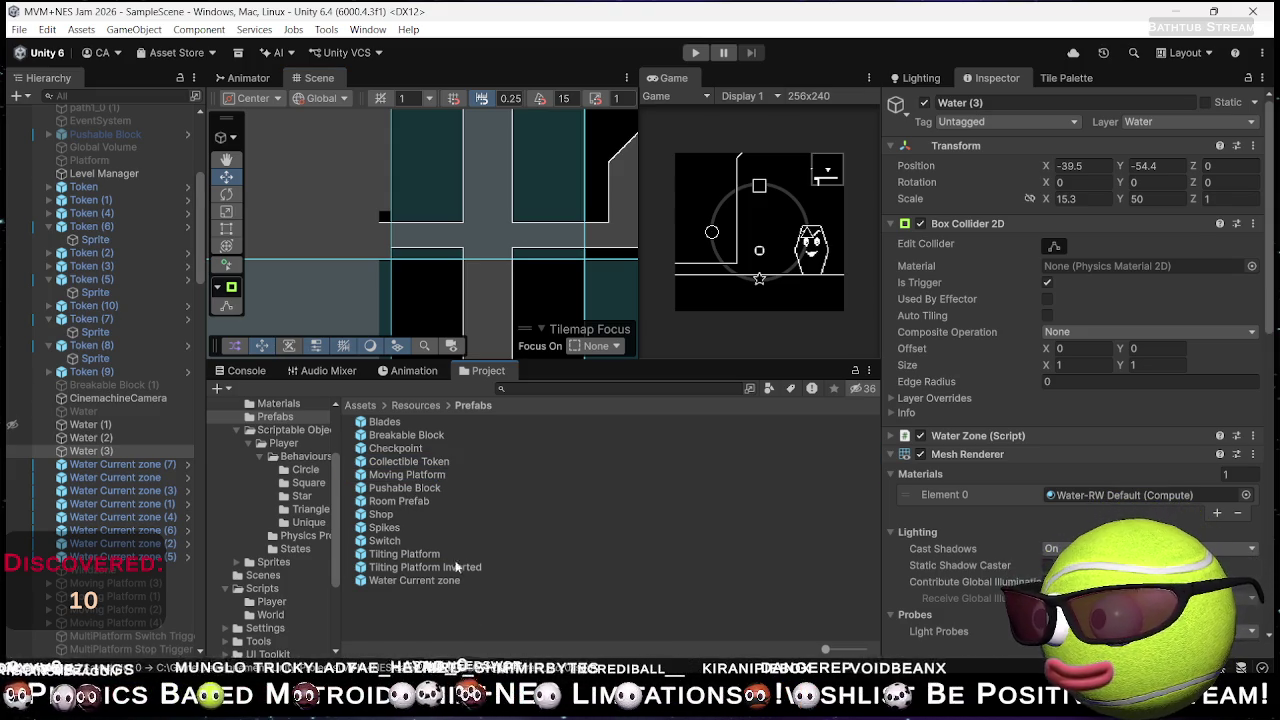
mouse_move(420, 476)
left_mouse_down()
mouse_move(502, 405)
mouse_move(491, 261)
left_mouse_up()
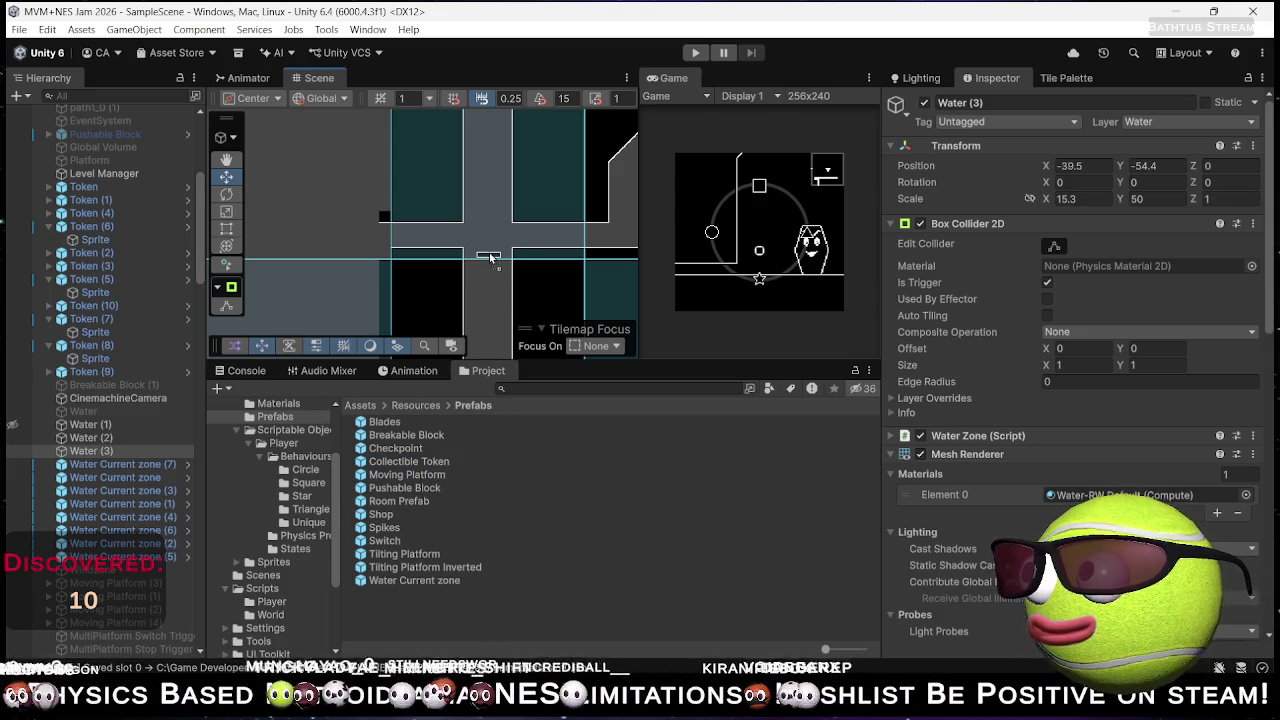
left_click_drag(489, 255, 555, 251)
scroll(500, 252, "up", 5)
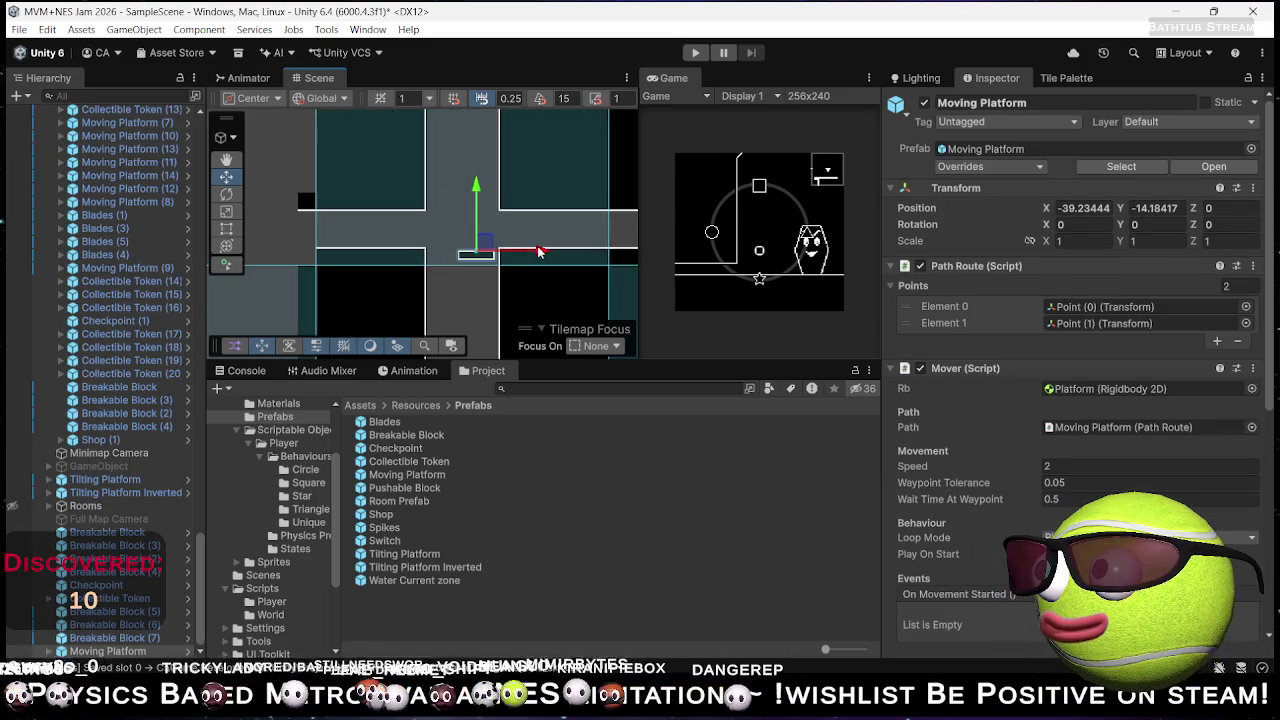
left_click_drag(505, 244, 516, 245)
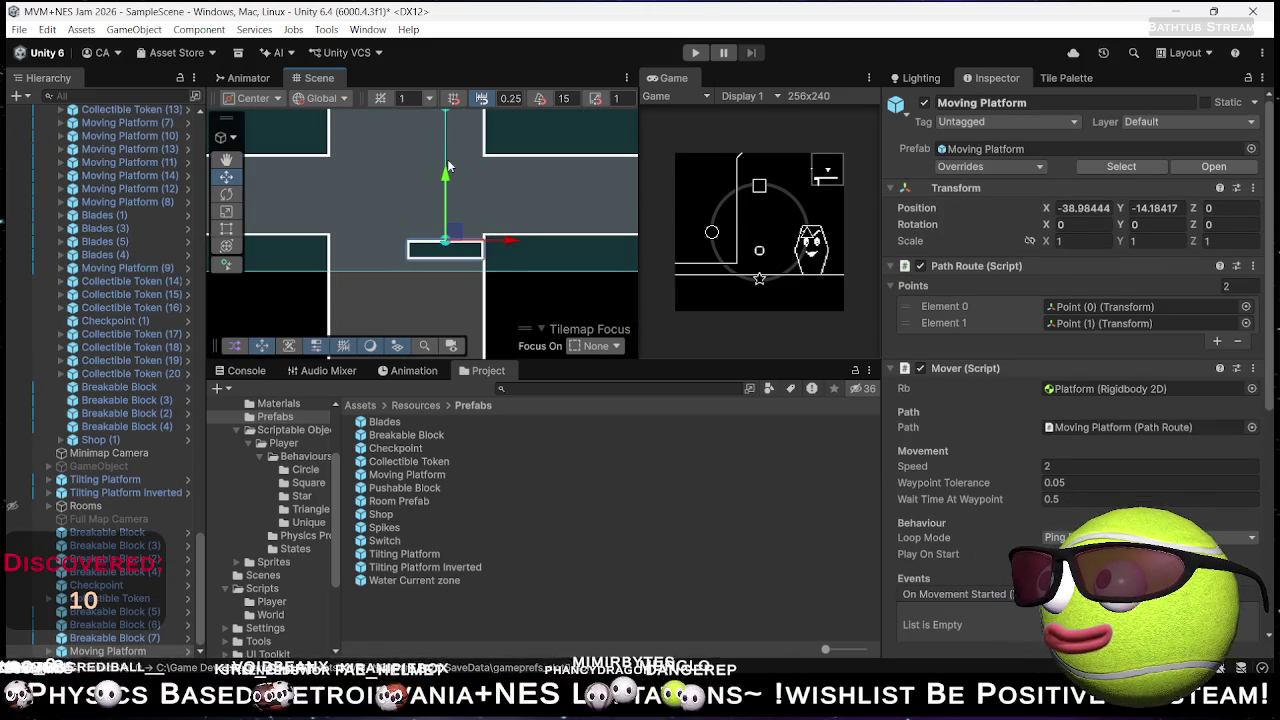
left_click_drag(446, 175, 448, 168)
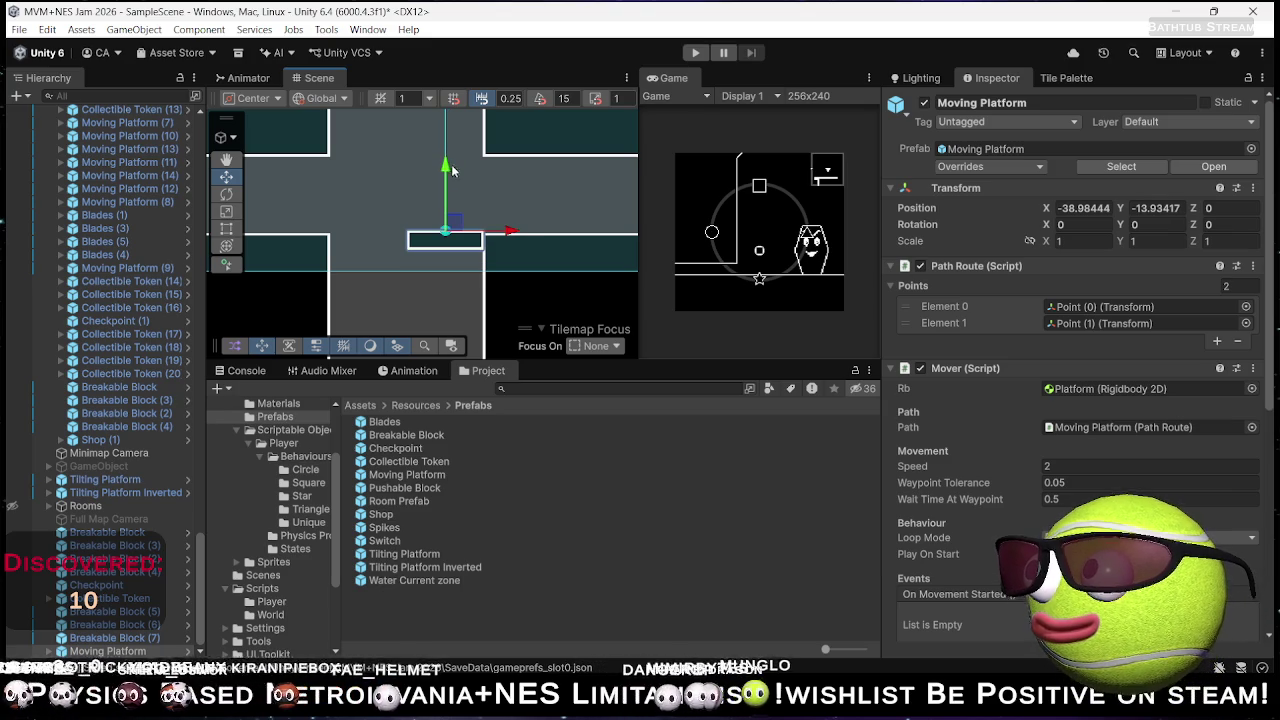
- Set the Moving Platform's position to X -39, Y -14 and duplicate it
left_click(1097, 208)
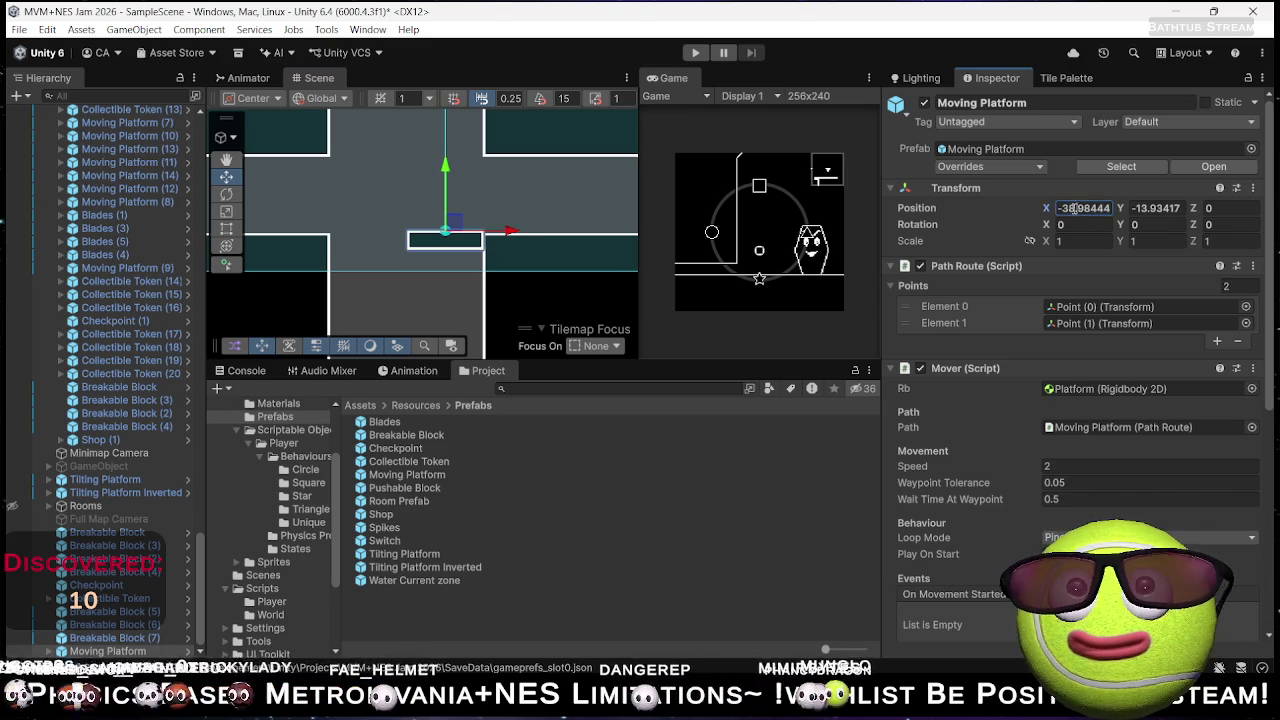
type("-39")
key("Tab")
type("-14")
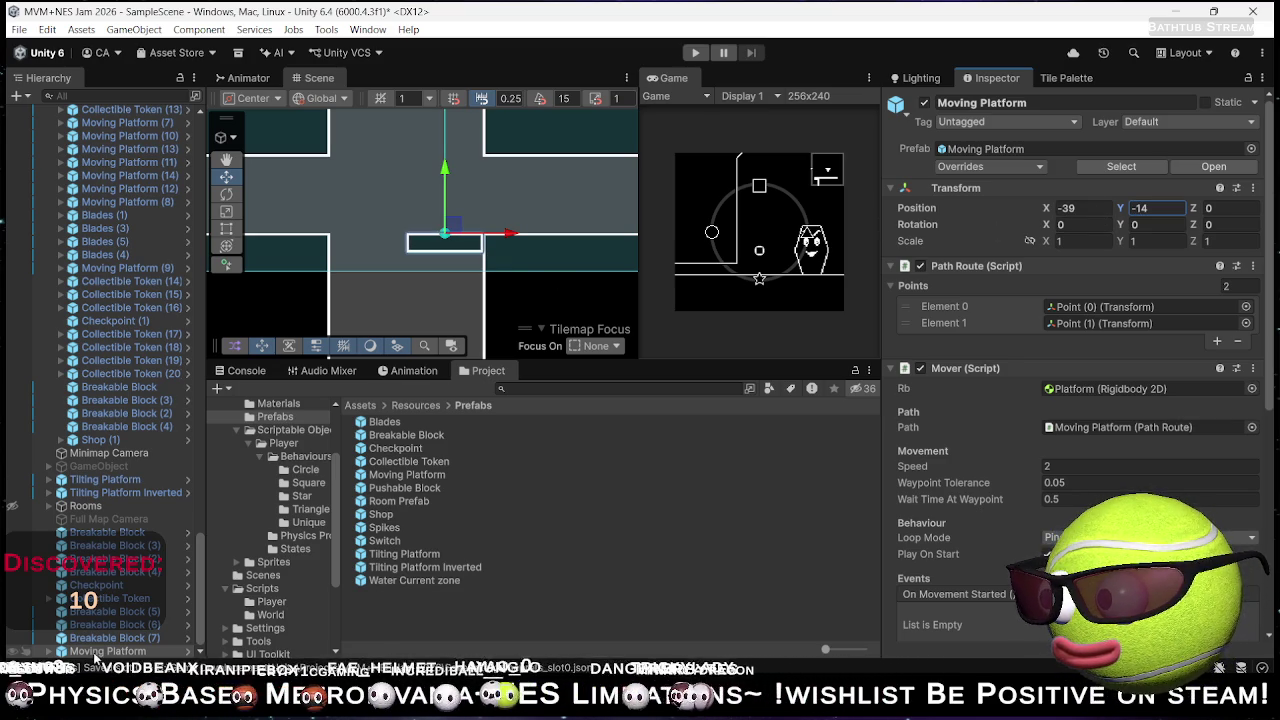
left_click(98, 652)
key("ctrl+d")
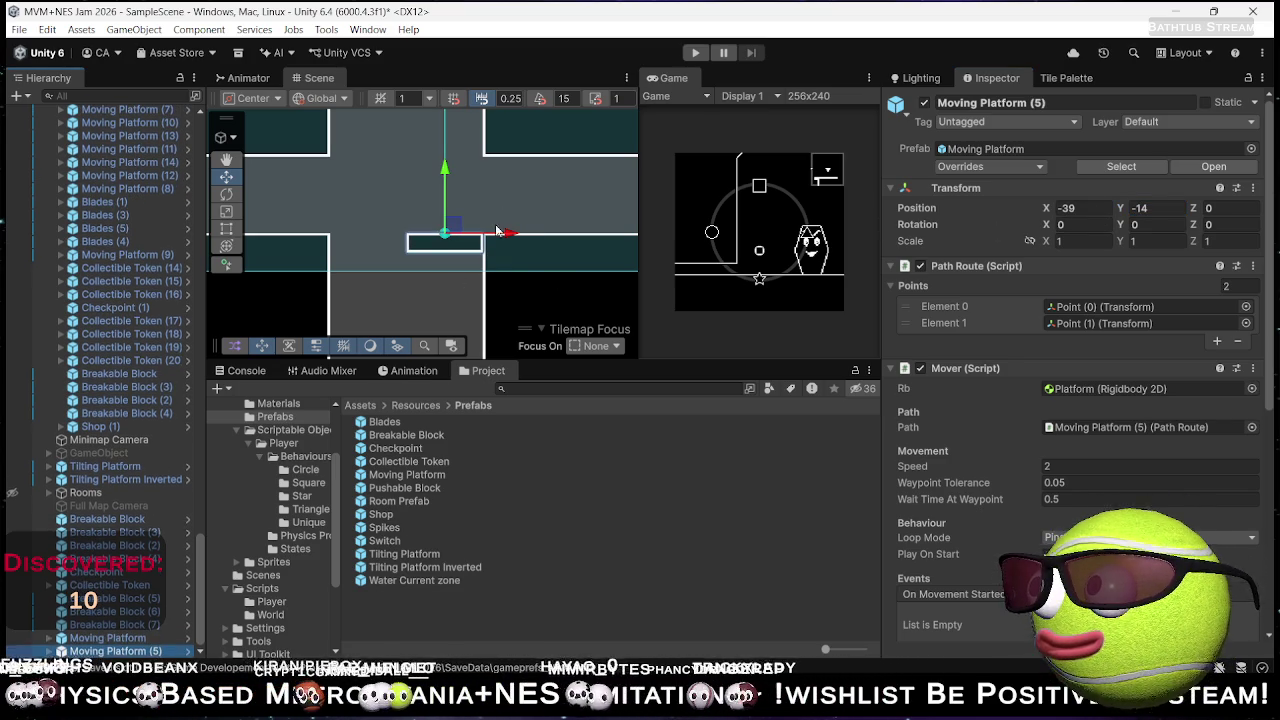
- Move the platform copy to X -41 and reverse its path point order
left_click_drag(510, 234, 435, 243)
left_click_drag(940, 323, 953, 306)
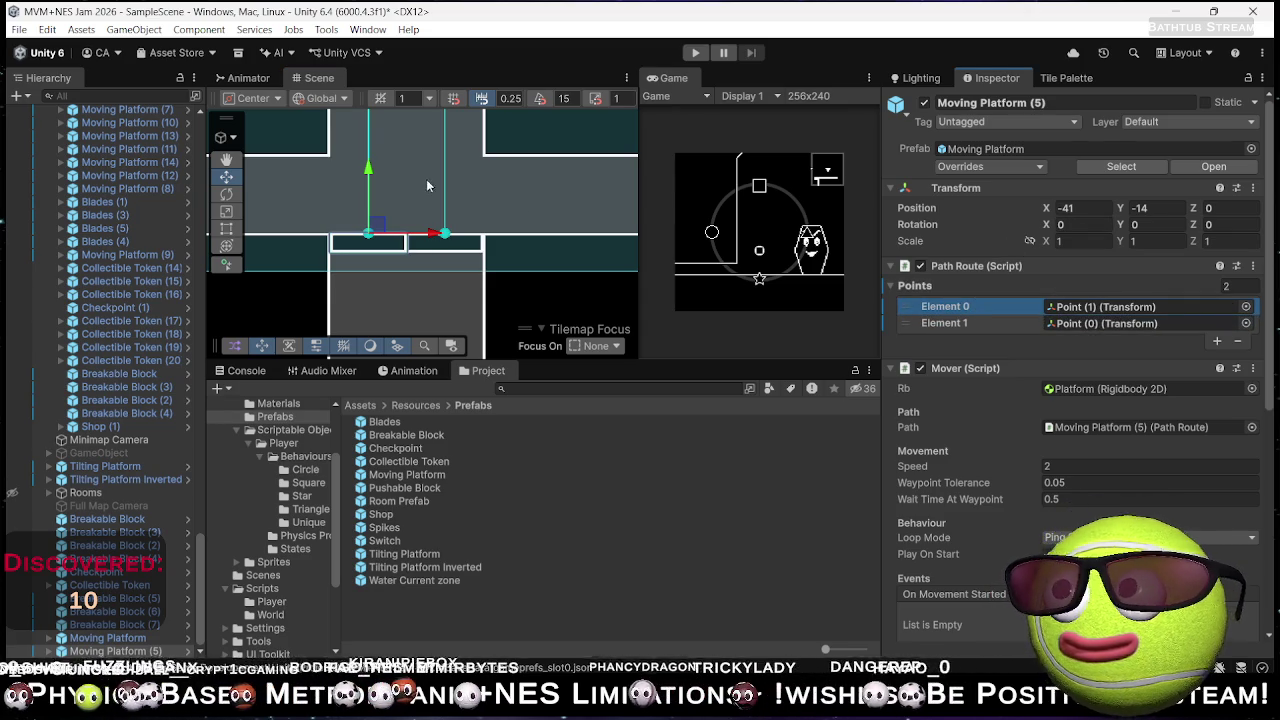
double_click(78, 650)
- Select both platforms and raise the side-by-side pair up the shaft
left_click(125, 640, "ctrl")
key("f")
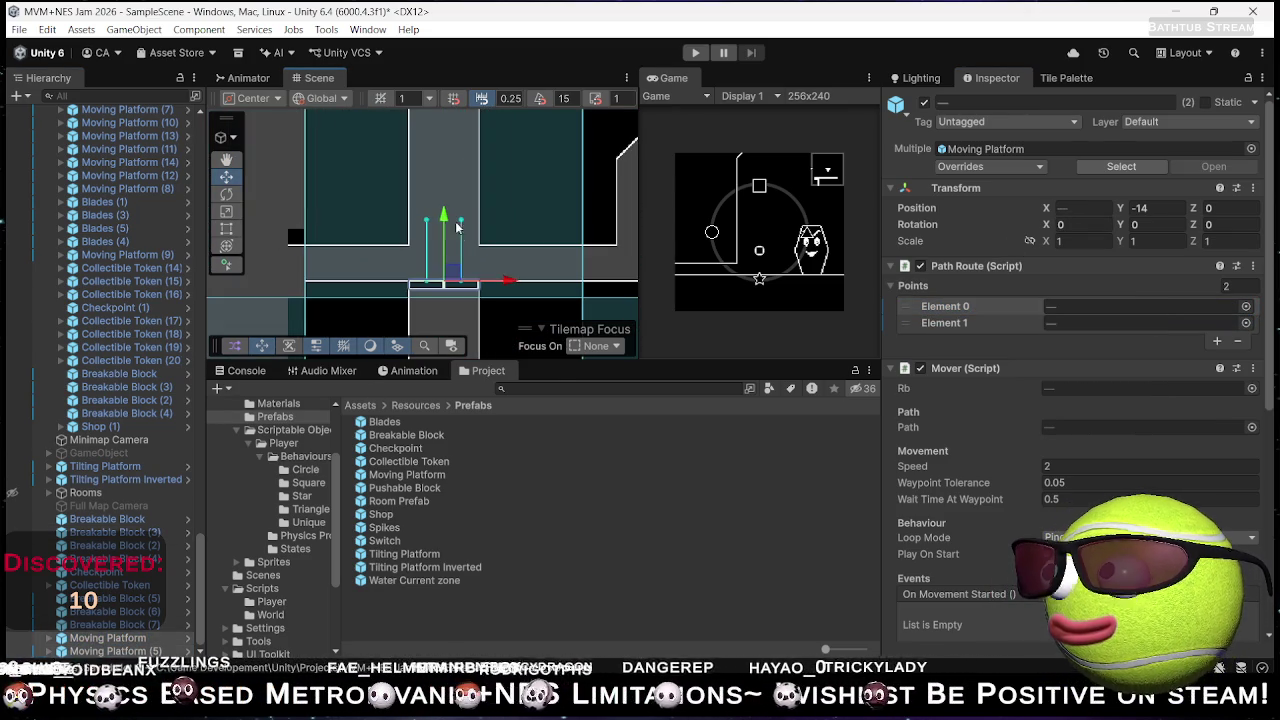
mouse_move(446, 216)
left_mouse_down()
mouse_move(446, 140)
mouse_move(446, 161)
left_mouse_up()
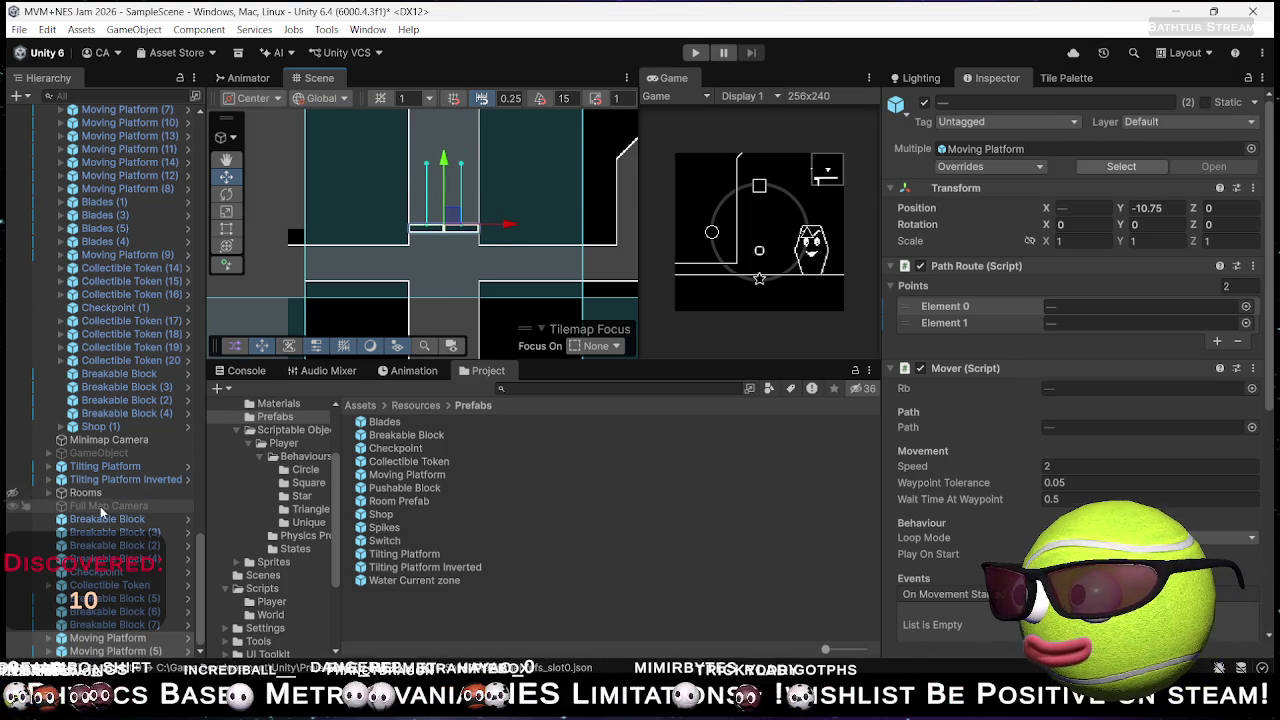
key("ctrl+z")
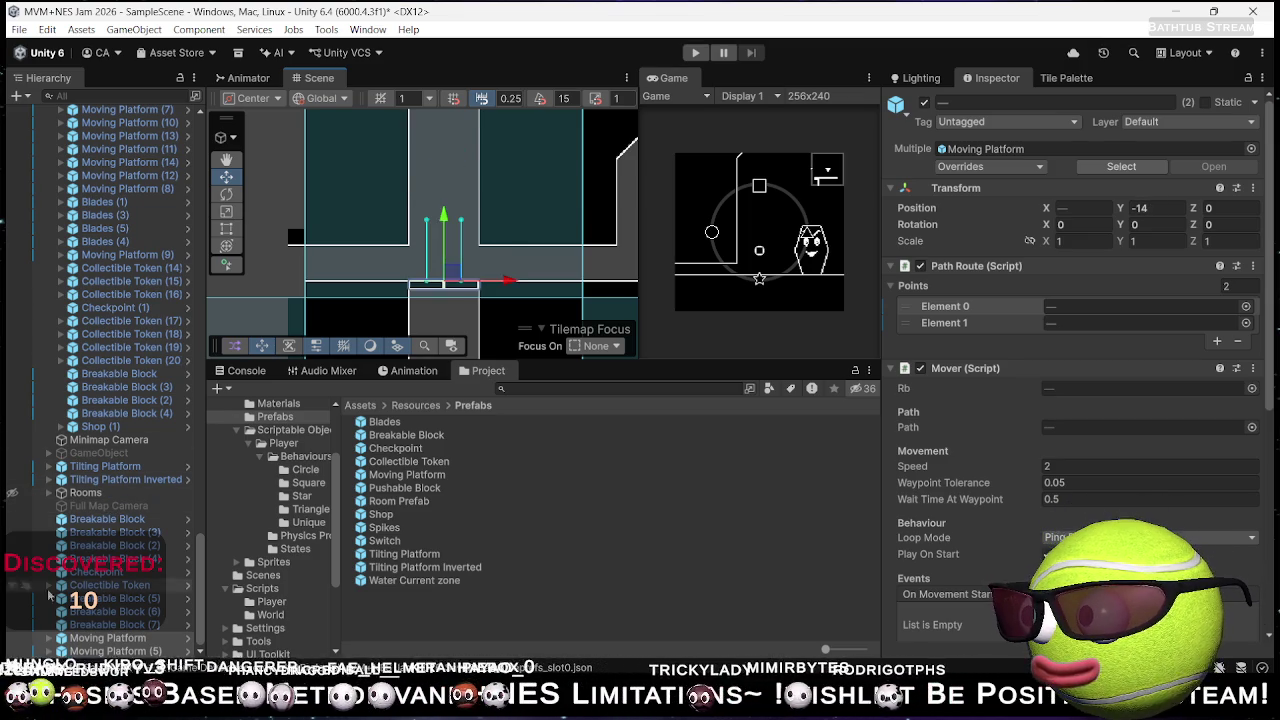
scroll(137, 637, "down", 2)
left_click_drag(448, 214, 450, 153)
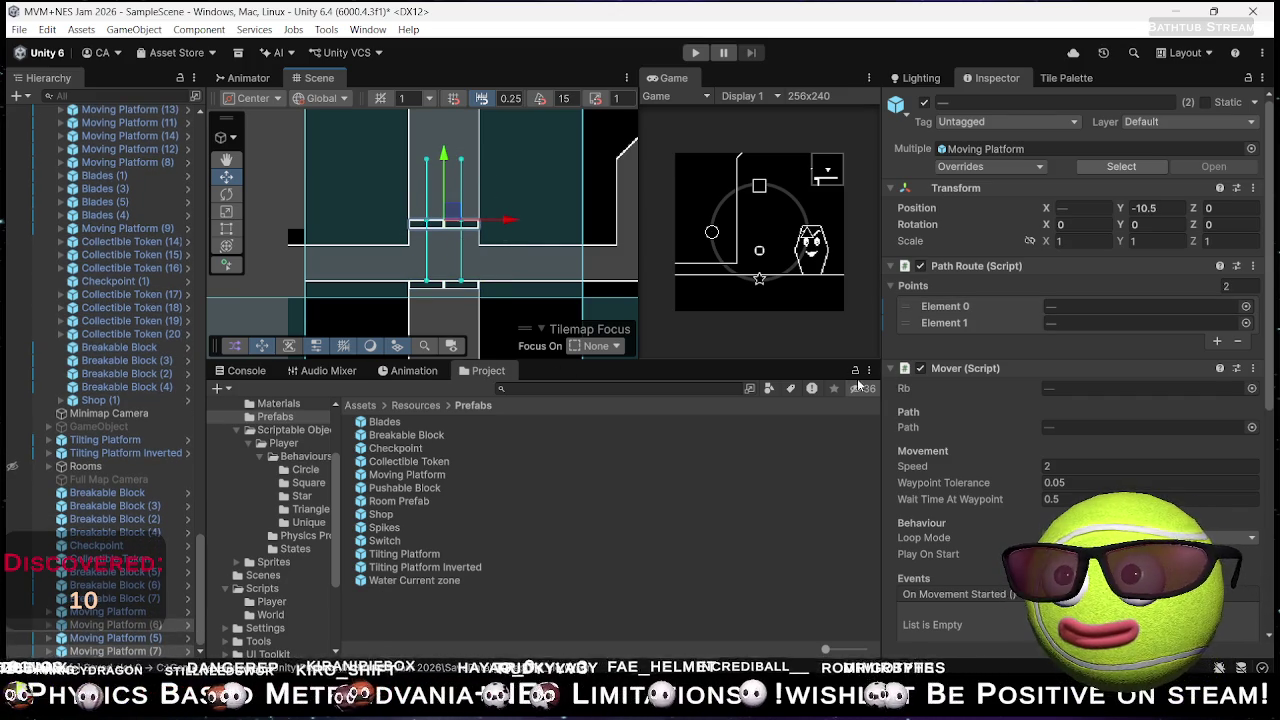
- Restore Point (0) as first path point on Moving Platform (7), then select all four platforms
left_click(127, 640)
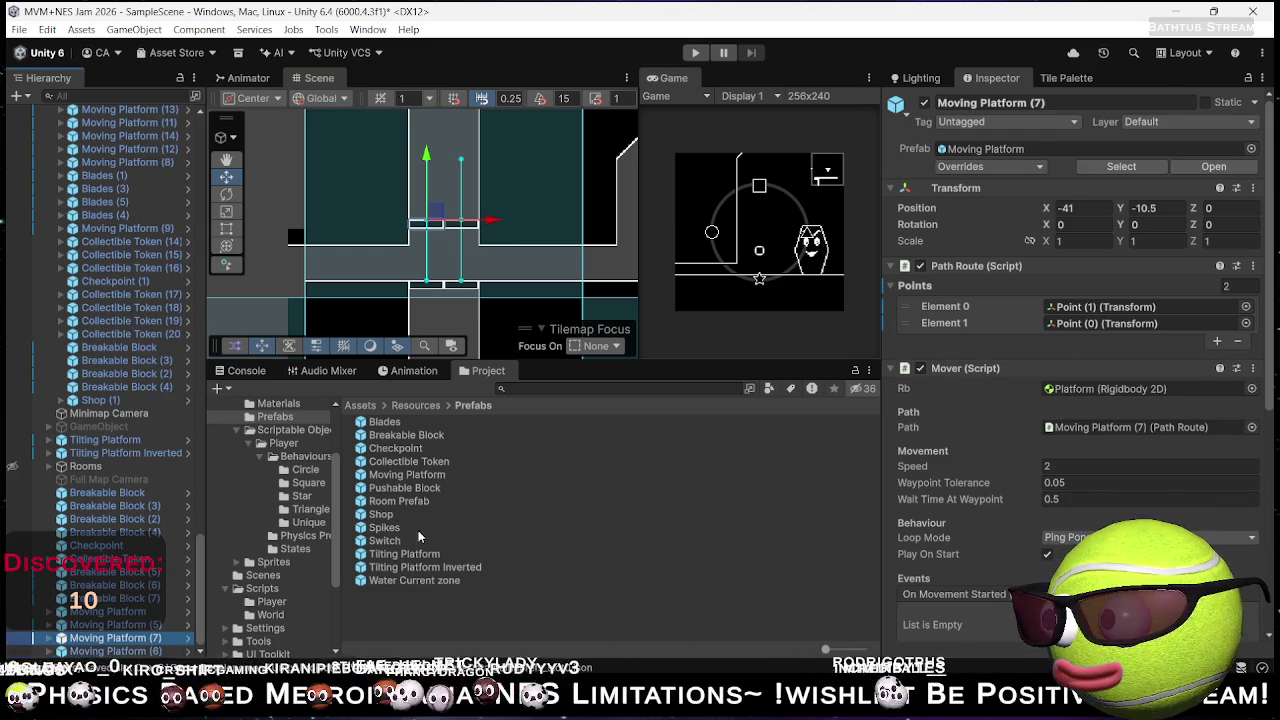
left_click_drag(905, 324, 900, 306)
left_click(162, 651)
left_click(155, 613, "shift")
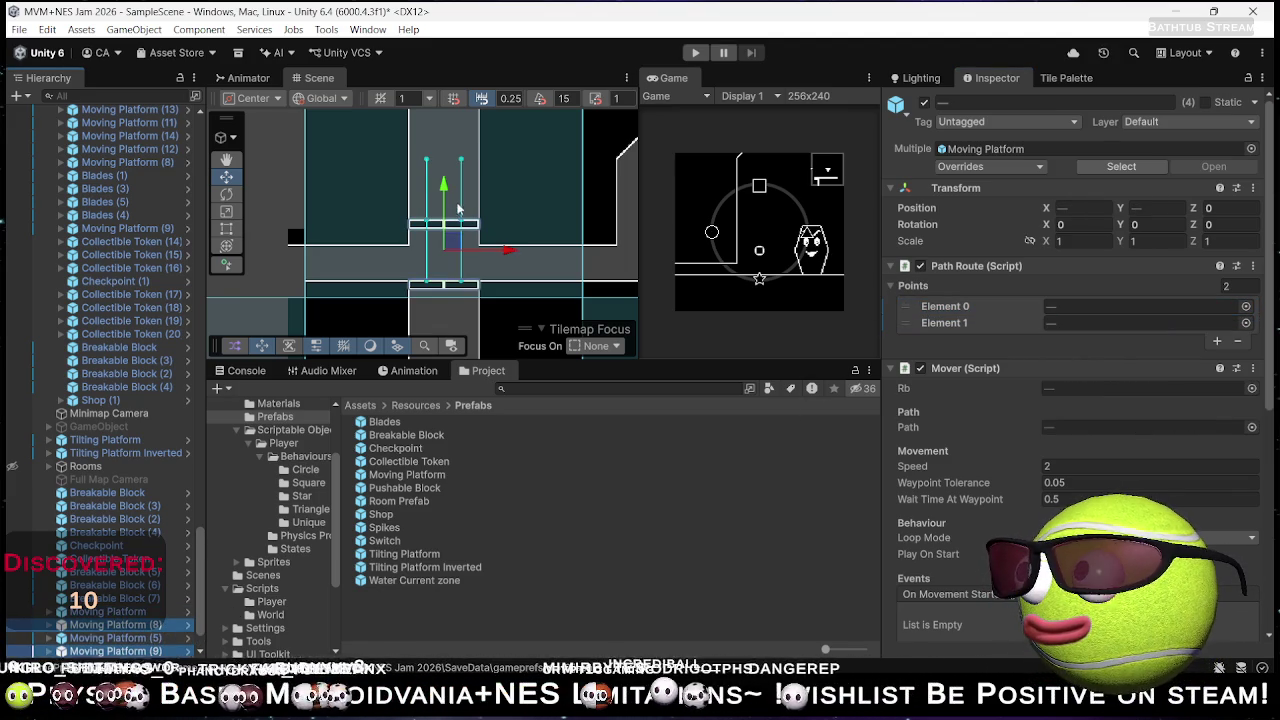
- Lift the four platforms and stack duplicated copies higher up the vertical shaft
left_click_drag(443, 185, 455, 66)
key("f")
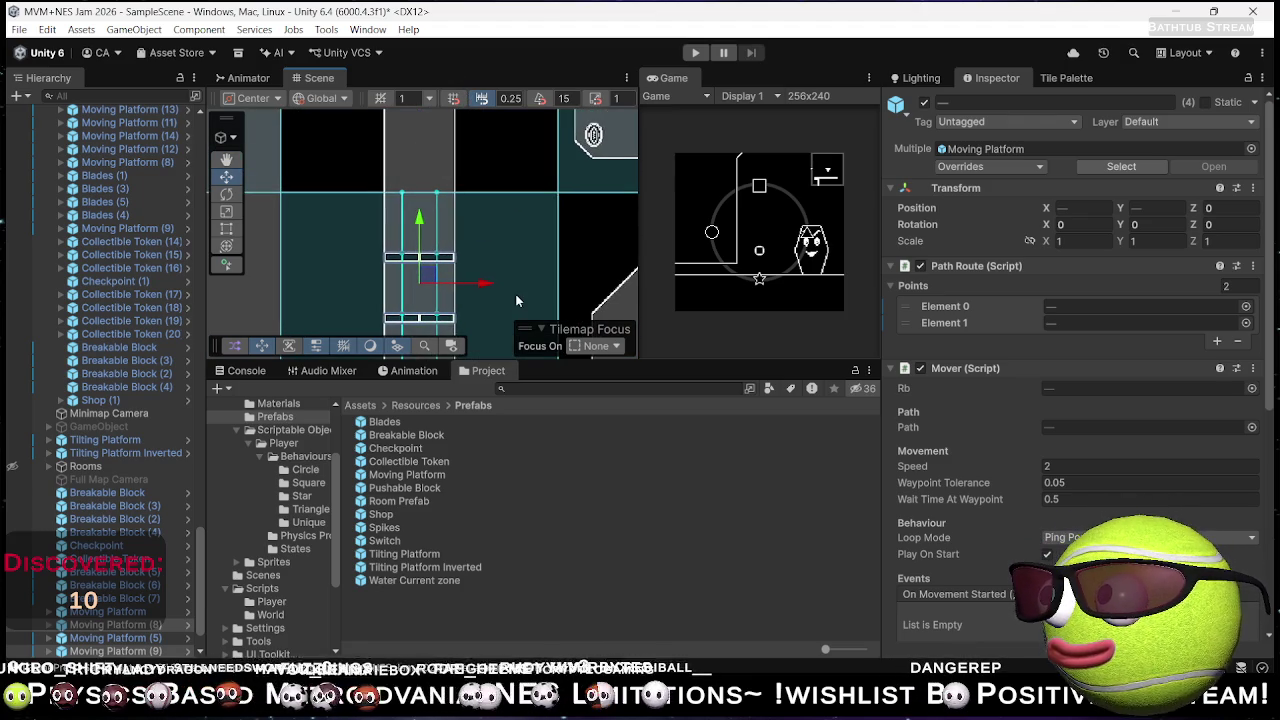
key("ctrl+d")
mouse_move(430, 212)
left_mouse_down()
mouse_move(433, 40)
mouse_move(435, 55)
left_mouse_up()
key("ctrl+d")
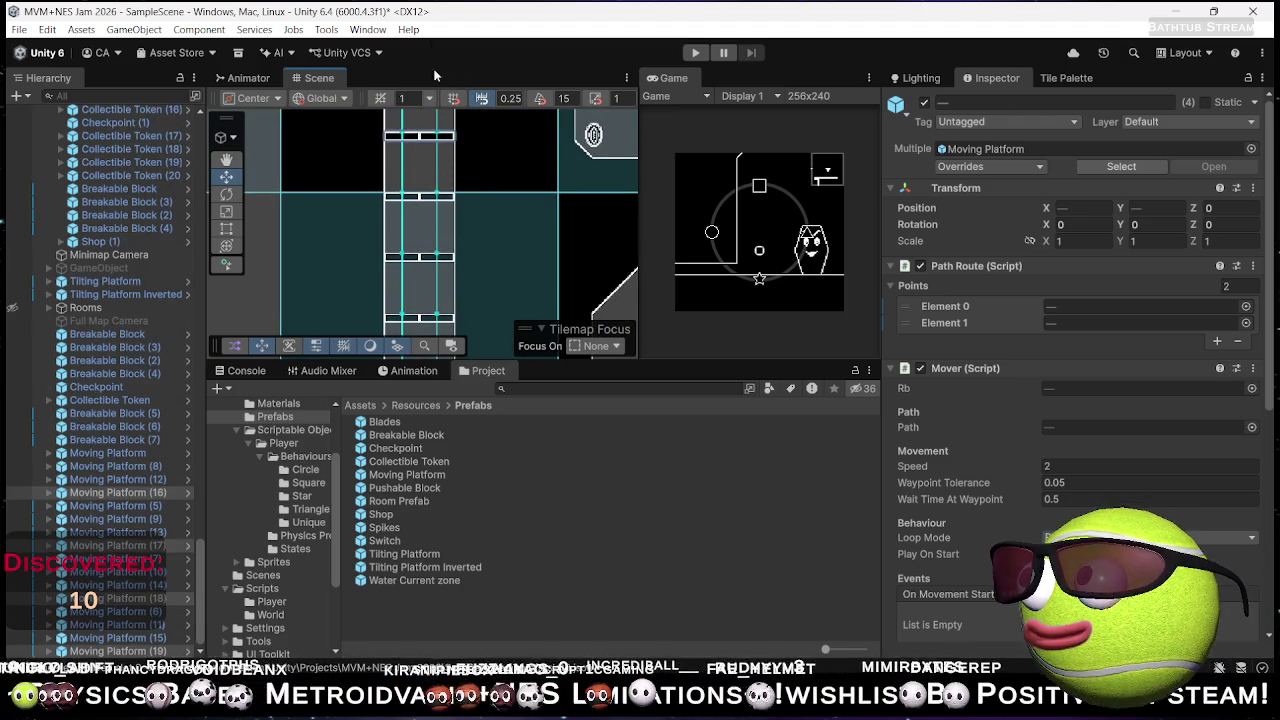
- Raise the selected platforms and stack two more duplicated sets up the shaft
key("f")
scroll(454, 213, "down", 4)
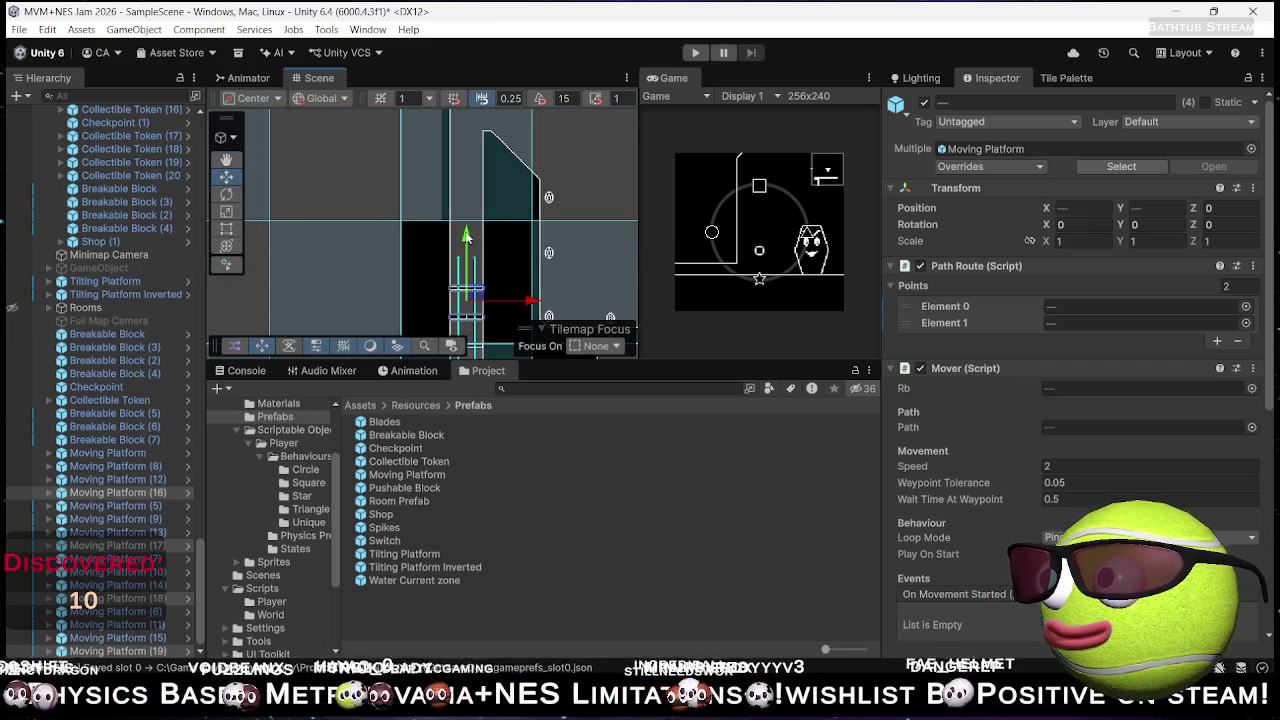
left_click_drag(466, 235, 483, 168)
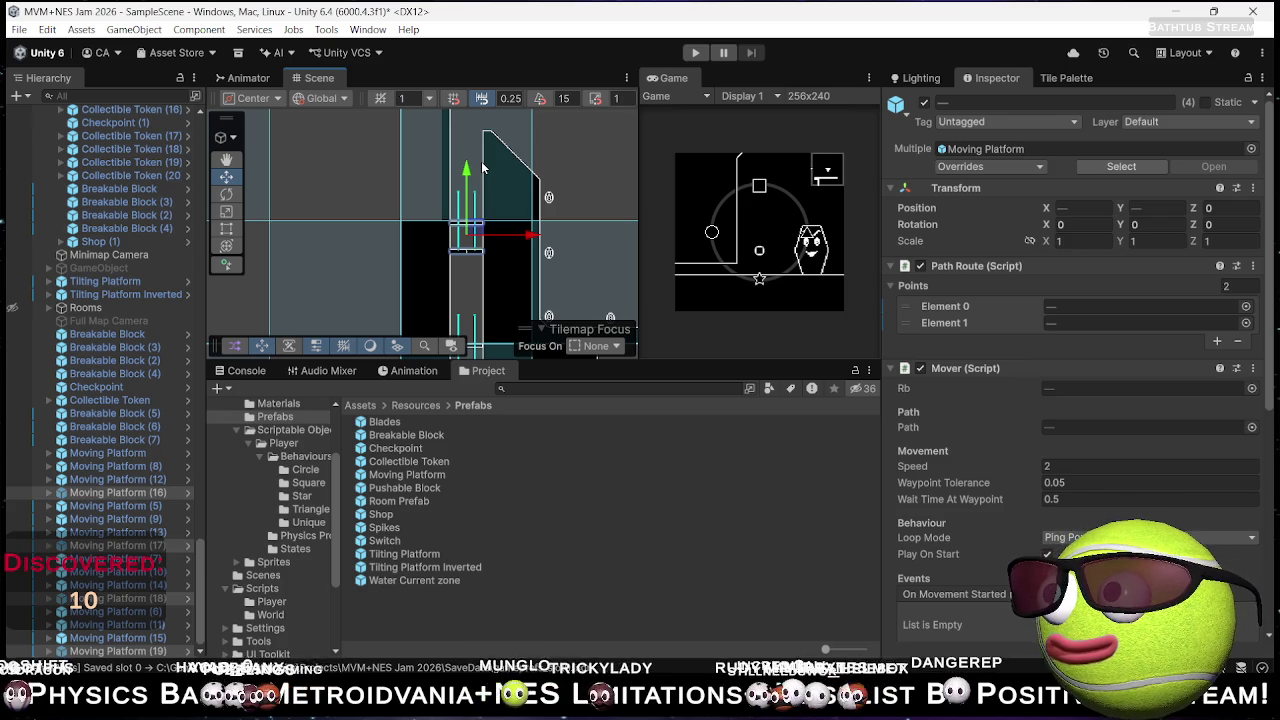
key("ctrl+z")
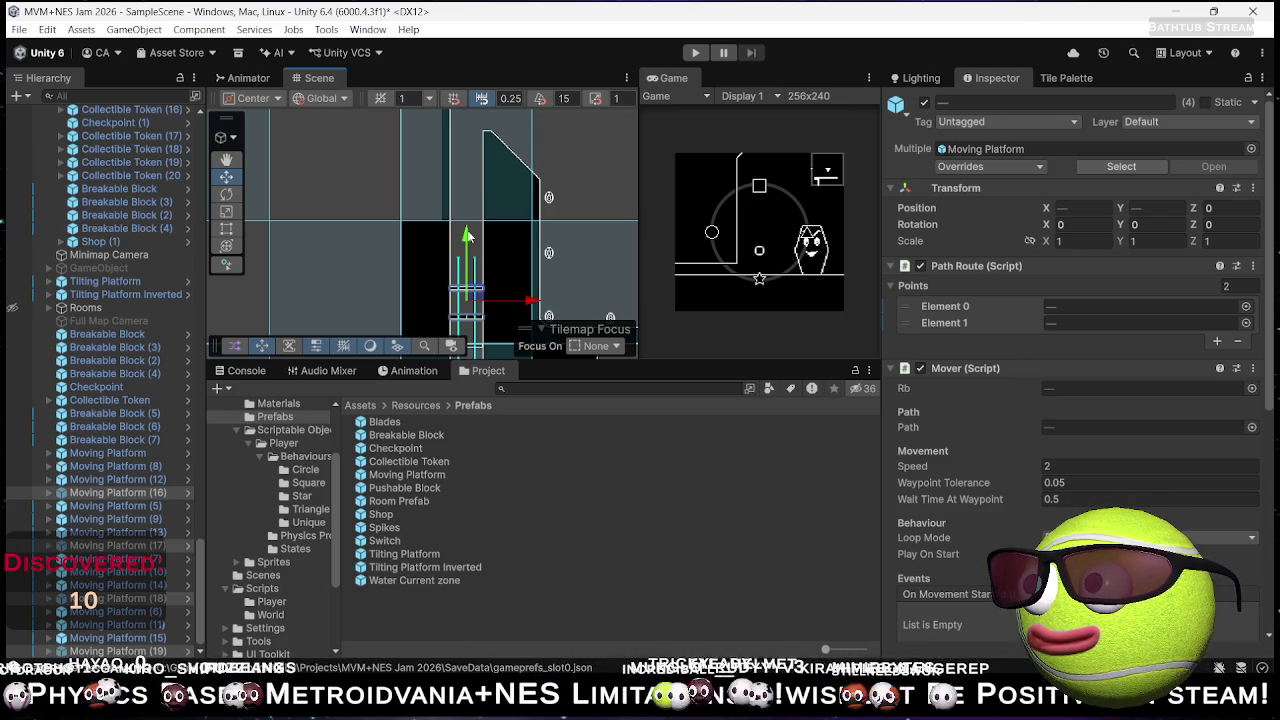
left_click_drag(466, 236, 466, 178)
key("ctrl+d")
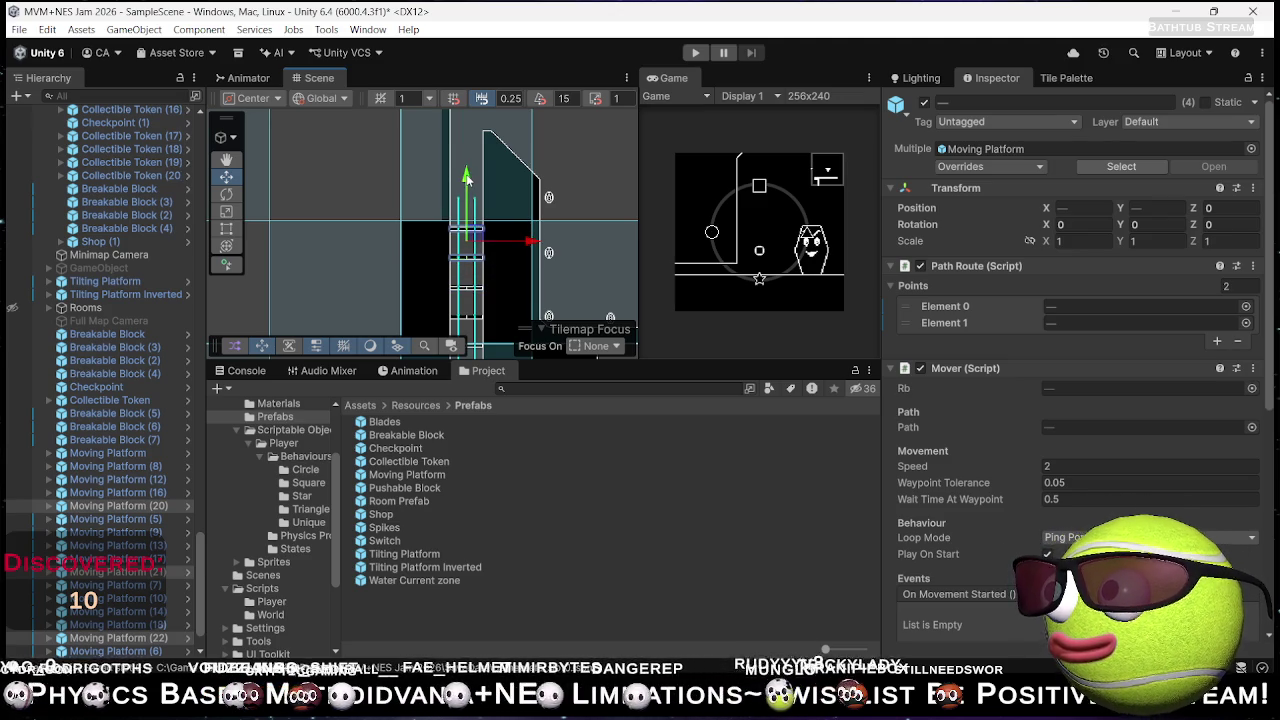
scroll(478, 258, "up", 3)
left_click_drag(452, 189, 457, 75)
key("ctrl+d")
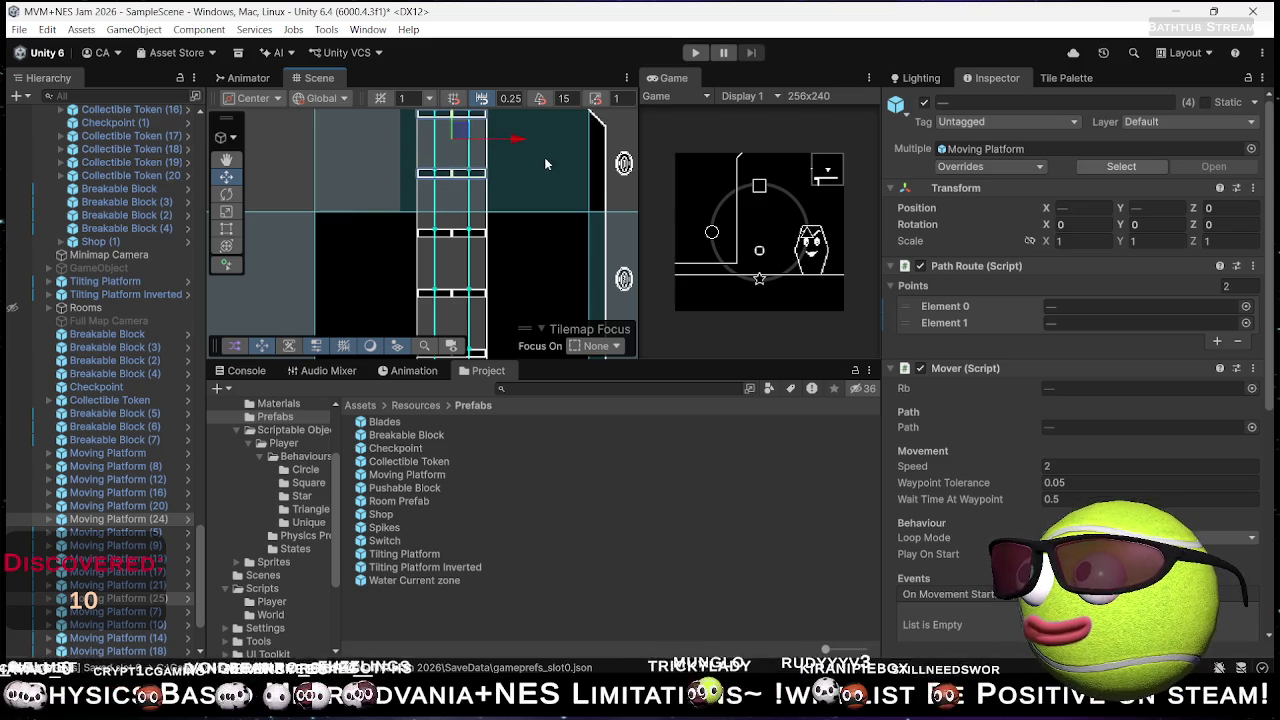
- Undo the last change and delete the surplus Moving Platforms from (12) onward
scroll(542, 160, "down", 5)
mouse_move(542, 160)
left_mouse_down()
mouse_move(478, 135)
mouse_move(502, 130)
mouse_move(485, 190)
mouse_move(473, 40)
mouse_move(440, 60)
mouse_move(633, 318)
mouse_move(627, 291)
left_mouse_up()
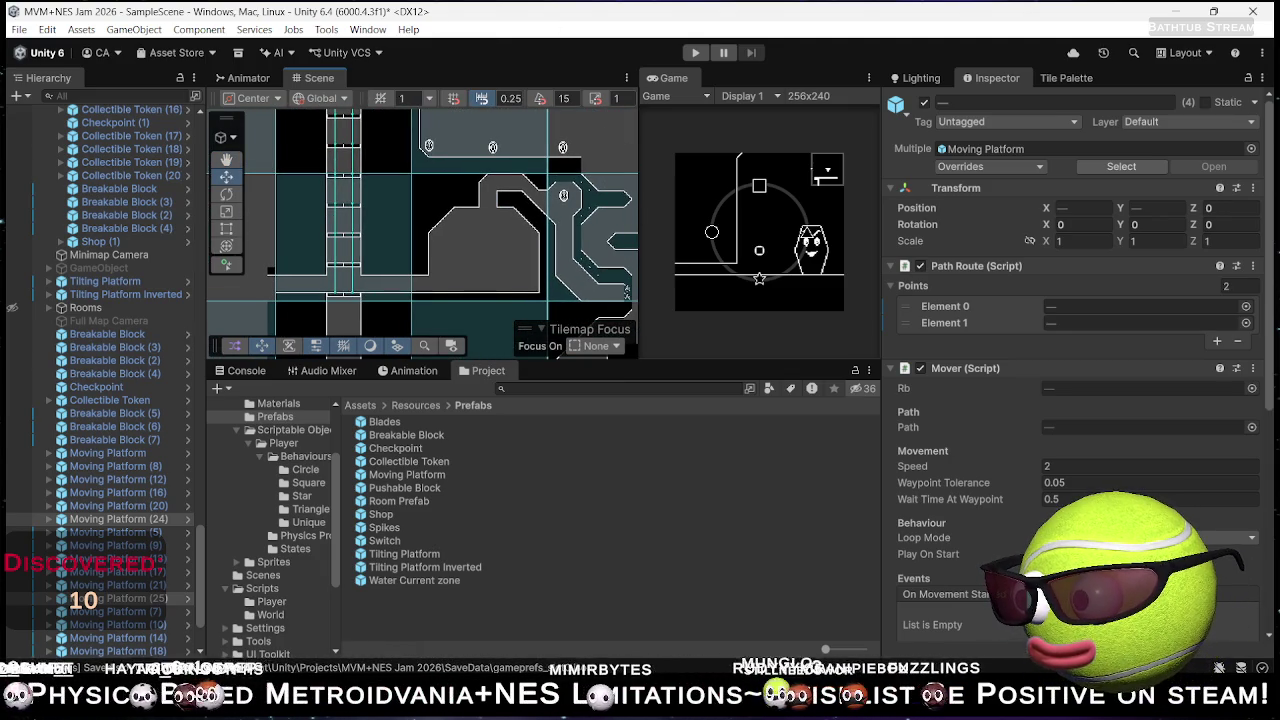
key("ctrl+z")
scroll(157, 470, "down", 2)
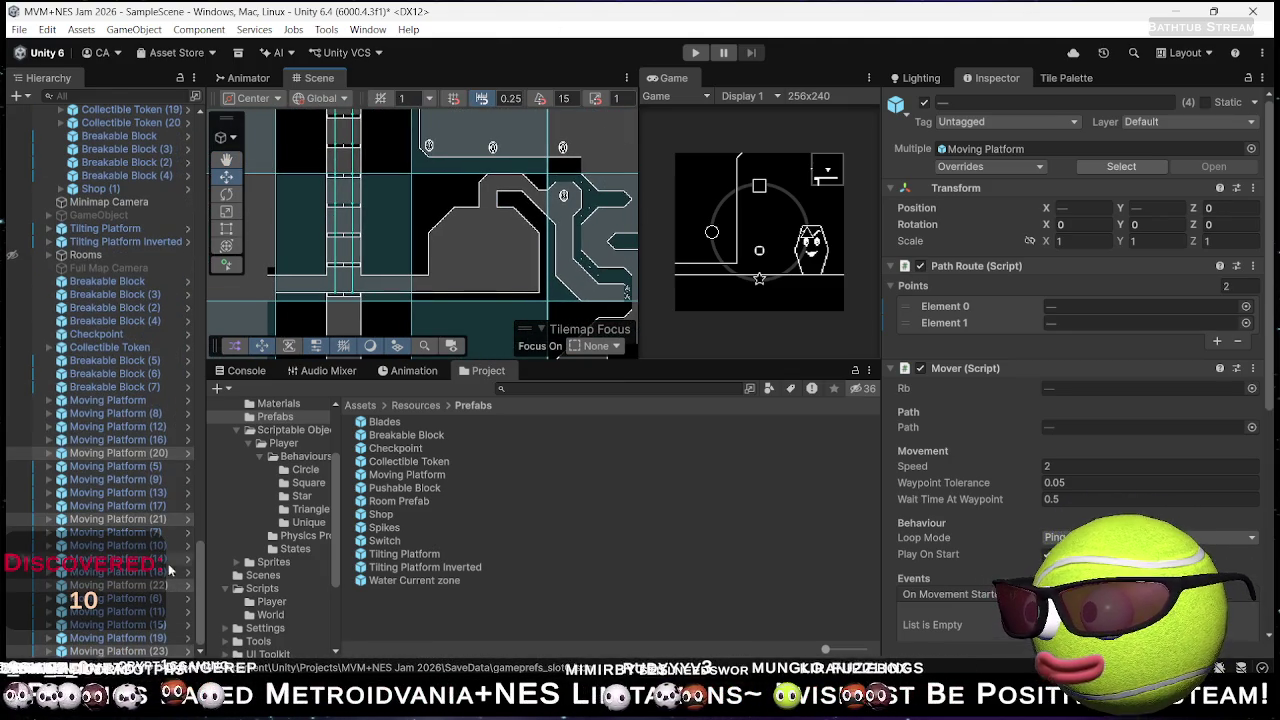
left_click(130, 427)
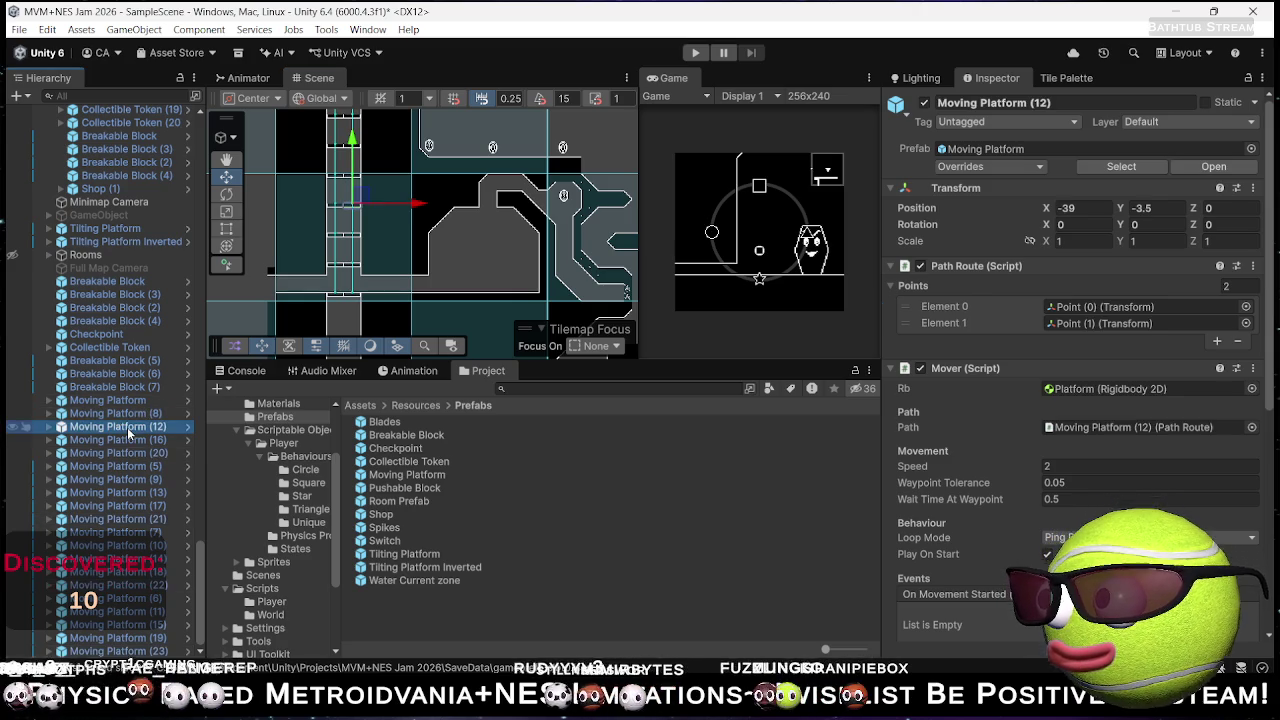
left_click(120, 650, "shift")
key("Delete")
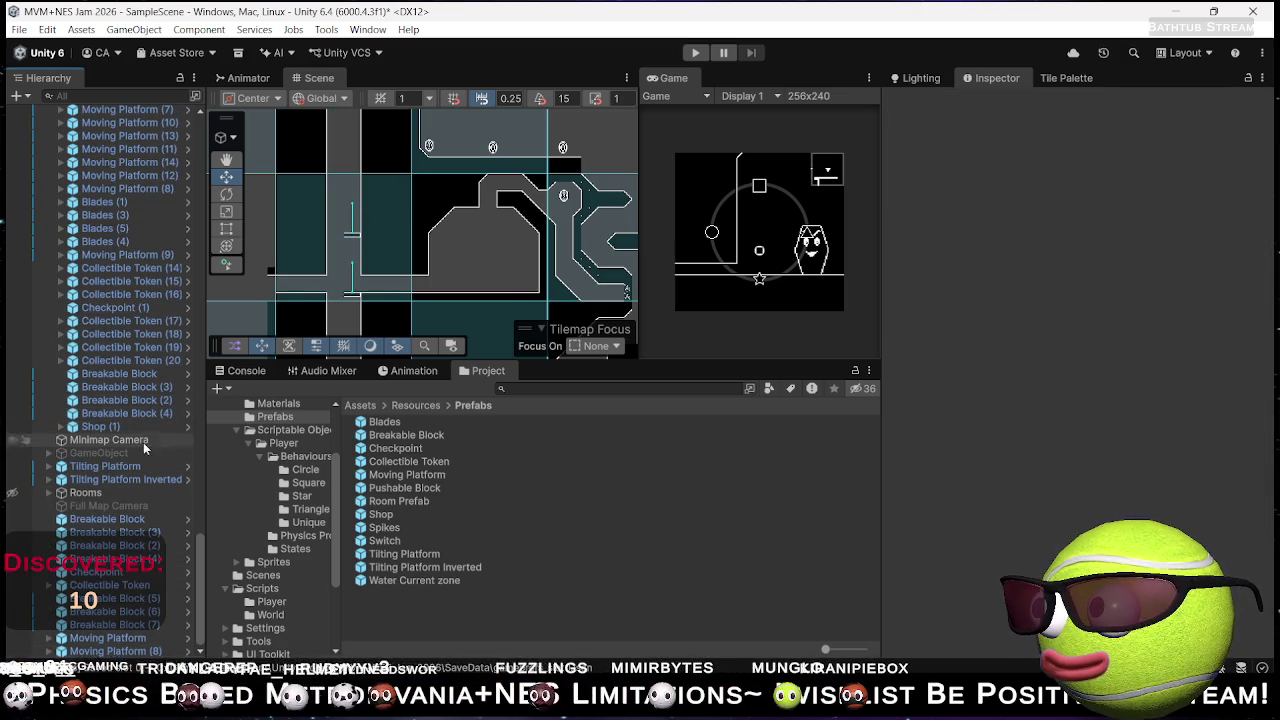
- Move Moving Platform (8) down to the shaft bottom and select its Point (0)
left_click(133, 651)
left_click_drag(350, 238, 343, 289)
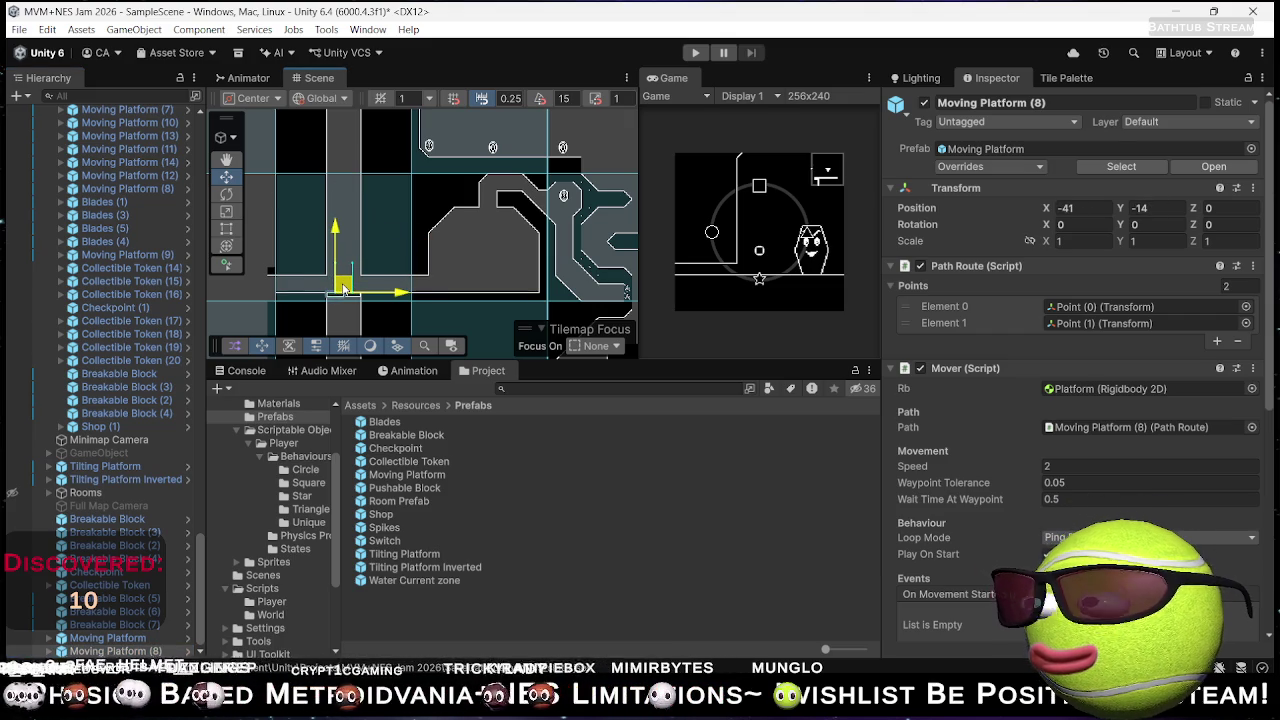
scroll(354, 316, "up", 5)
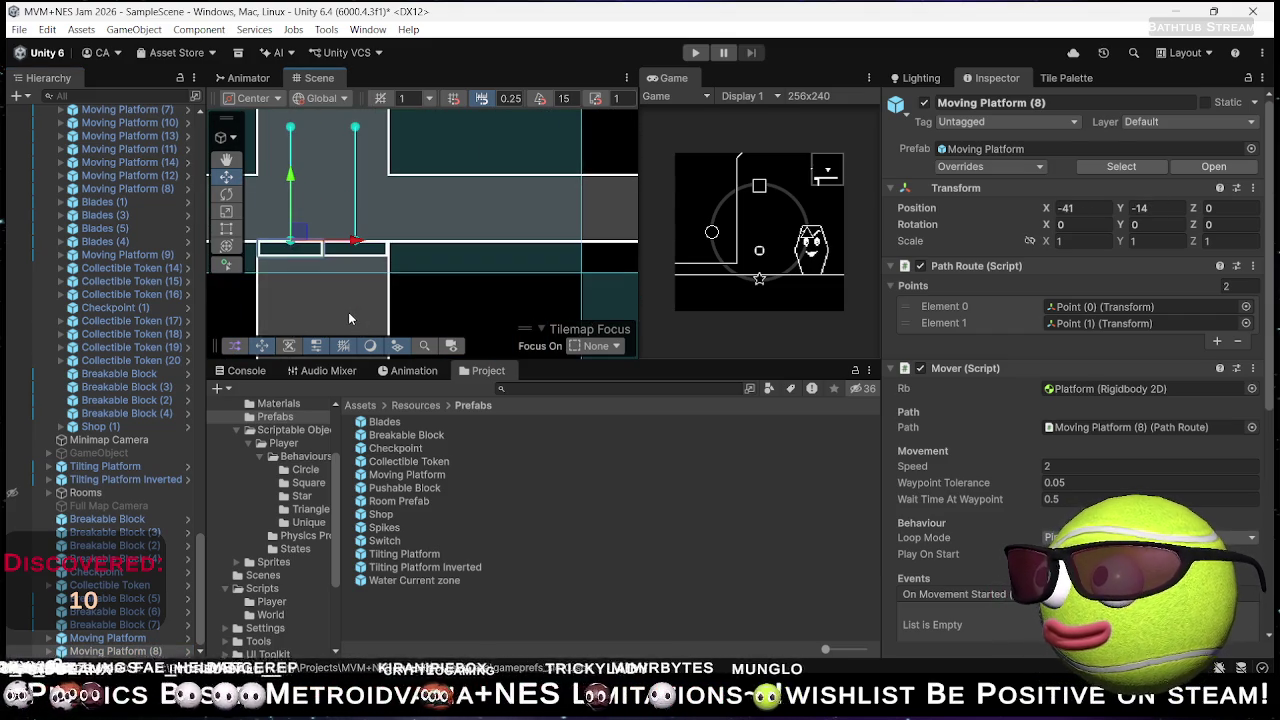
left_click(49, 637)
scroll(50, 640, "down", 1)
scroll(60, 640, "down", 1)
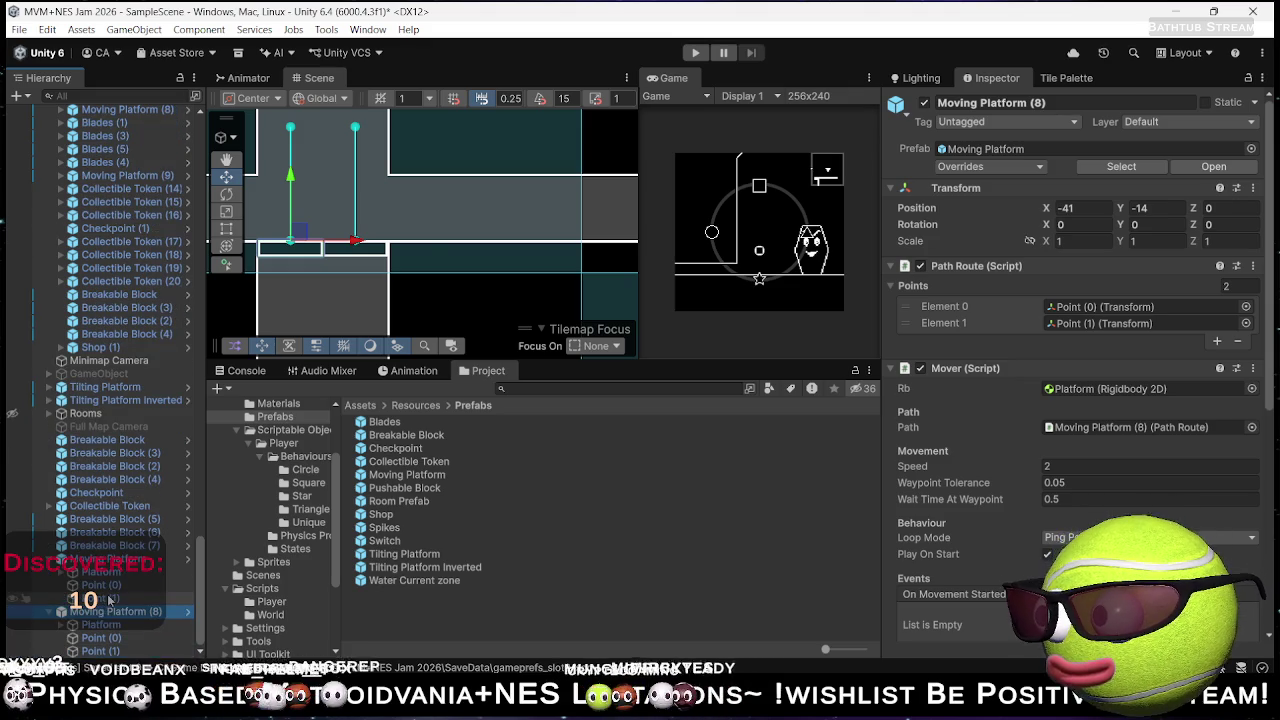
left_click(105, 598)
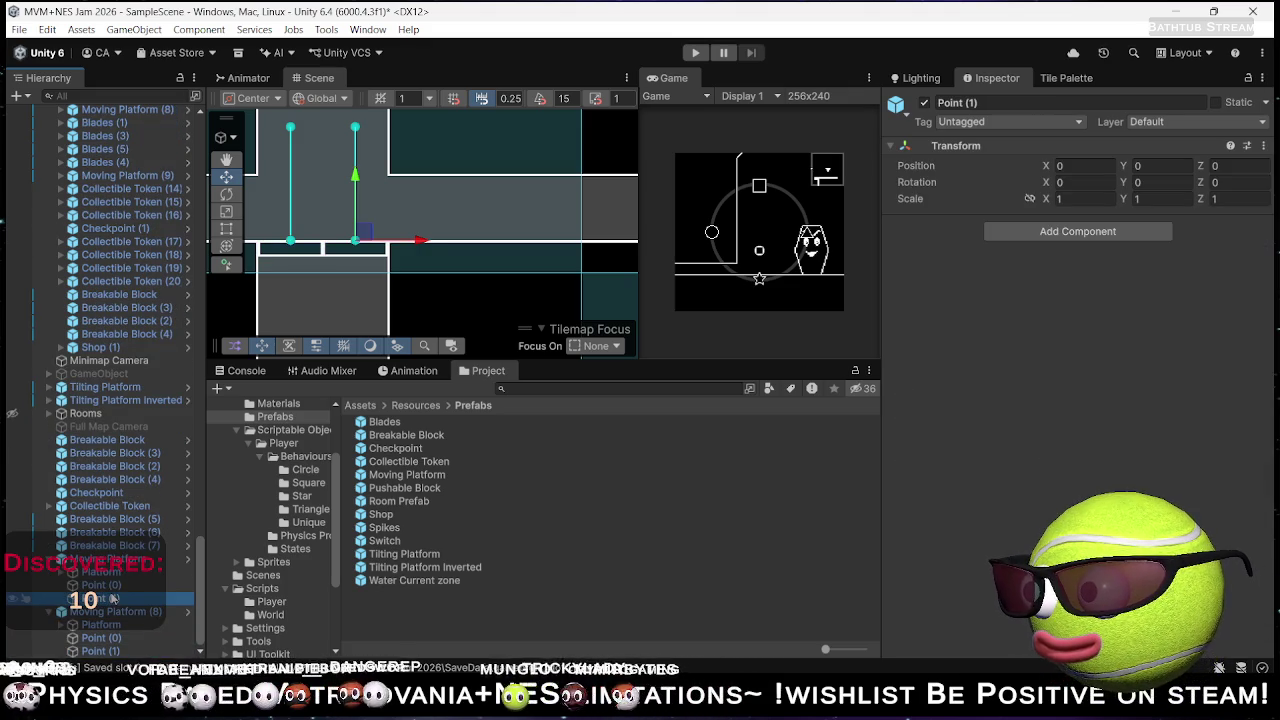
left_click(100, 585)
- Raise Point (0) far up the shaft, settling it at about Y 39.76
scroll(382, 275, "down", 4)
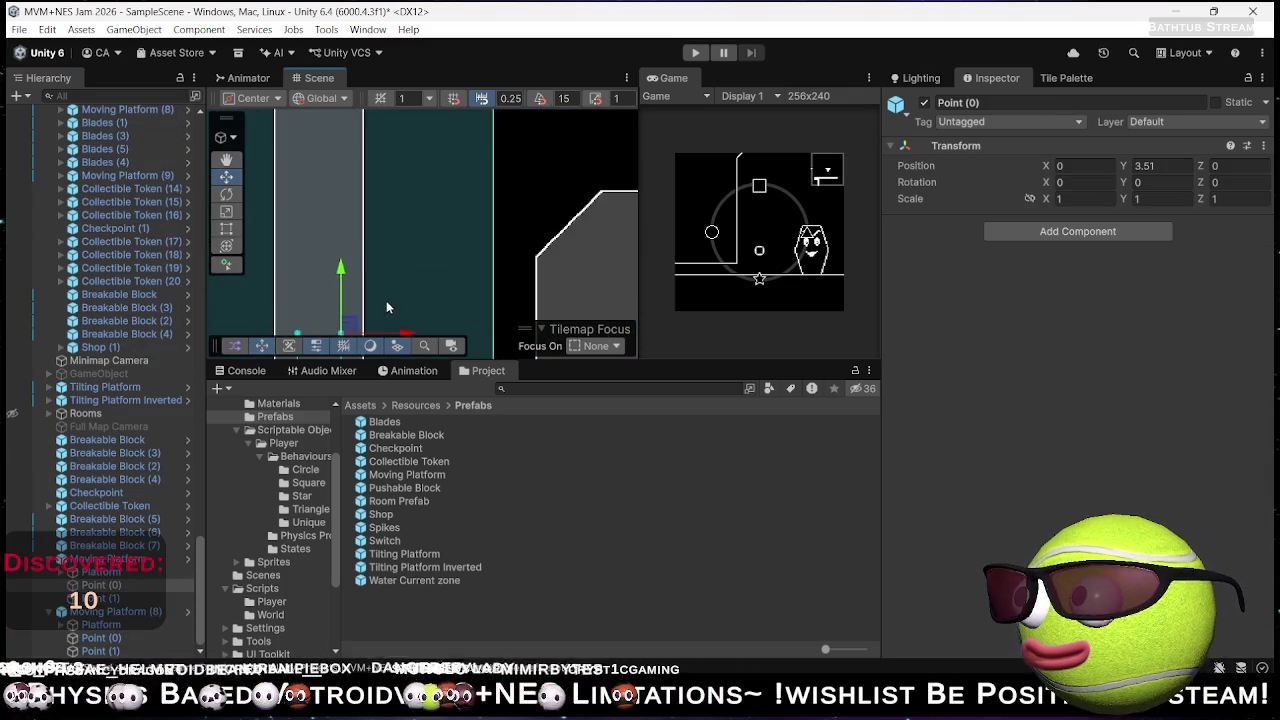
mouse_move(420, 316)
left_mouse_down()
mouse_move(430, 37)
mouse_move(370, 118)
mouse_move(450, 45)
mouse_move(453, 228)
left_mouse_up()
key("ctrl+z")
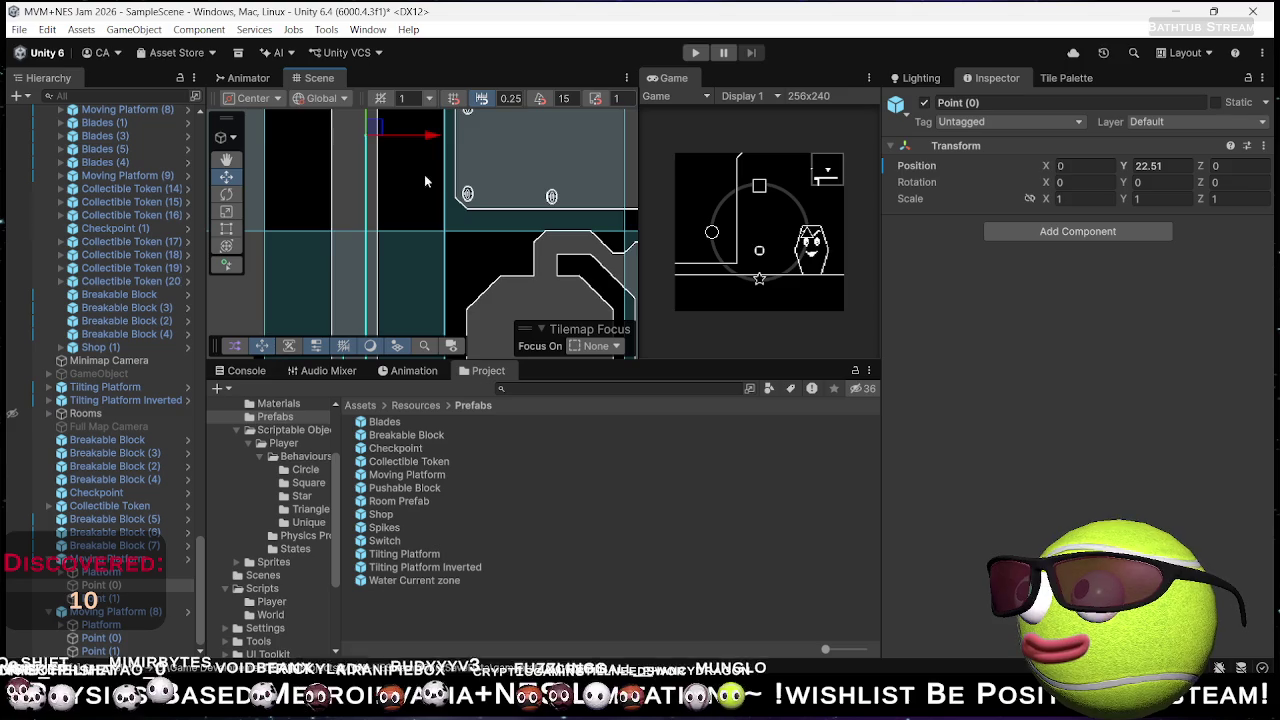
key("ctrl+z")
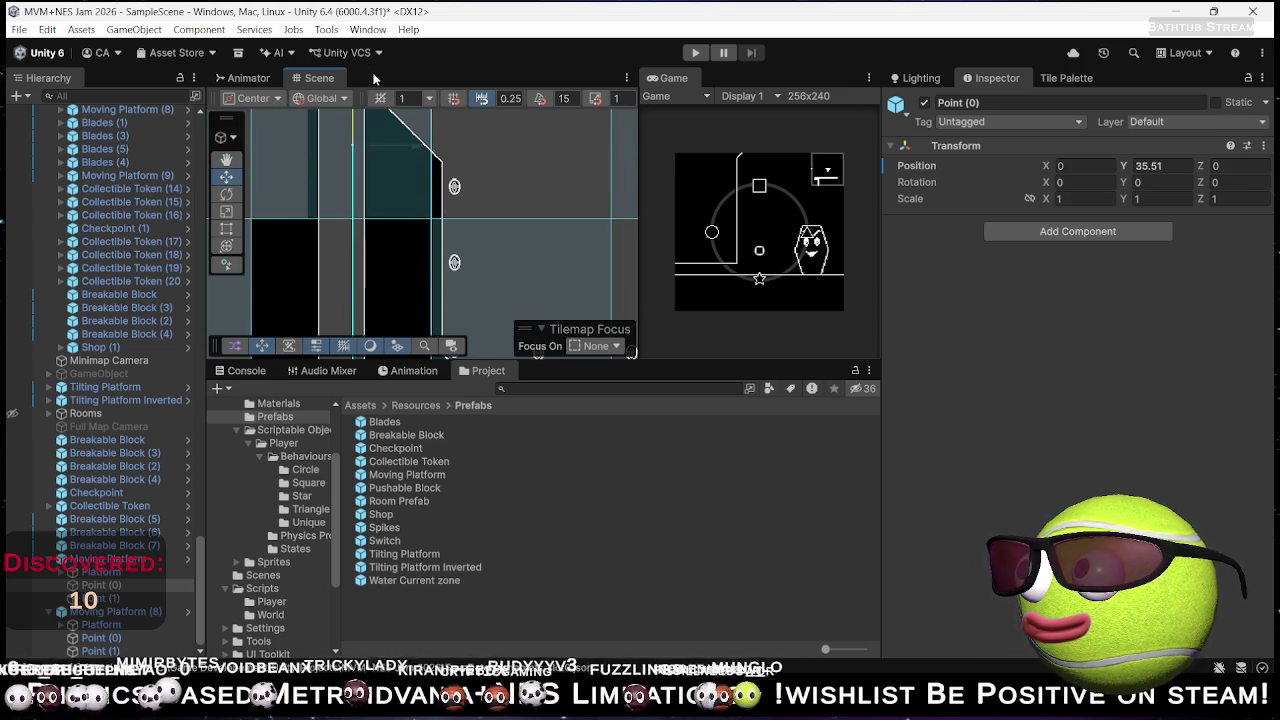
key("ctrl+z")
left_click_drag(400, 275, 393, 405)
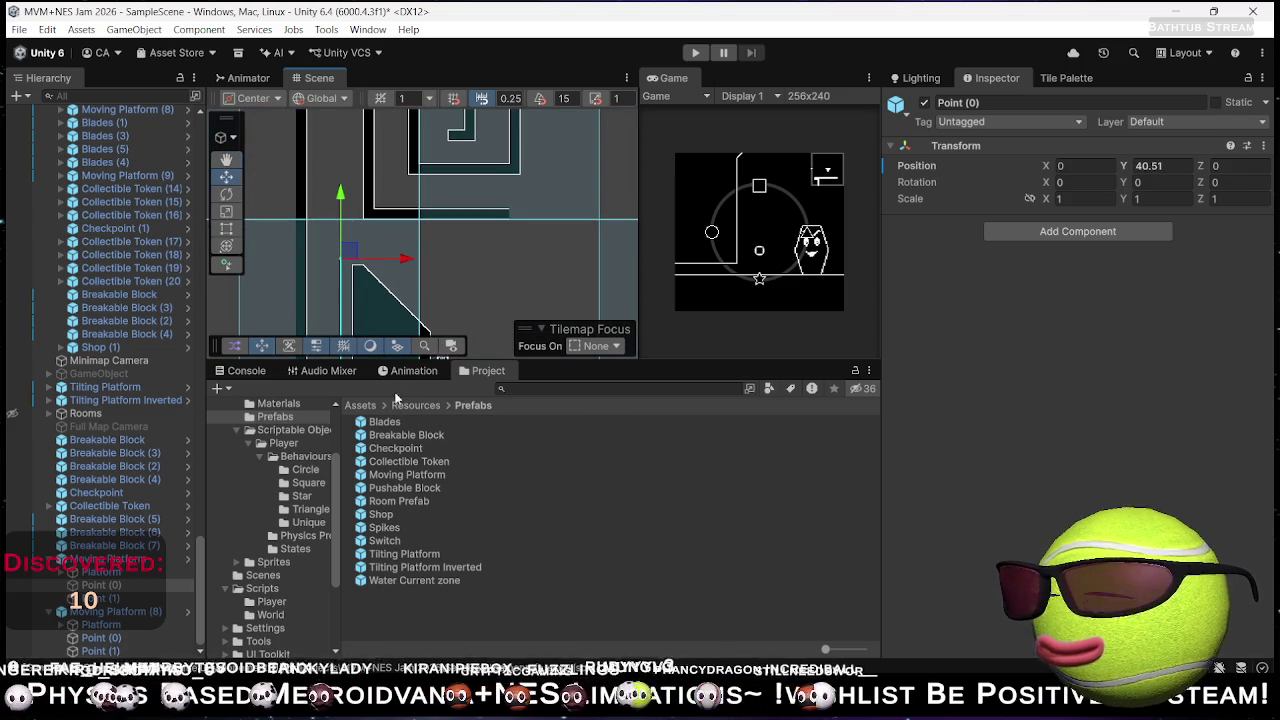
mouse_move(392, 195)
left_mouse_down()
mouse_move(395, 240)
mouse_move(387, 214)
left_mouse_up()
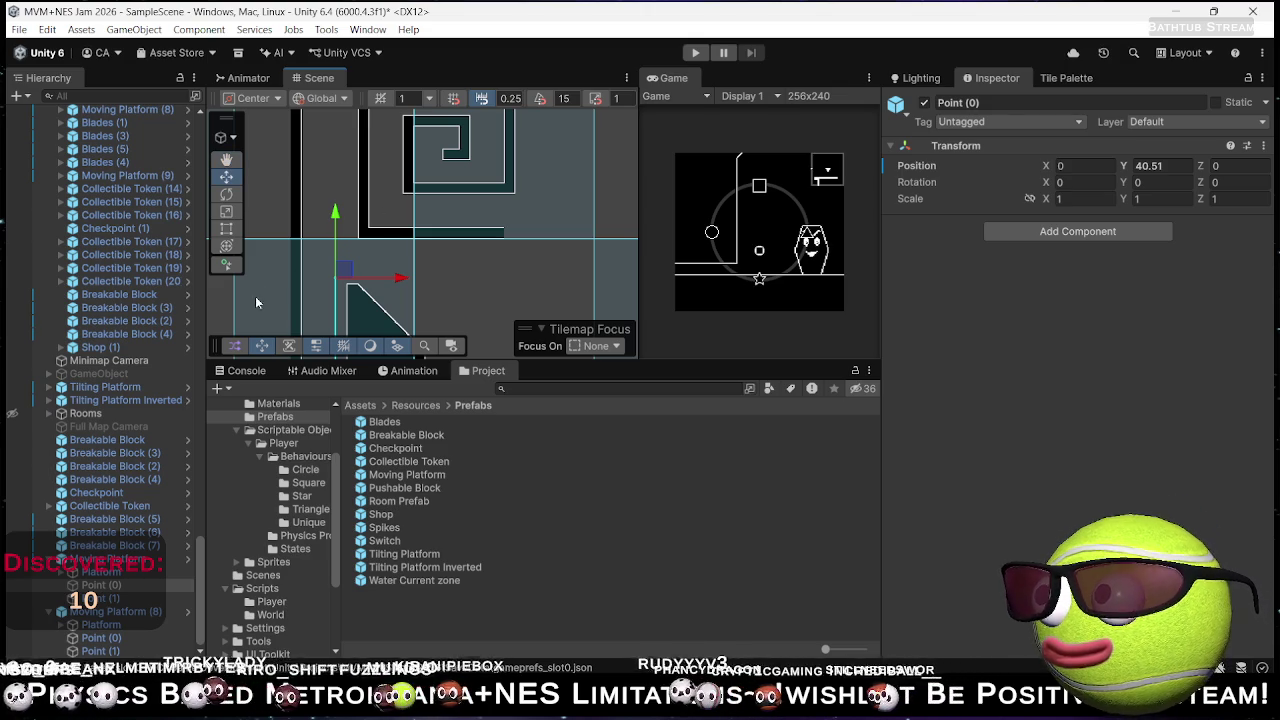
mouse_move(335, 214)
left_mouse_down()
mouse_move(335, 225)
mouse_move(485, 170)
mouse_move(518, 73)
left_mouse_up()
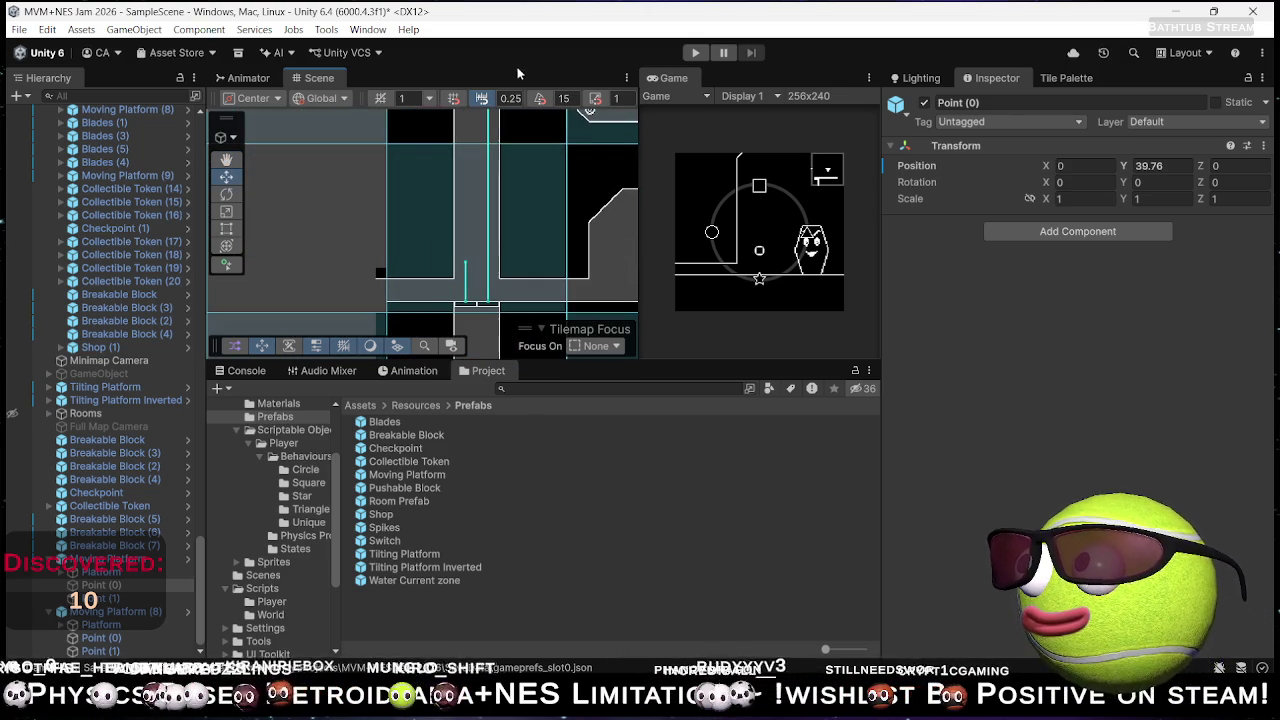
- Delete the leftover Moving Platform (8) with its points
left_click(122, 560)
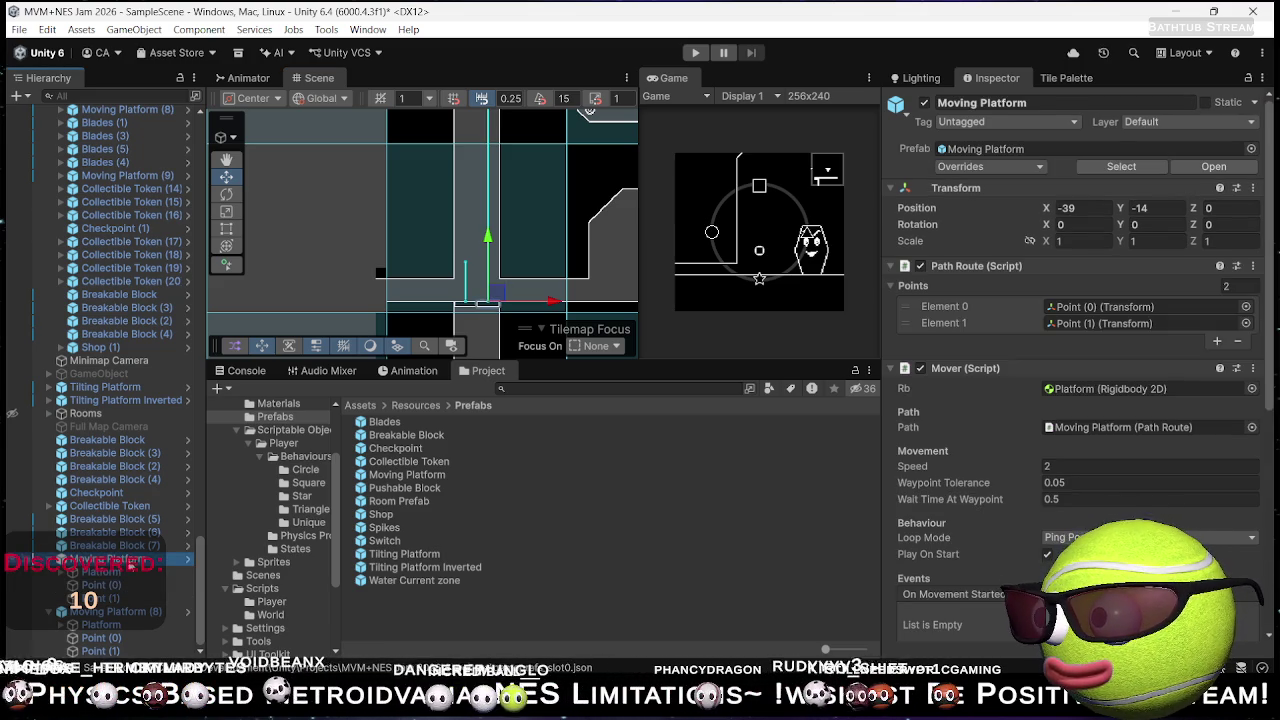
left_click(105, 598)
left_click(118, 611)
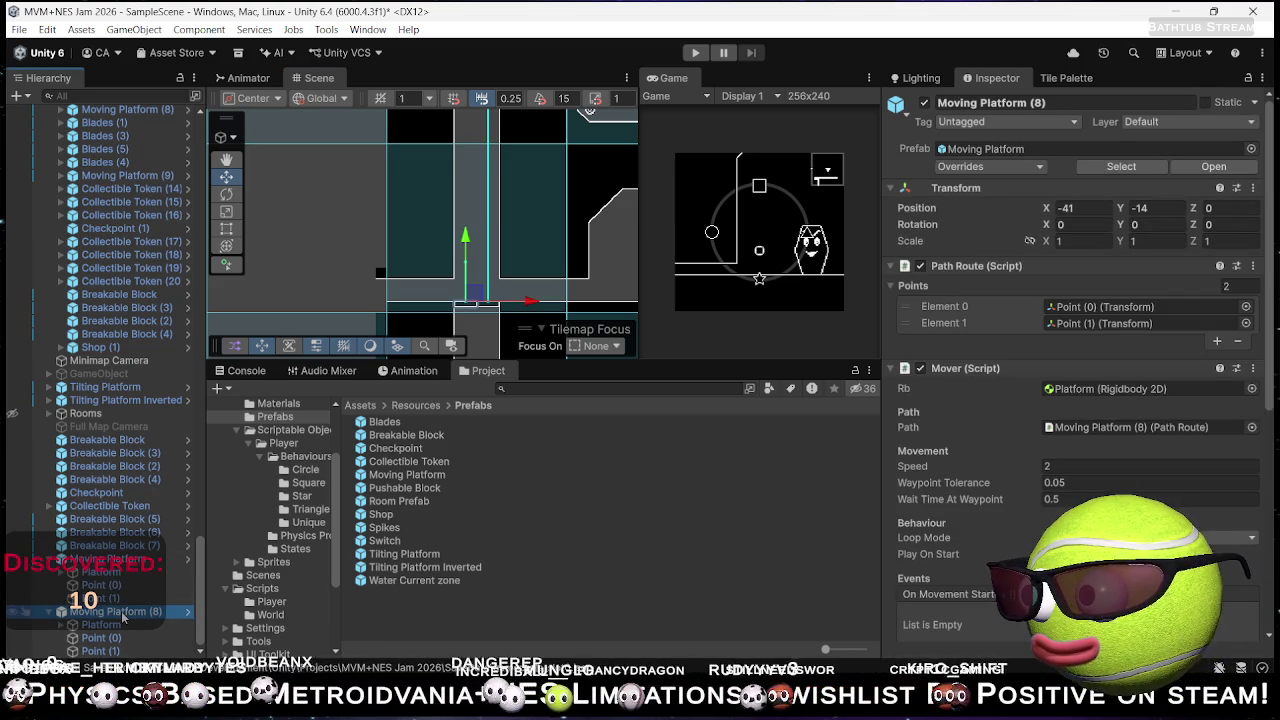
key("Delete")
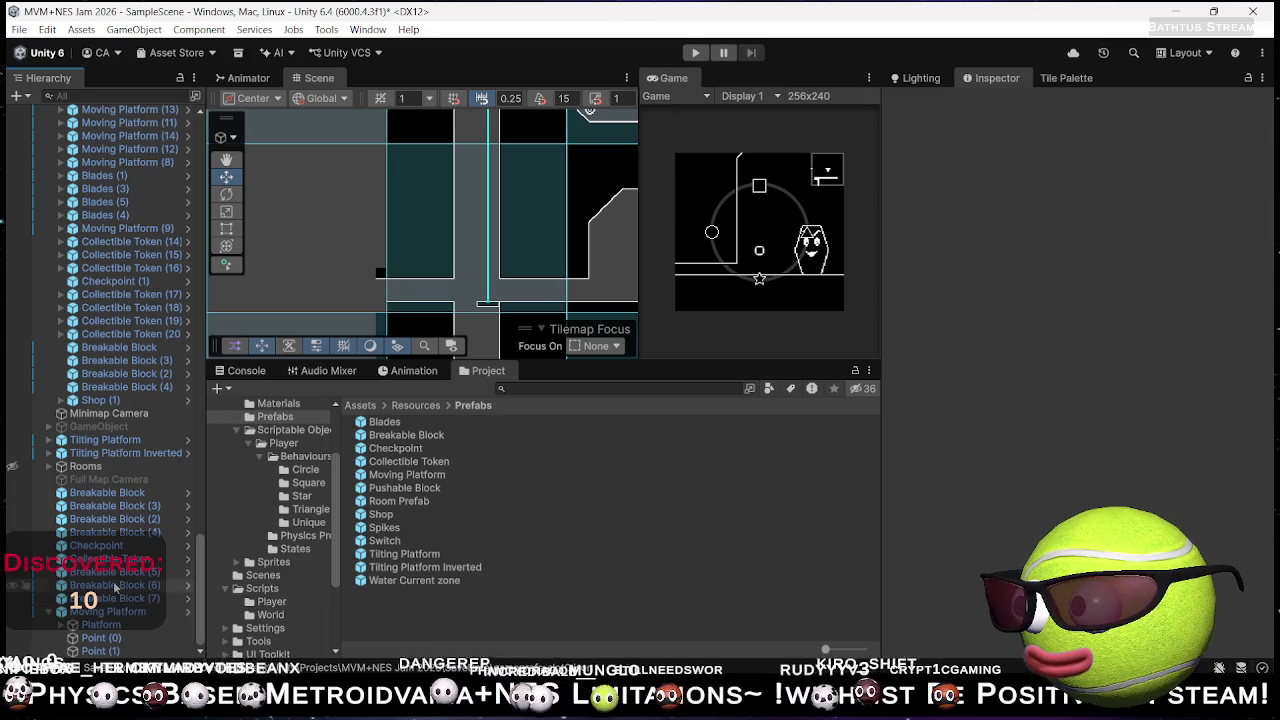
- Shift the remaining Moving Platform to X -40 and start the play-test
left_click(115, 611)
left_click_drag(543, 305, 541, 306)
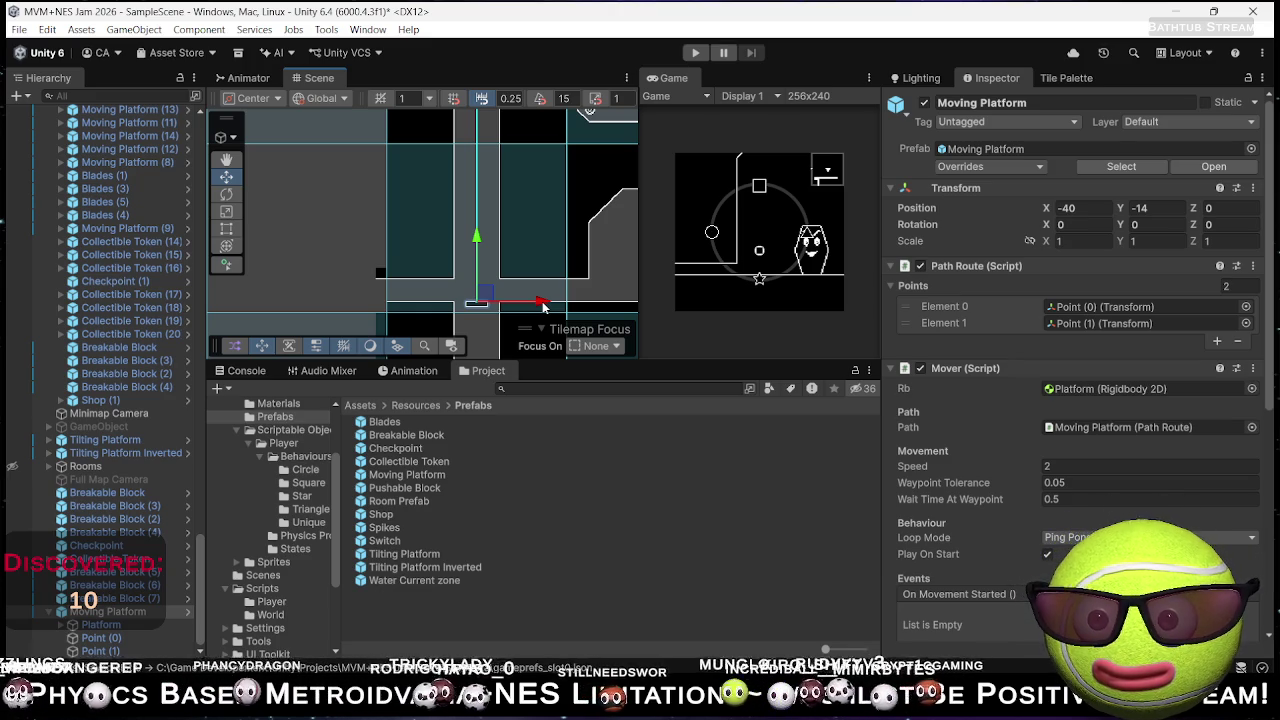
mouse_move(515, 240)
left_mouse_down()
mouse_move(420, 220)
mouse_move(432, 215)
mouse_move(425, 262)
left_mouse_up()
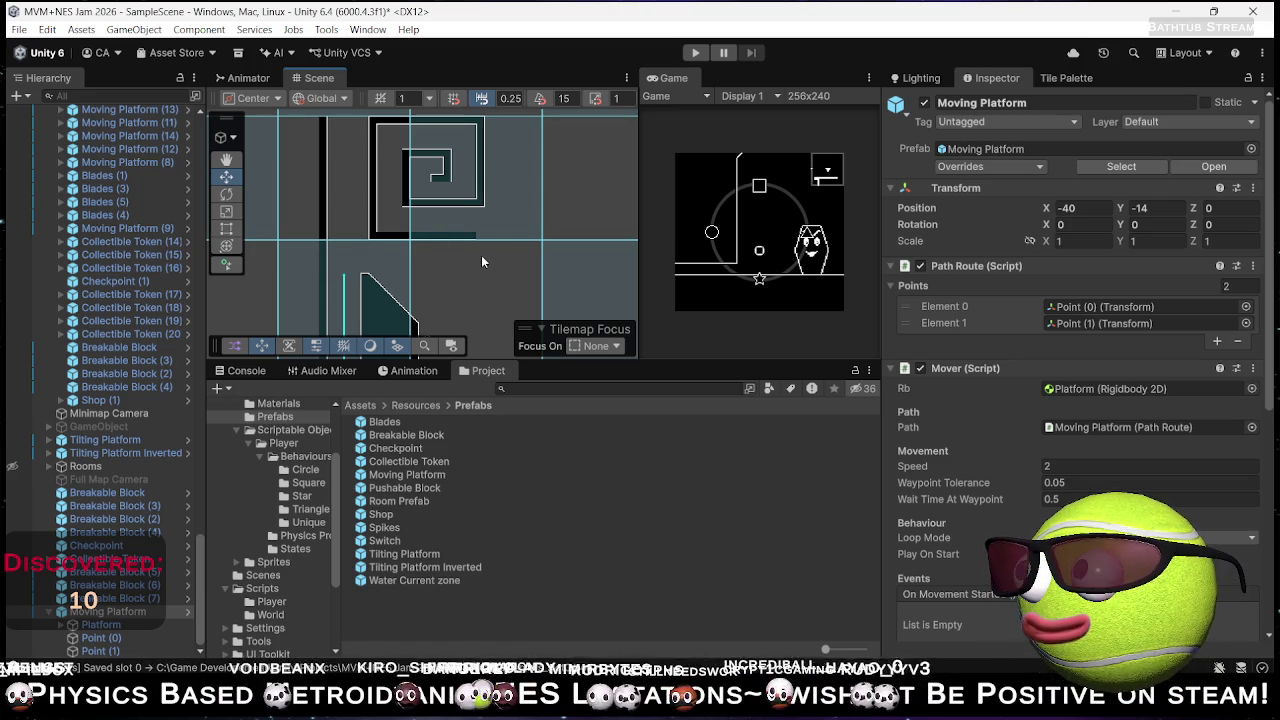
mouse_move(510, 267)
left_mouse_down()
mouse_move(551, 76)
mouse_move(598, 82)
left_mouse_up()
left_click(698, 53)
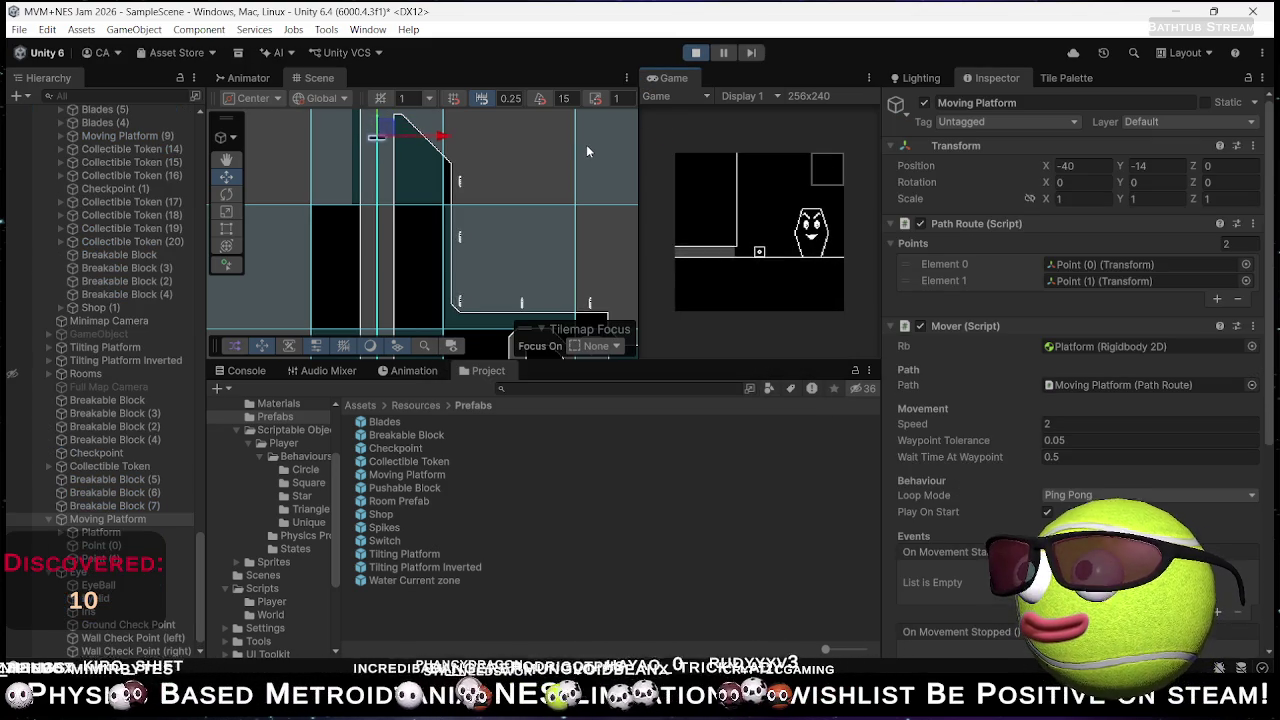
- Focus the running Game view to play-test the vertical moving platform at the shaft bottom
left_click(800, 252)
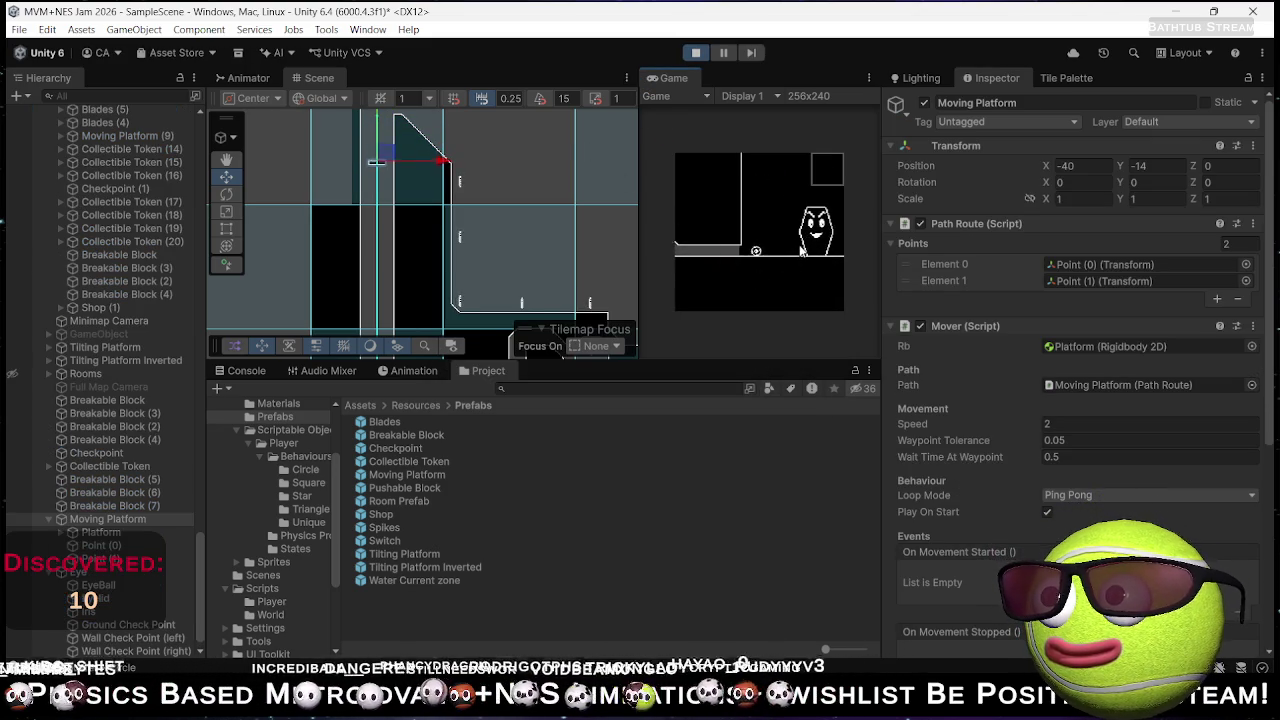
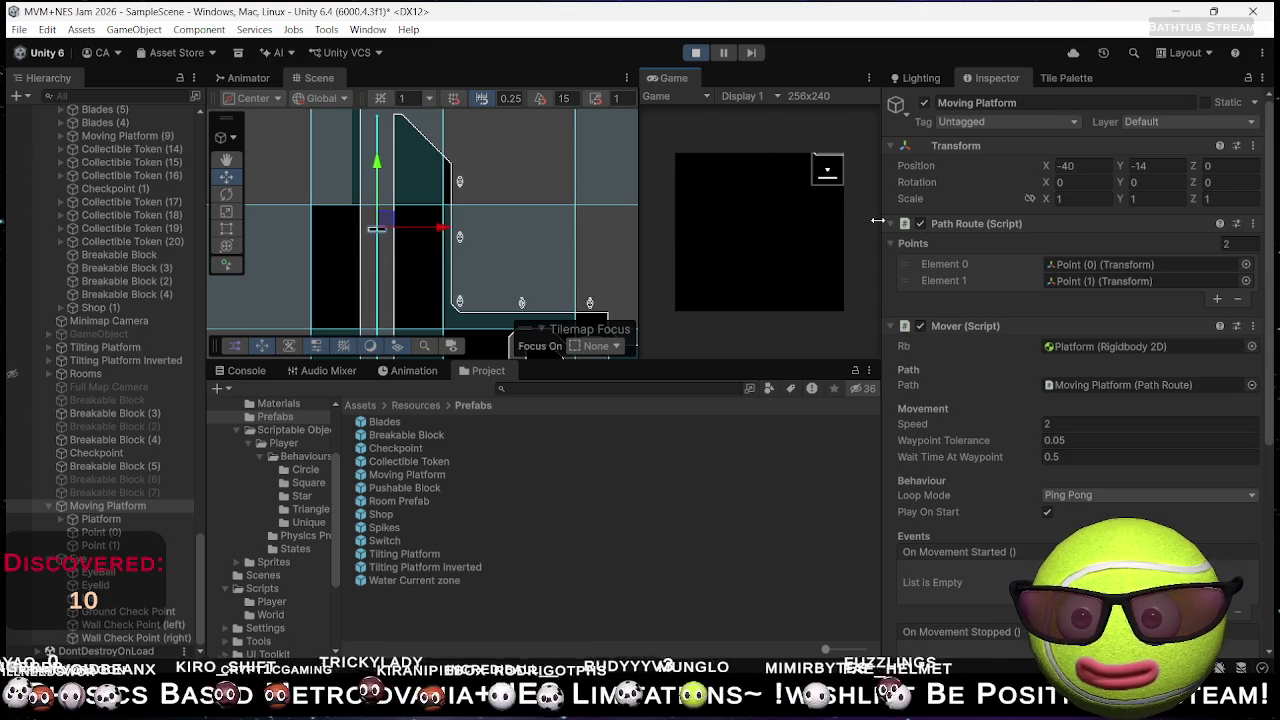
- Exit Play mode and frame the Moving Platform area in the Scene view
left_click(704, 50)
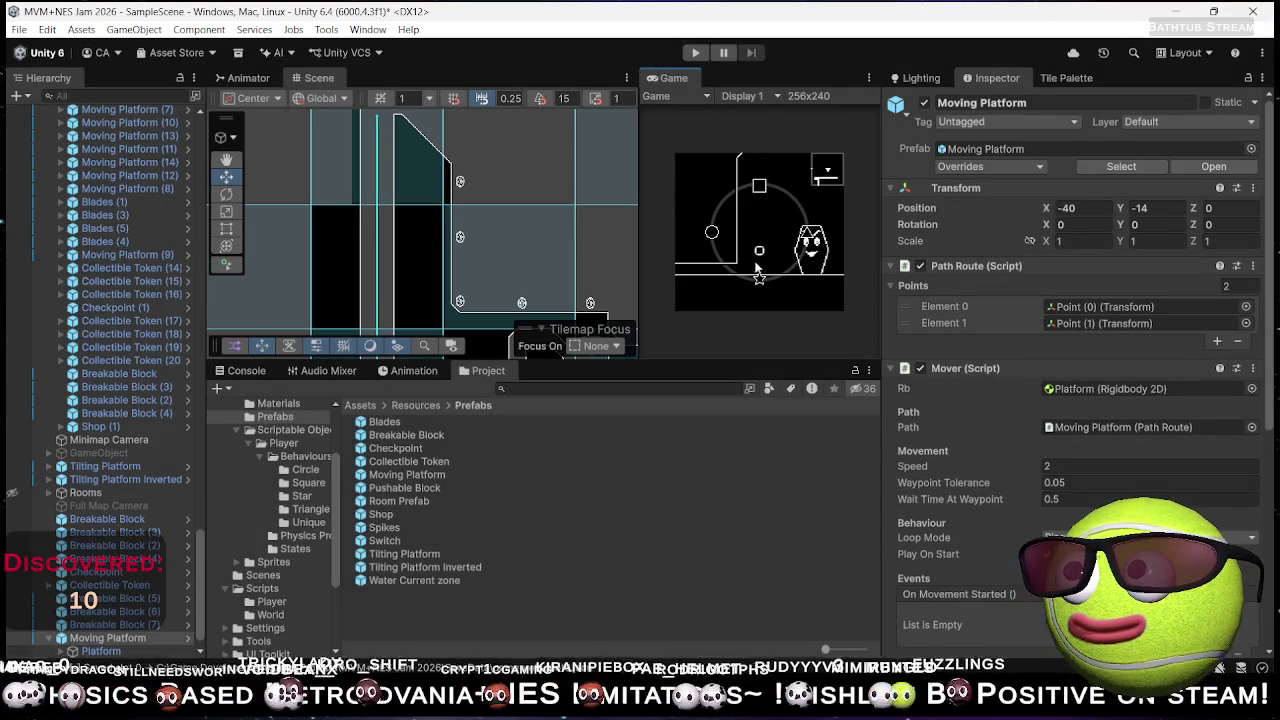
scroll(476, 245, "up", 3)
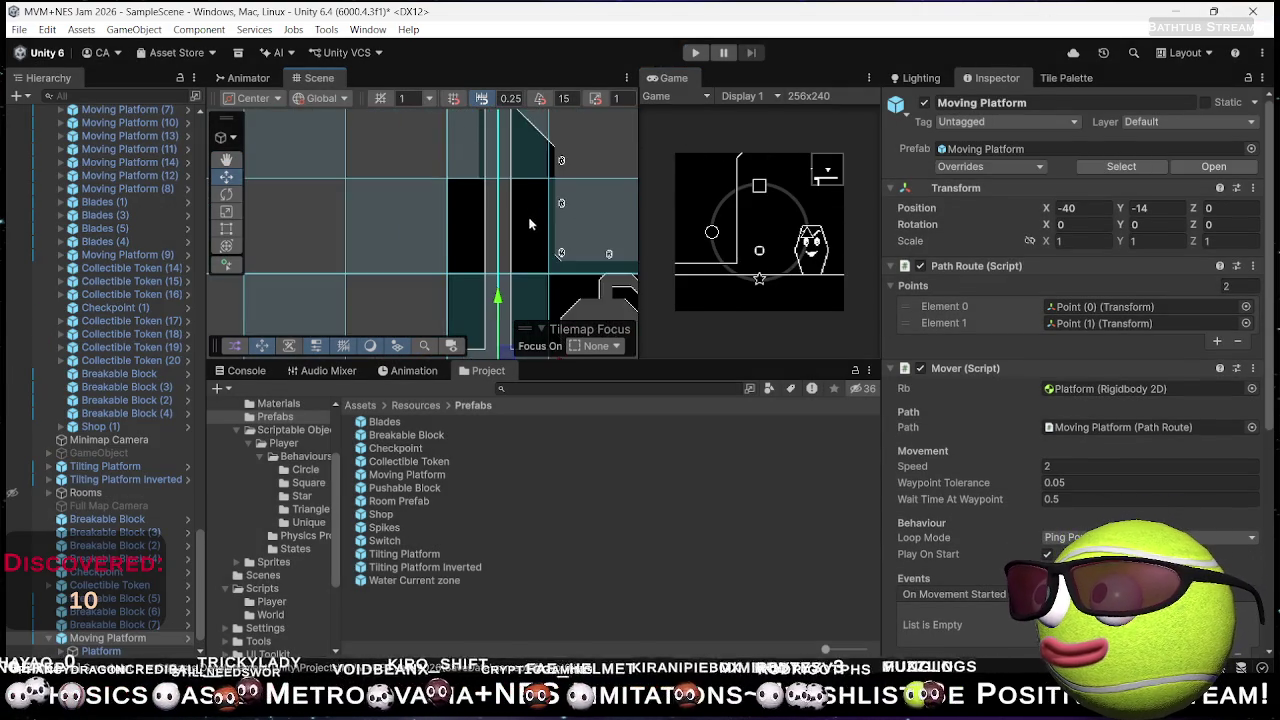
scroll(527, 182, "up", 3)
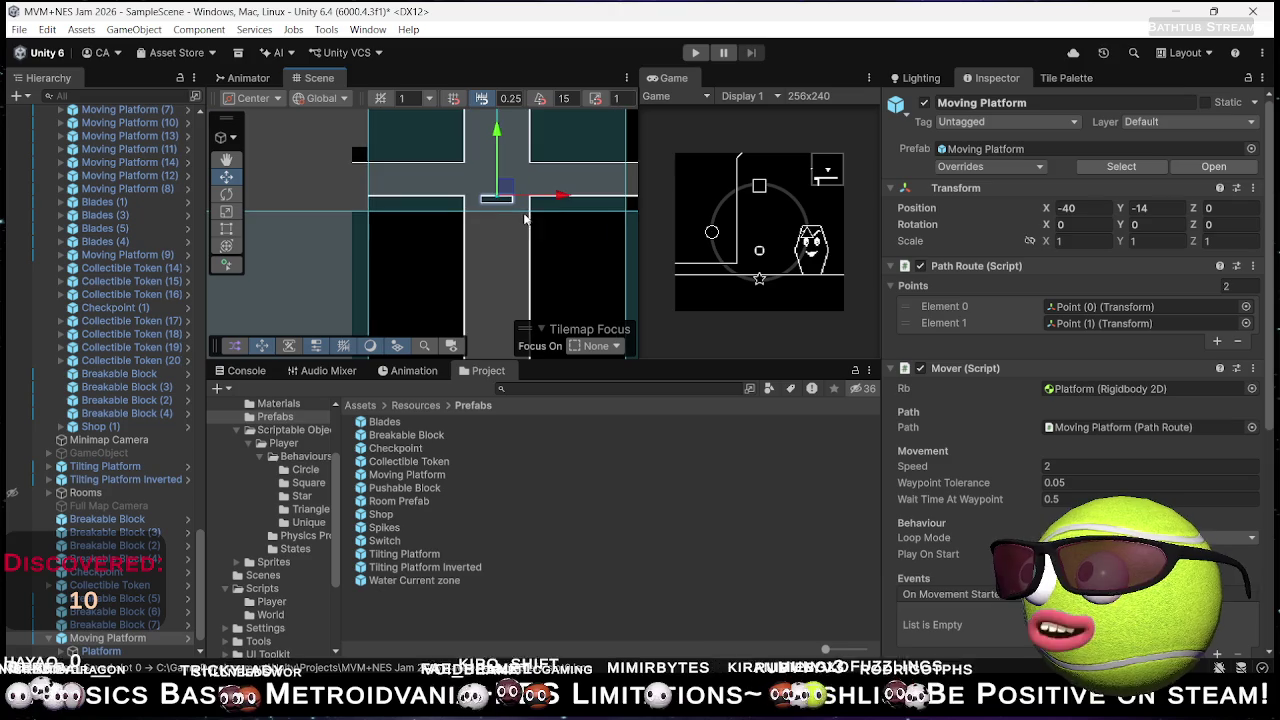
mouse_move(509, 218)
left_mouse_down()
mouse_move(512, 290)
mouse_move(520, 212)
mouse_move(506, 206)
mouse_move(488, 303)
mouse_move(503, 264)
left_mouse_up()
scroll(515, 256, "down", 3)
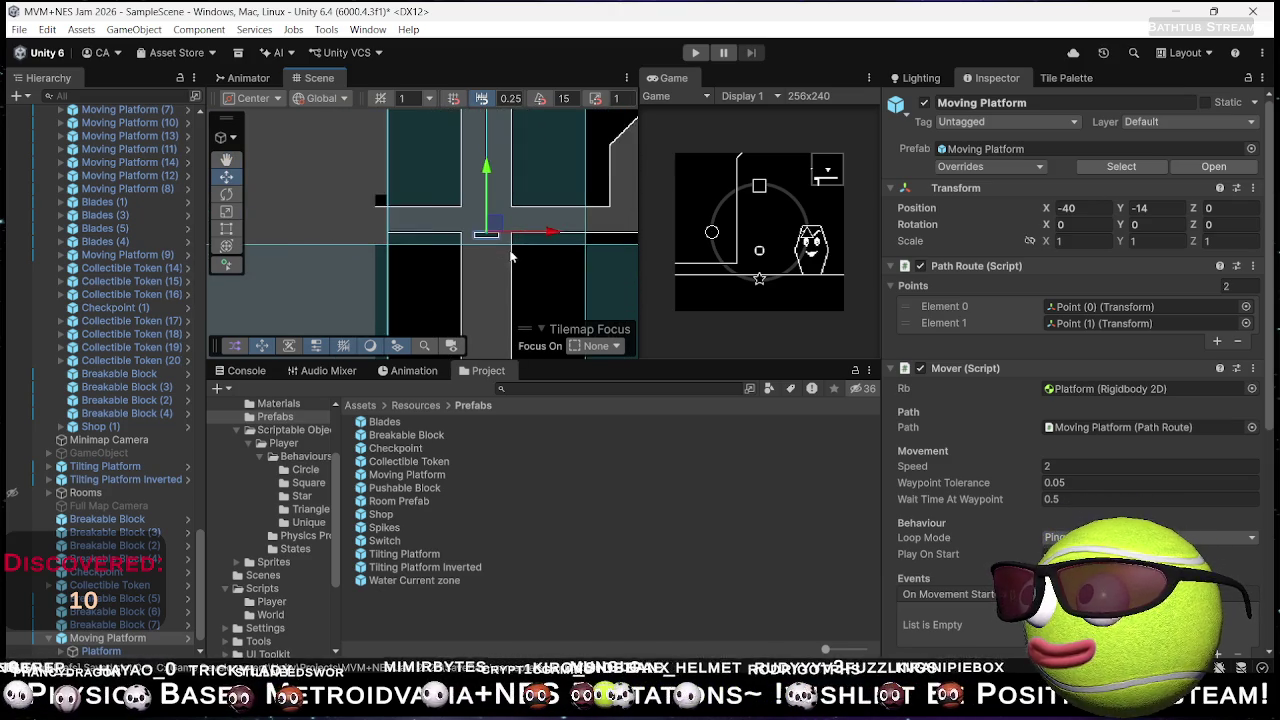
scroll(522, 259, "up", 2)
scroll(520, 220, "down", 2)
left_click_drag(520, 210, 519, 198)
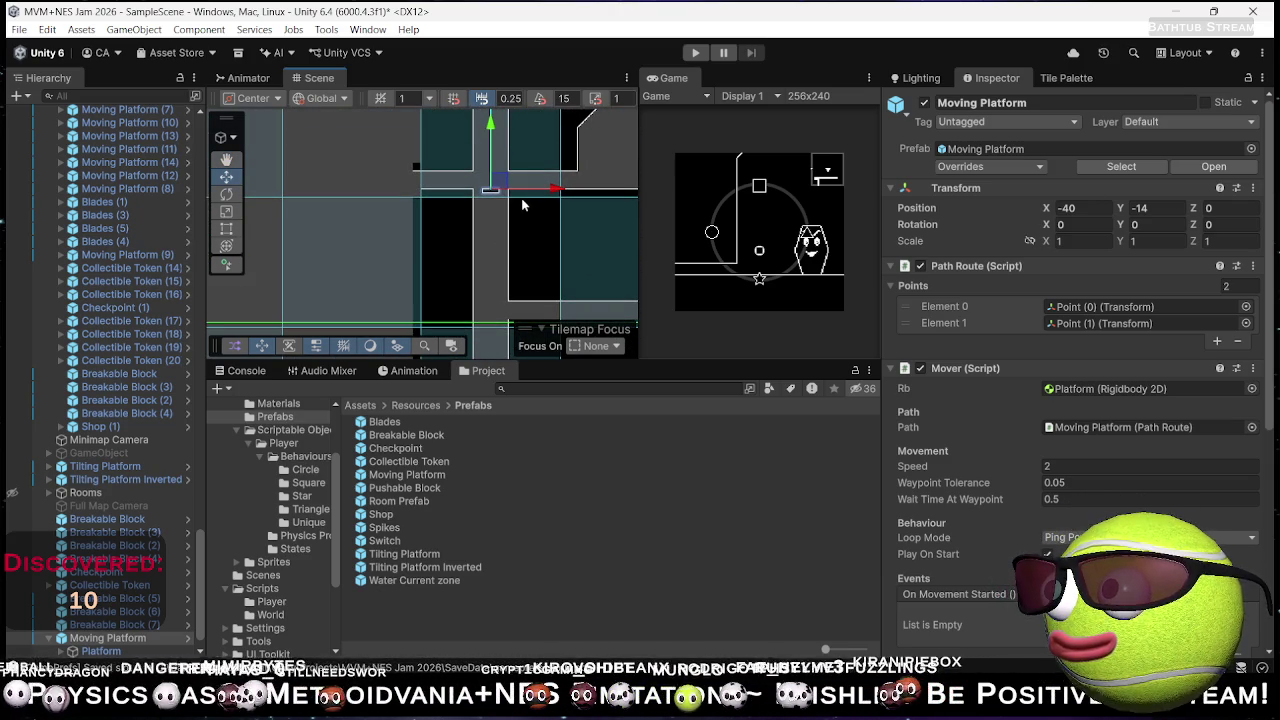
left_click_drag(520, 216, 518, 285)
scroll(536, 264, "up", 1)
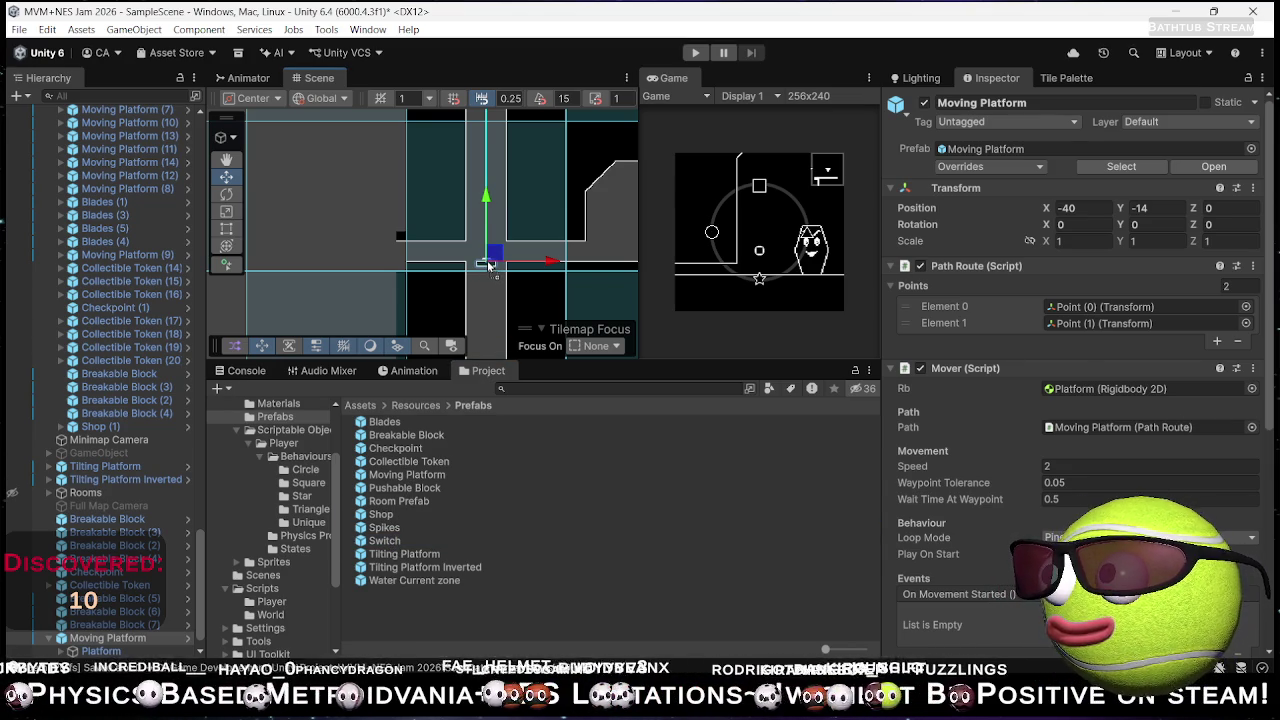
- Place the Switch on the platform at X -40, Y -14 and nest it under Moving Platform
left_click(488, 265)
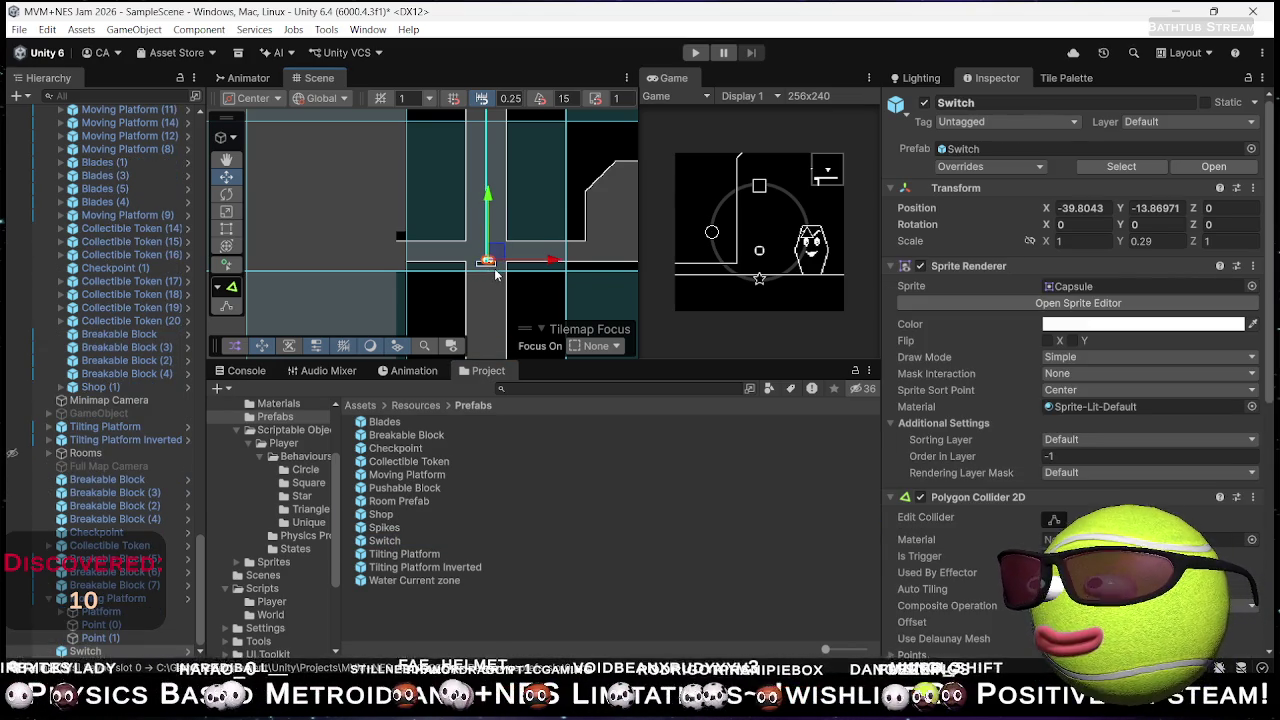
key("f")
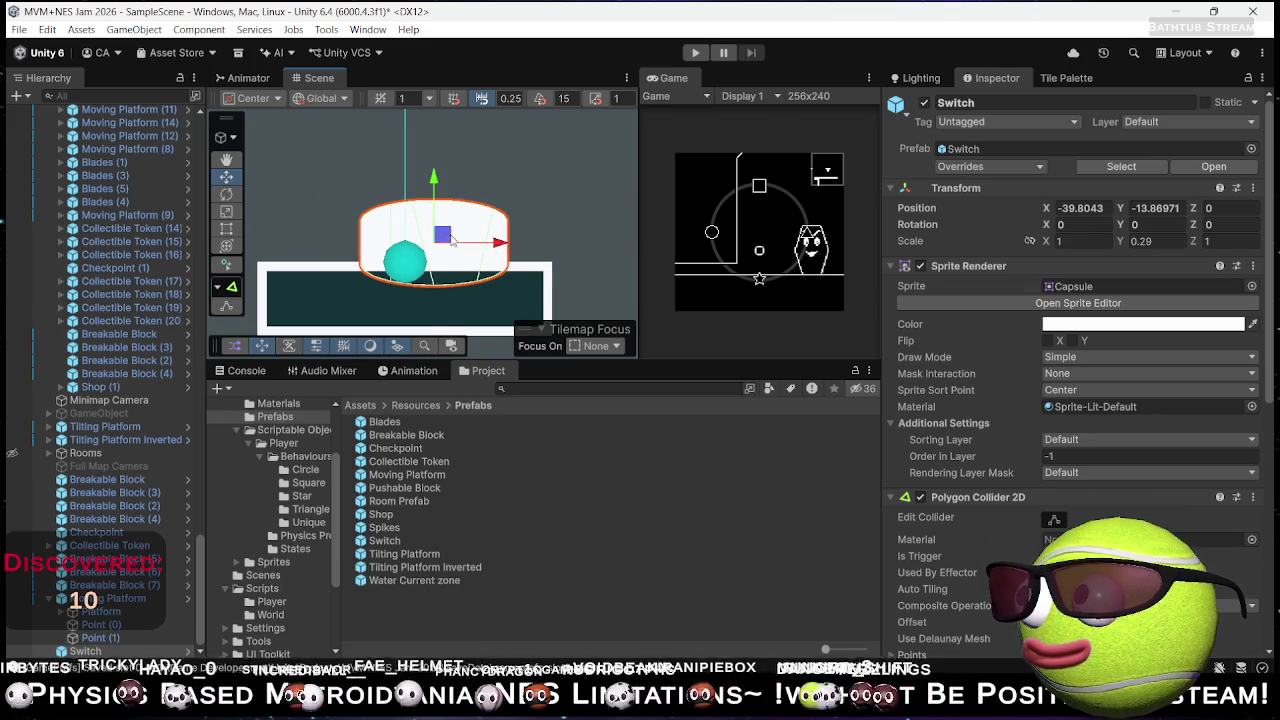
left_click_drag(432, 252, 416, 272)
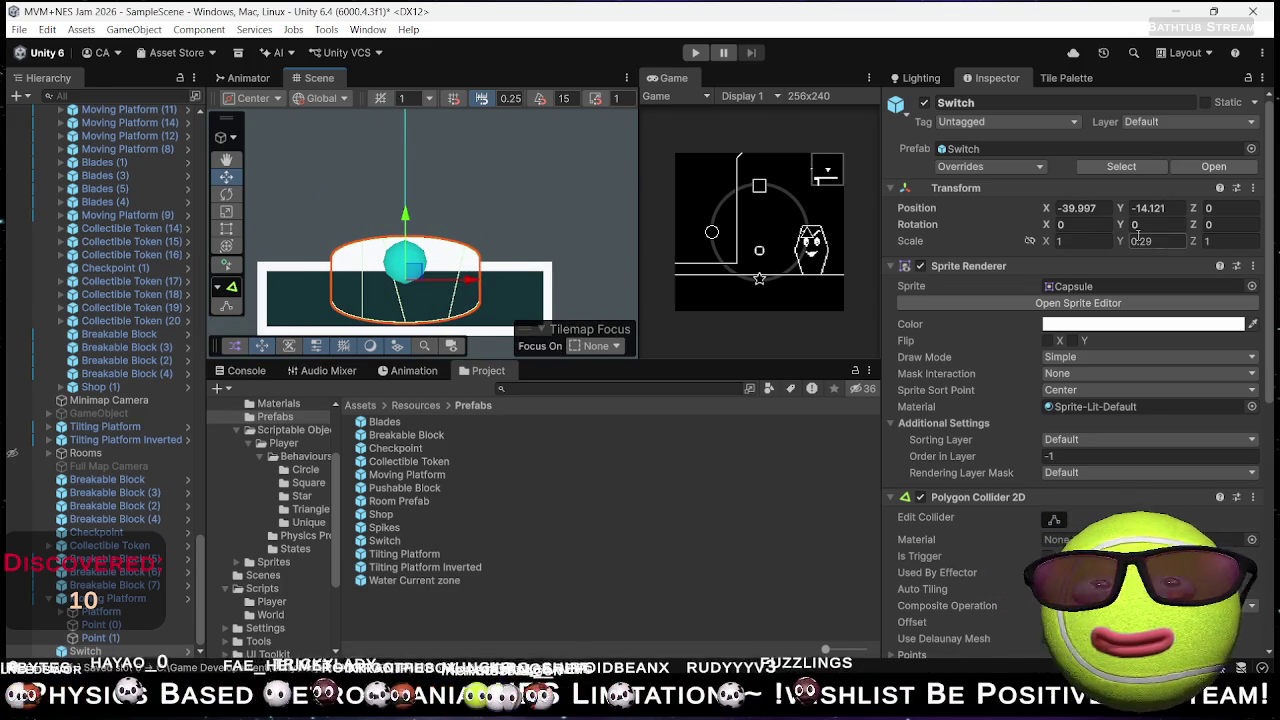
type("-40")
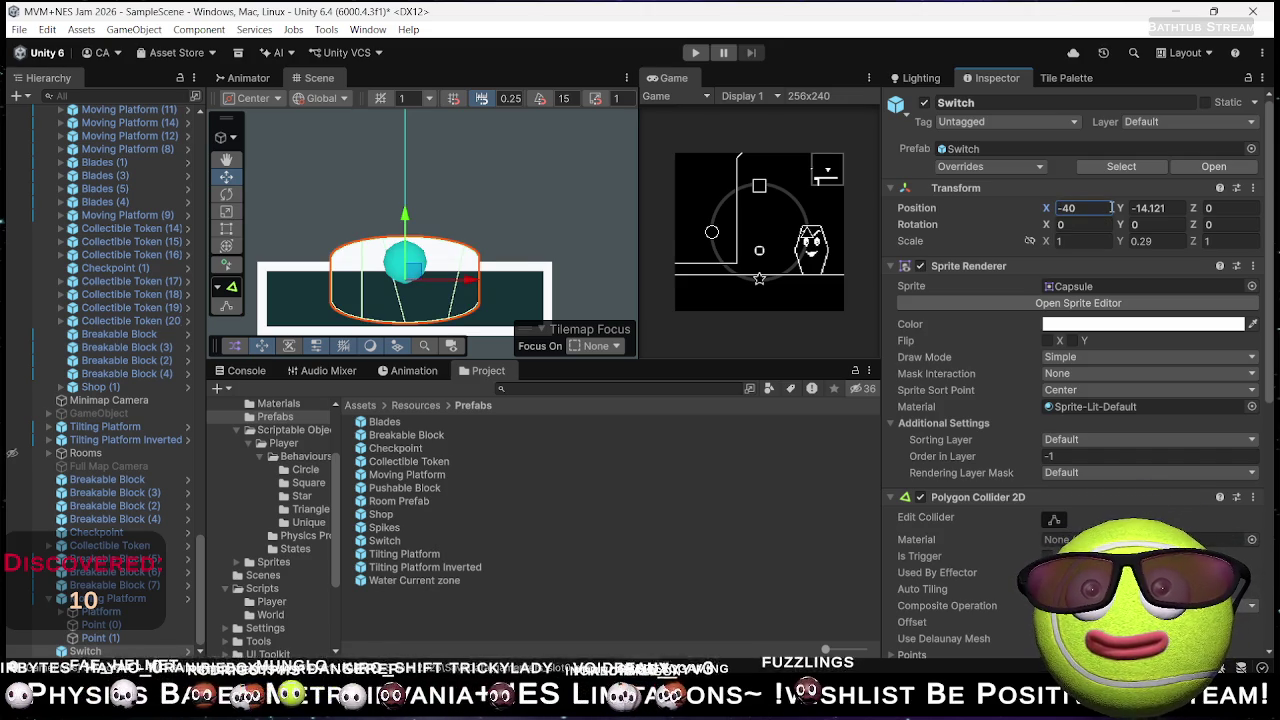
key("Tab")
type("-14")
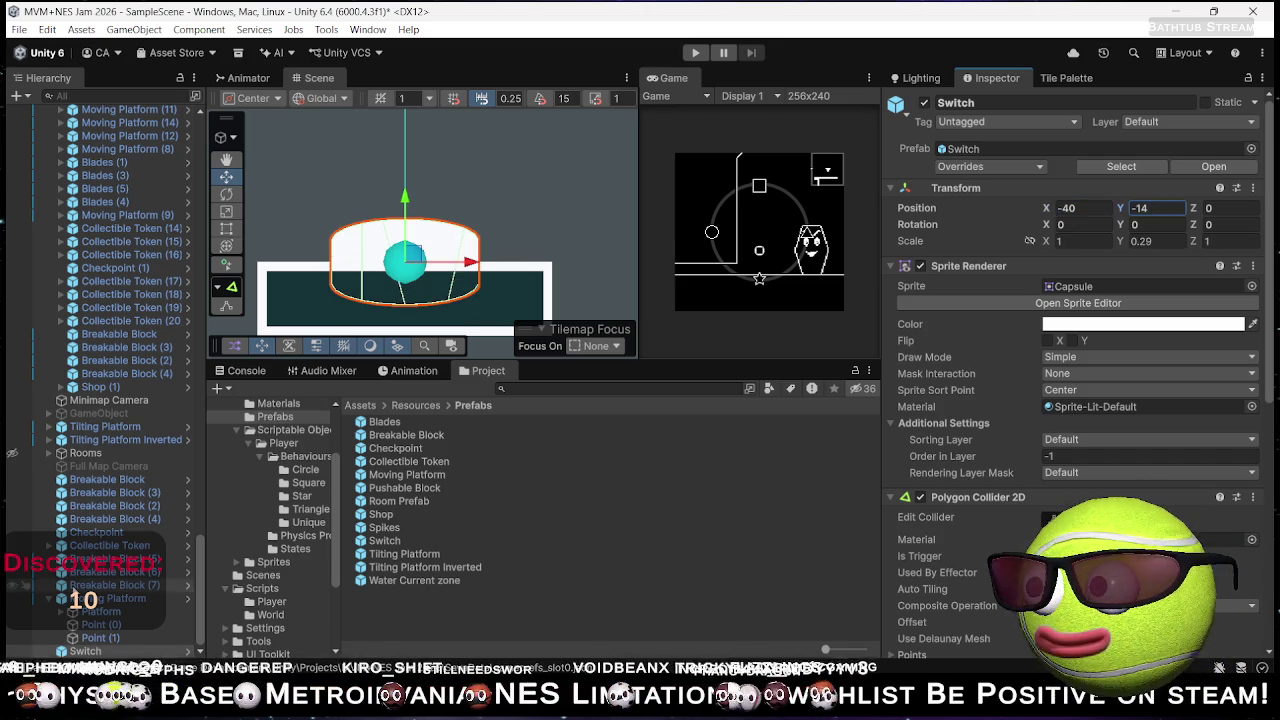
left_click(118, 599)
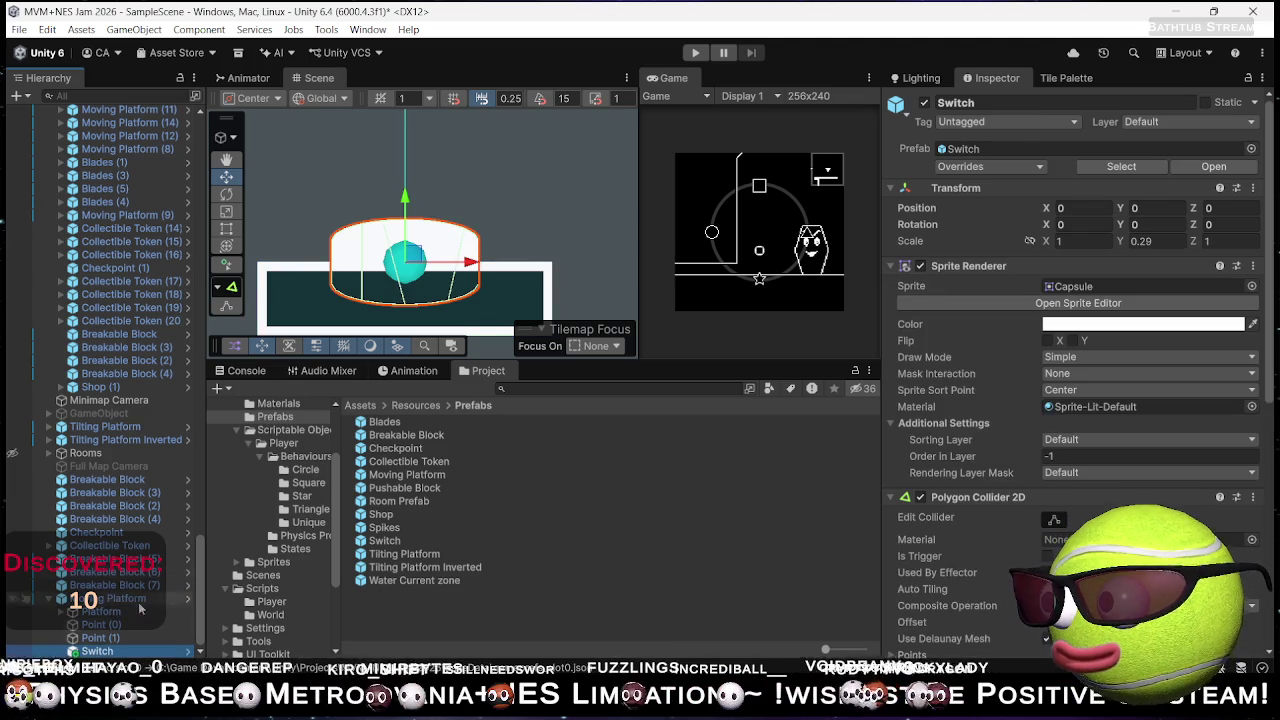
- Remove the spare second entries from the Switch's On Pressed and On Released events
scroll(1000, 480, "down", 5)
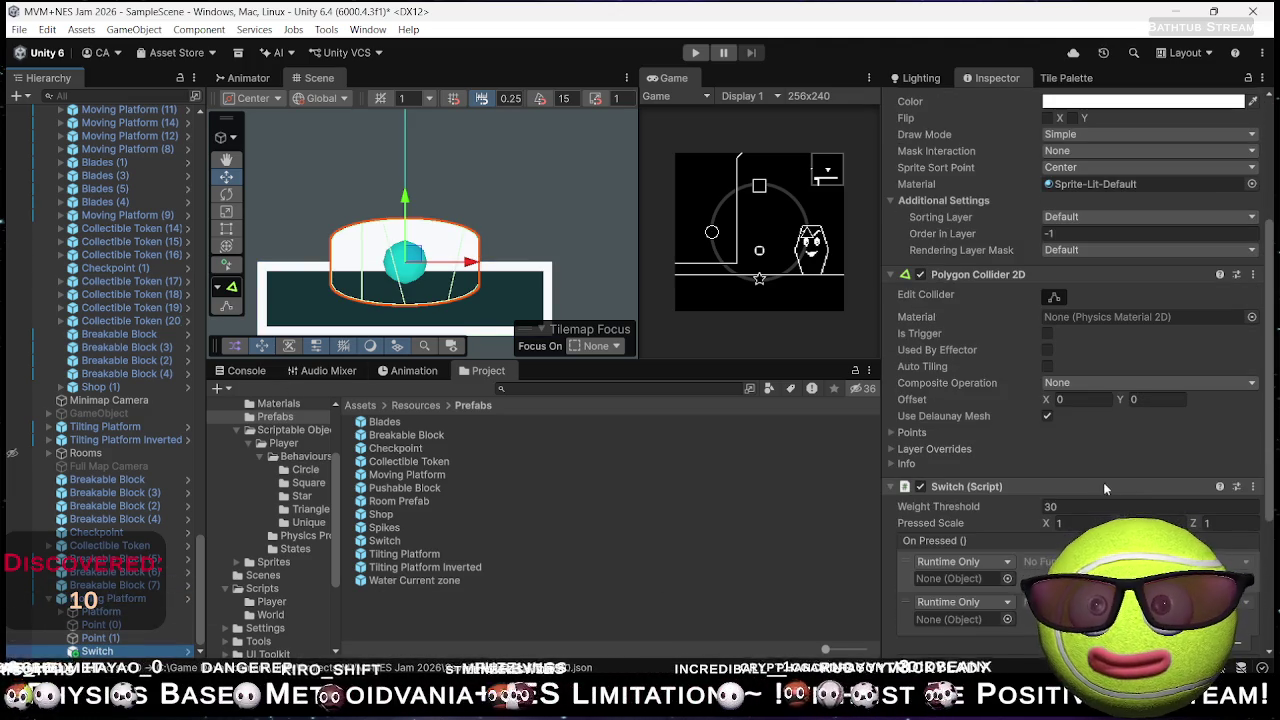
scroll(1104, 483, "down", 4)
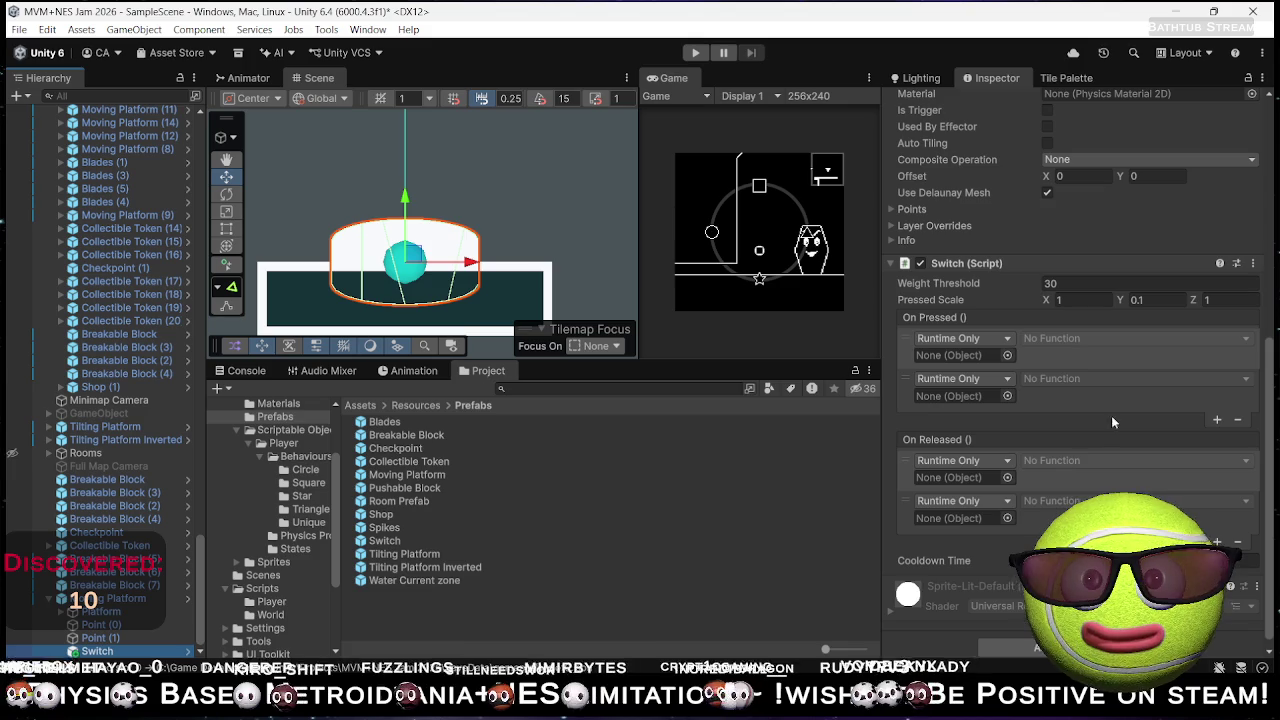
left_click(1206, 395)
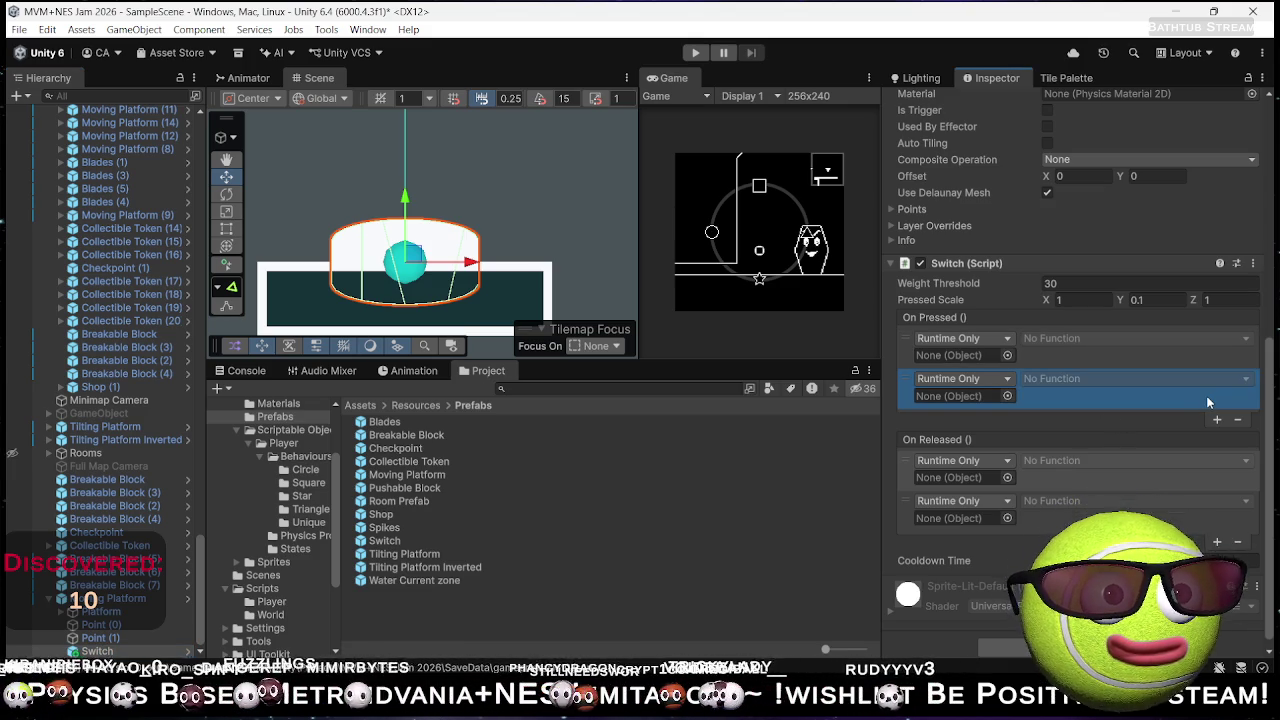
left_click(1238, 419)
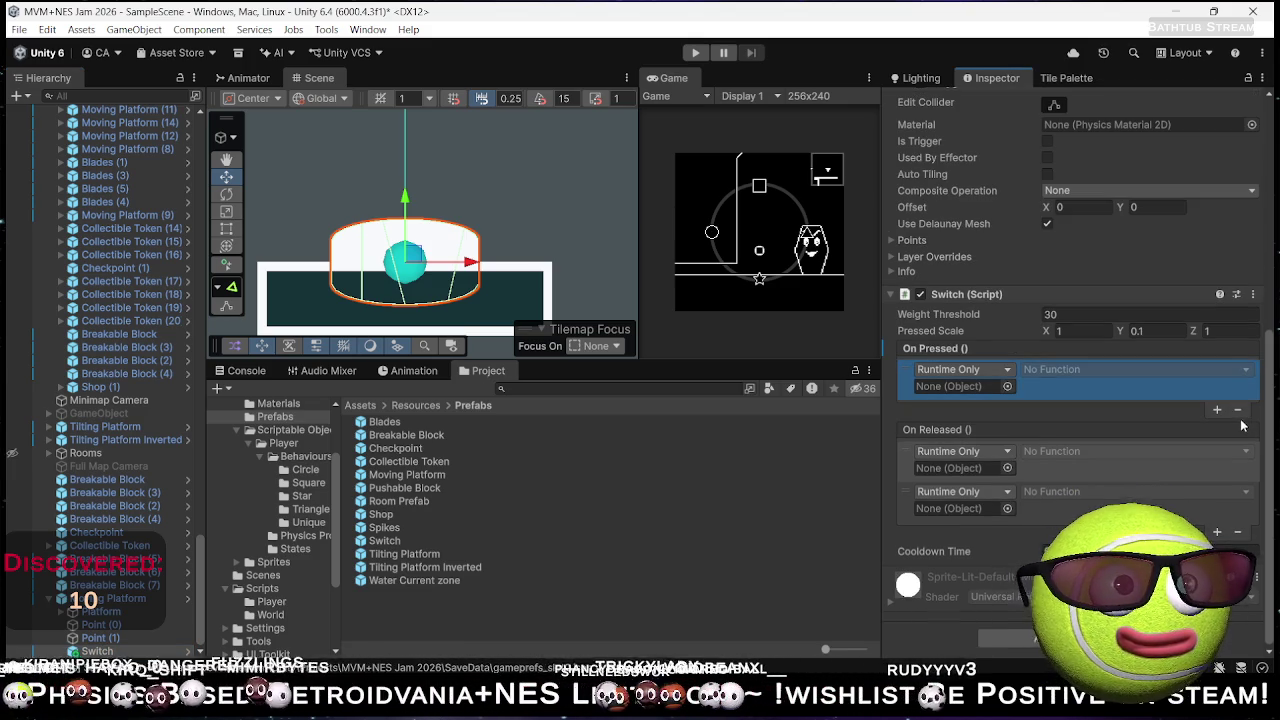
left_click(1228, 500)
left_click(1237, 531)
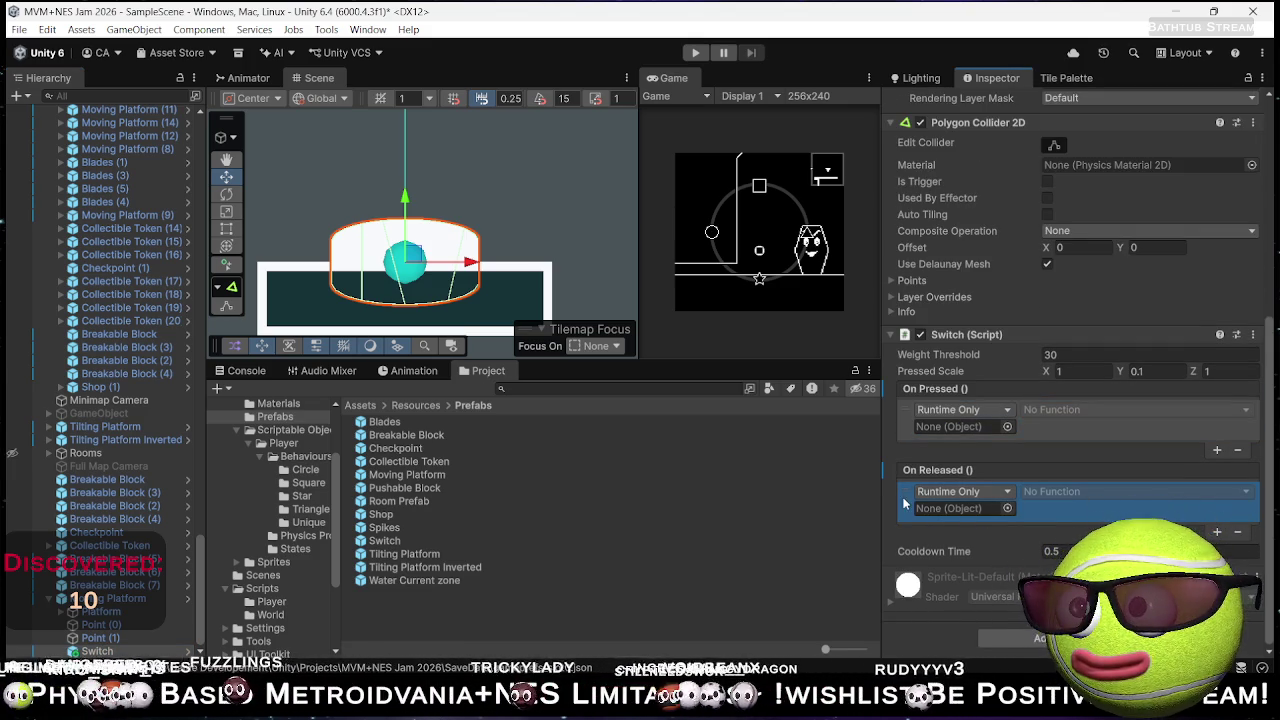
- Assign Moving Platform as the target object for both On Pressed and On Released
mouse_move(115, 611)
left_mouse_down()
mouse_move(600, 580)
mouse_move(880, 530)
mouse_move(962, 426)
left_mouse_up()
mouse_move(118, 611)
left_mouse_down()
mouse_move(600, 580)
mouse_move(950, 508)
left_mouse_up()
left_click(1135, 491)
left_click(1026, 508)
- Set On Pressed to call Mover.PlayForward and On Released to call Mover.Stop
left_click(1097, 406)
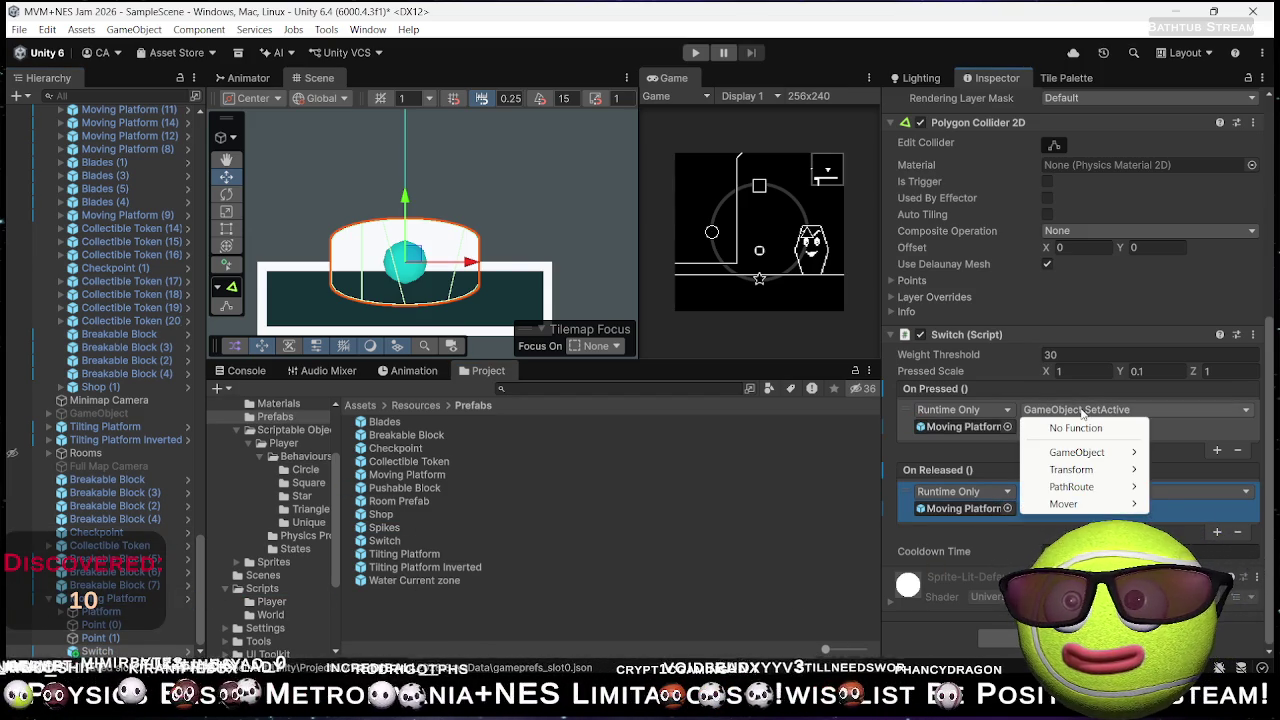
mouse_move(1060, 503)
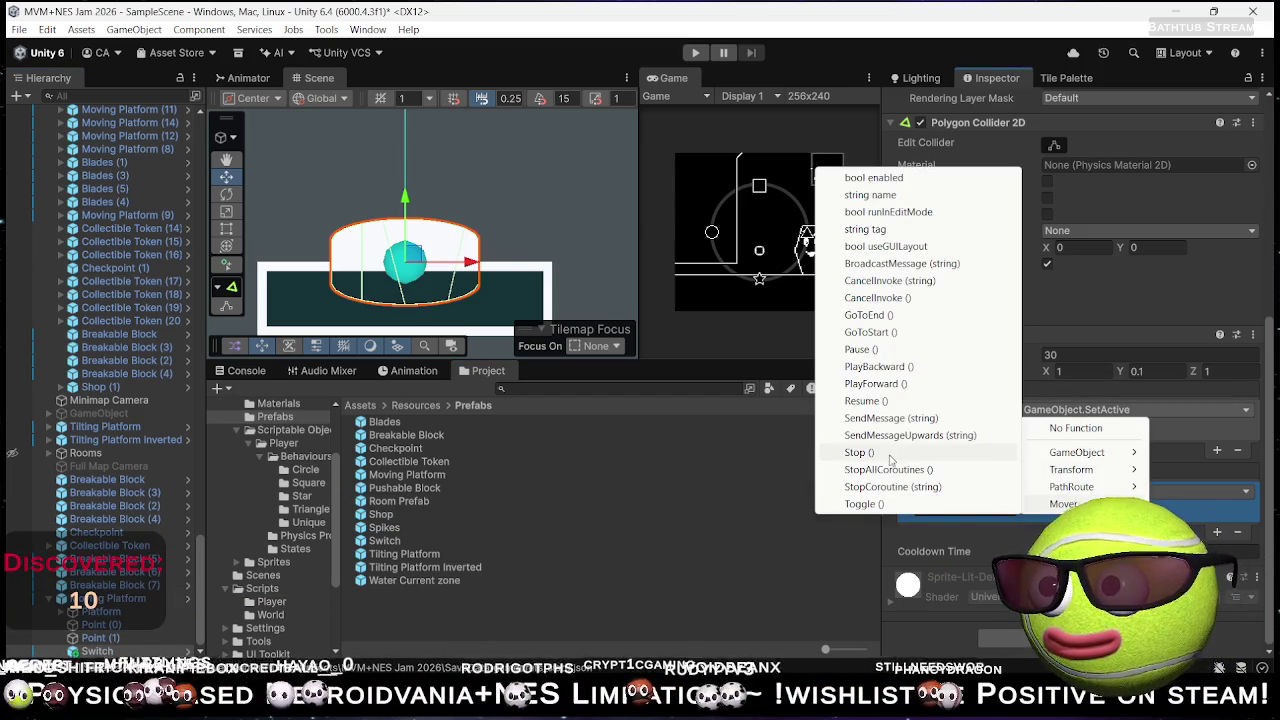
left_click(876, 384)
left_click(1097, 491)
mouse_move(1060, 588)
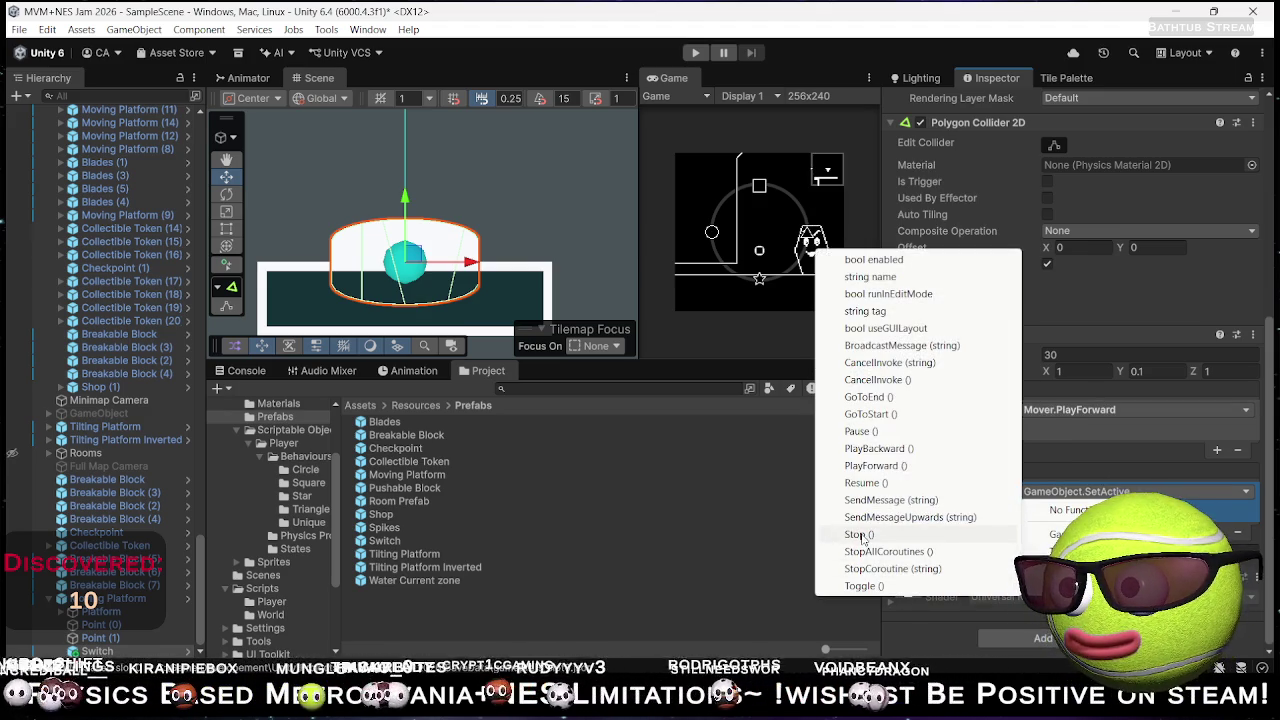
left_click(868, 535)
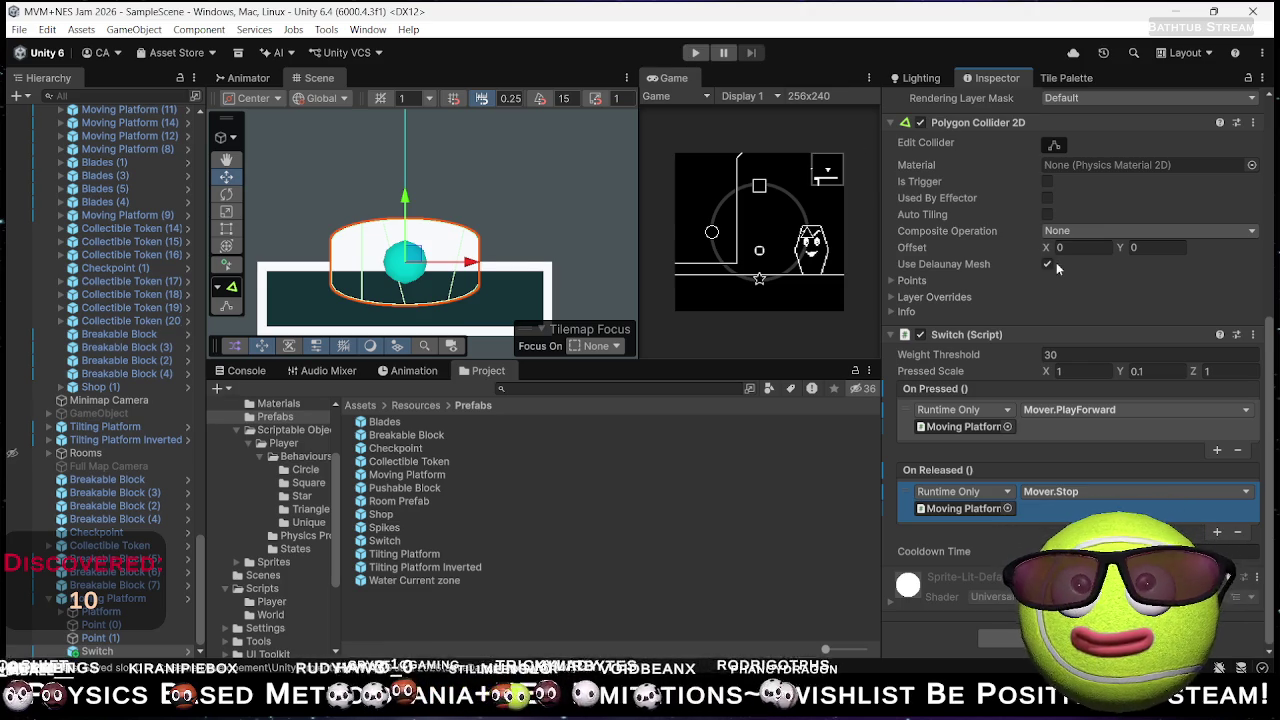
scroll(955, 297, "up", 5)
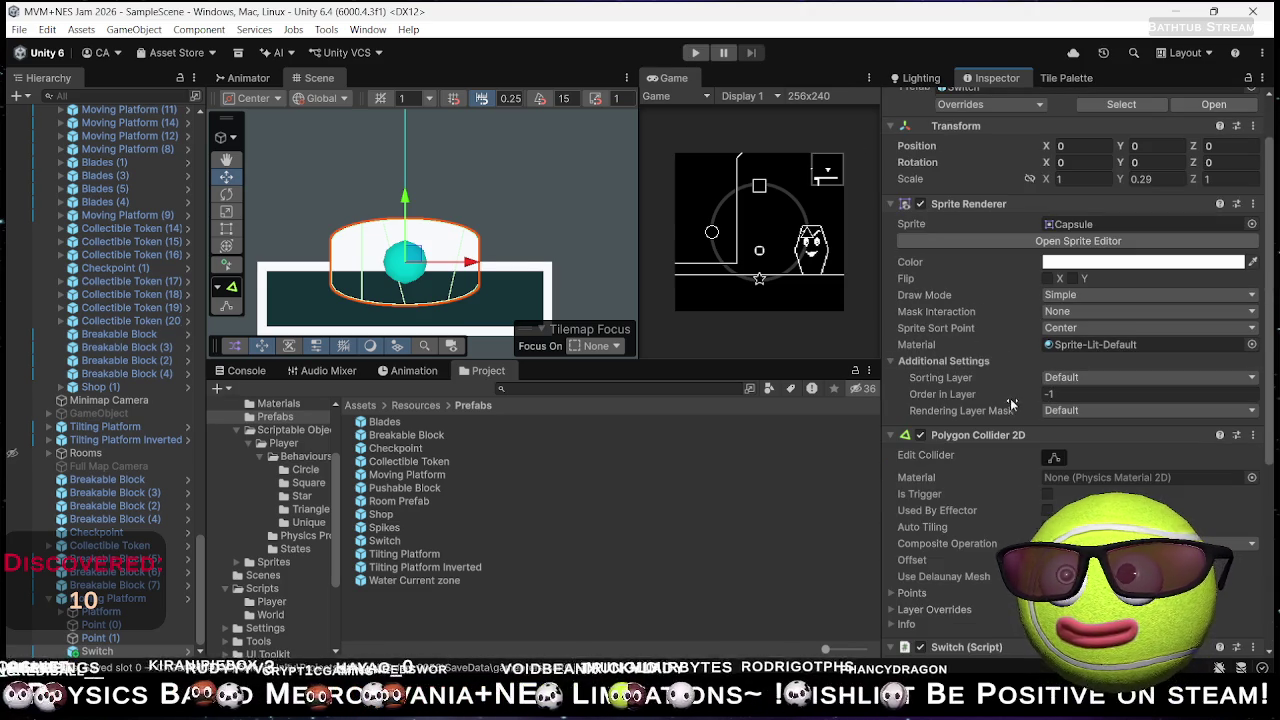
- Select Moving Platform to review its Mover settings, then run the game to test the switch
left_click(105, 611)
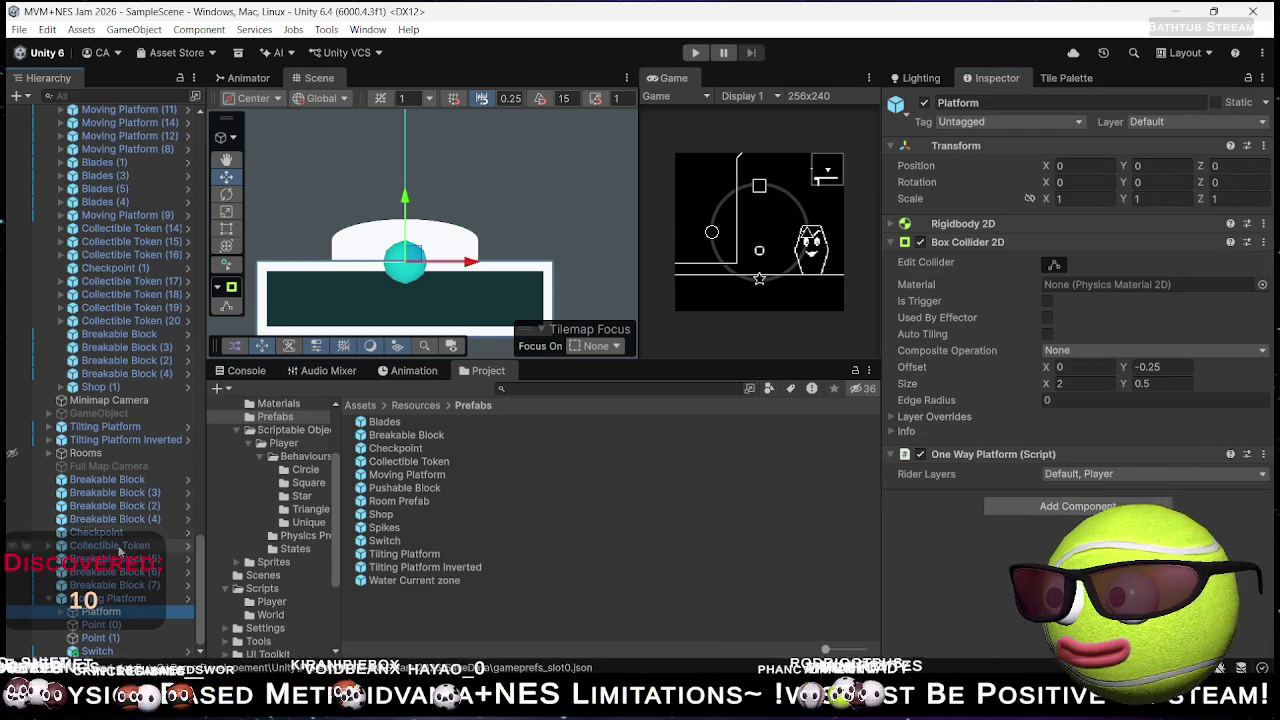
left_click(118, 598)
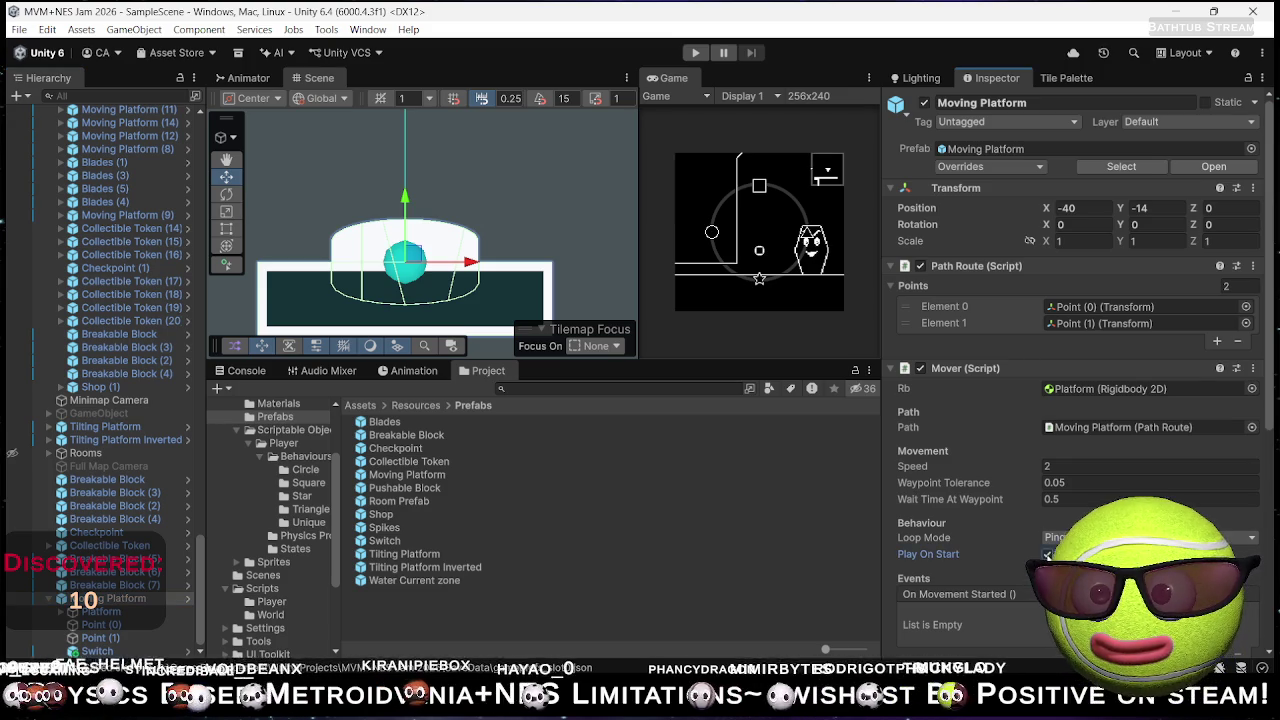
left_click(696, 55)
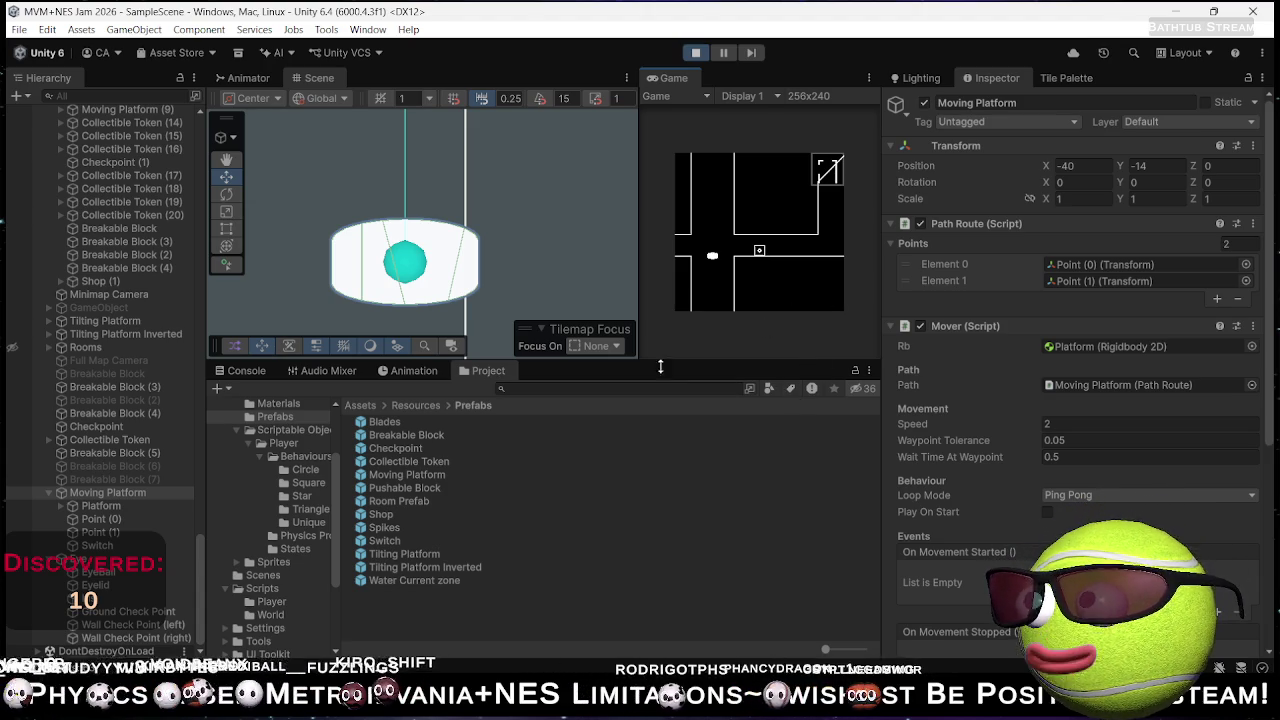
left_click(100, 546)
scroll(1075, 400, "down", 5)
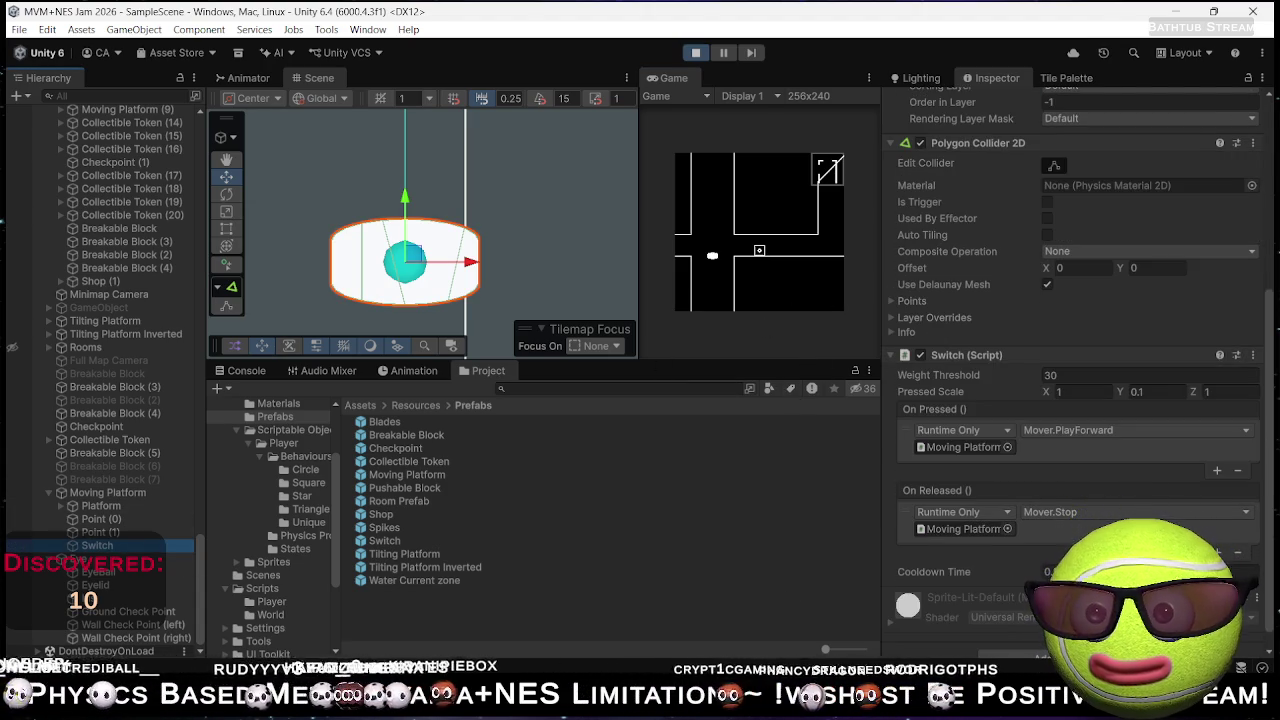
left_click(122, 495)
scroll(1263, 472, "up", 1)
scroll(1263, 472, "up", 4)
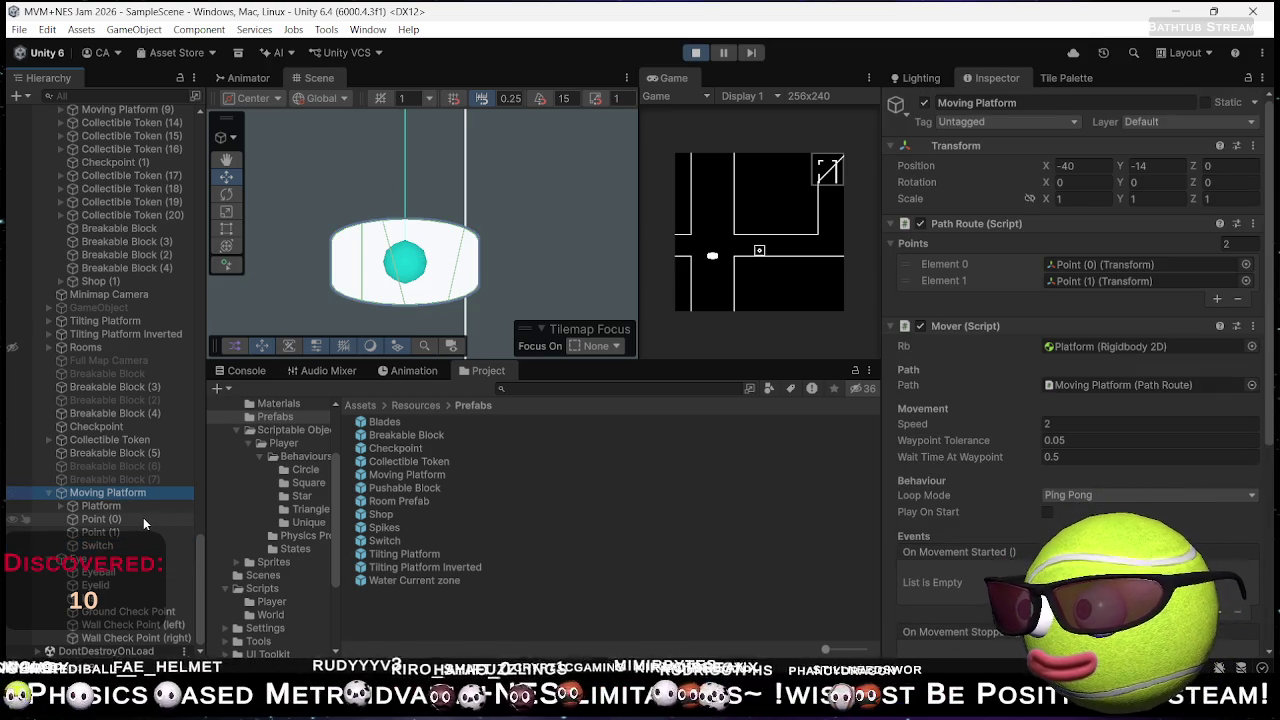
left_click(697, 53)
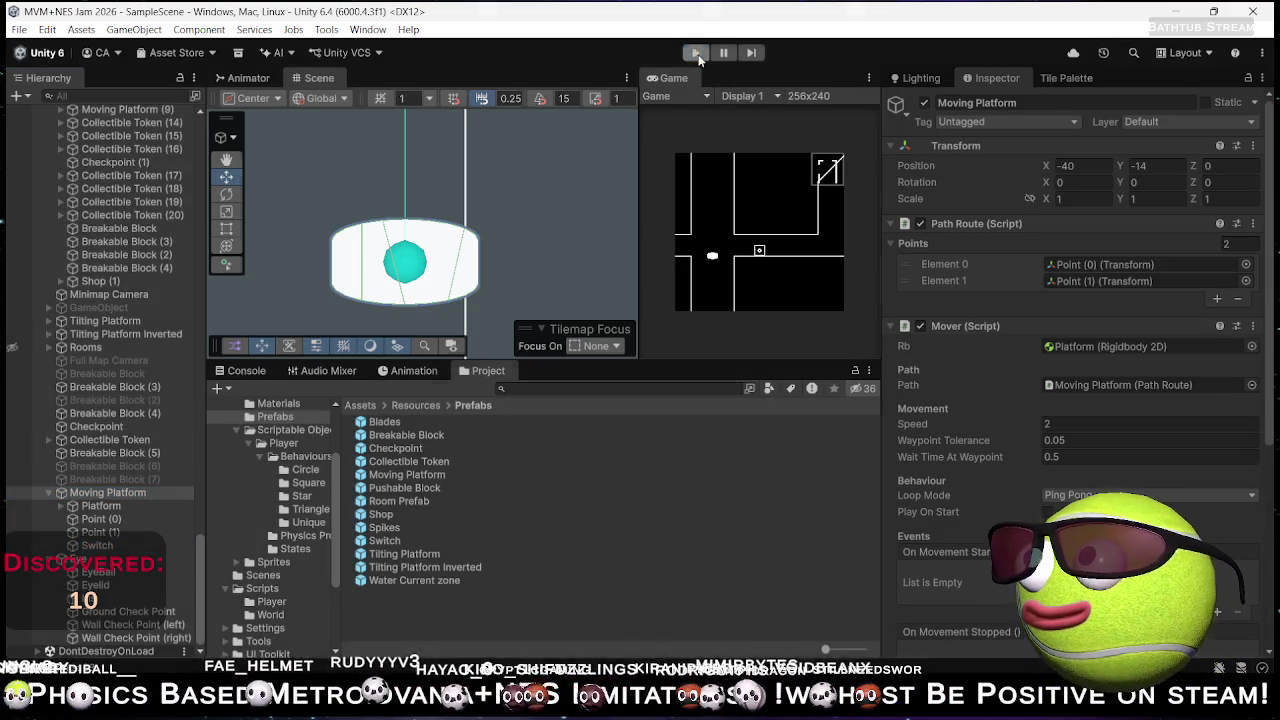
mouse_move(912, 325)
left_mouse_down()
mouse_move(910, 307)
mouse_move(1013, 314)
left_mouse_up()
scroll(469, 155, "down", 10)
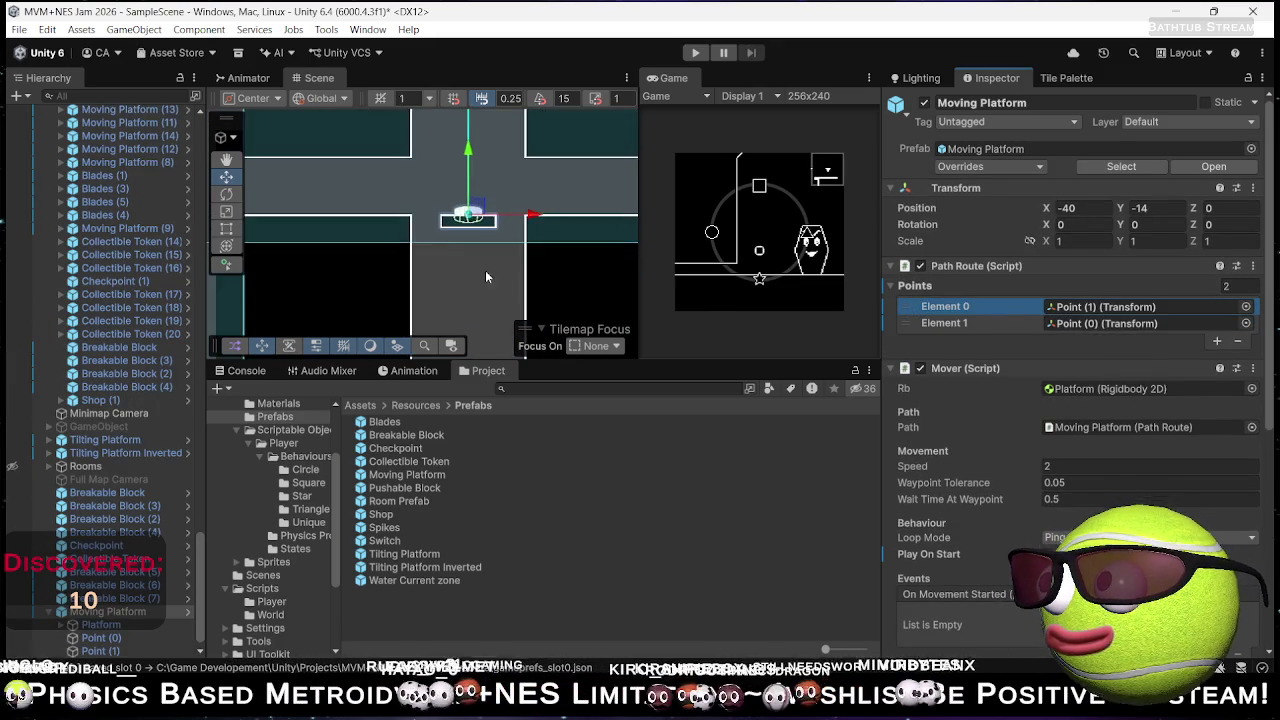
scroll(112, 318, "down", 1)
left_click(112, 318)
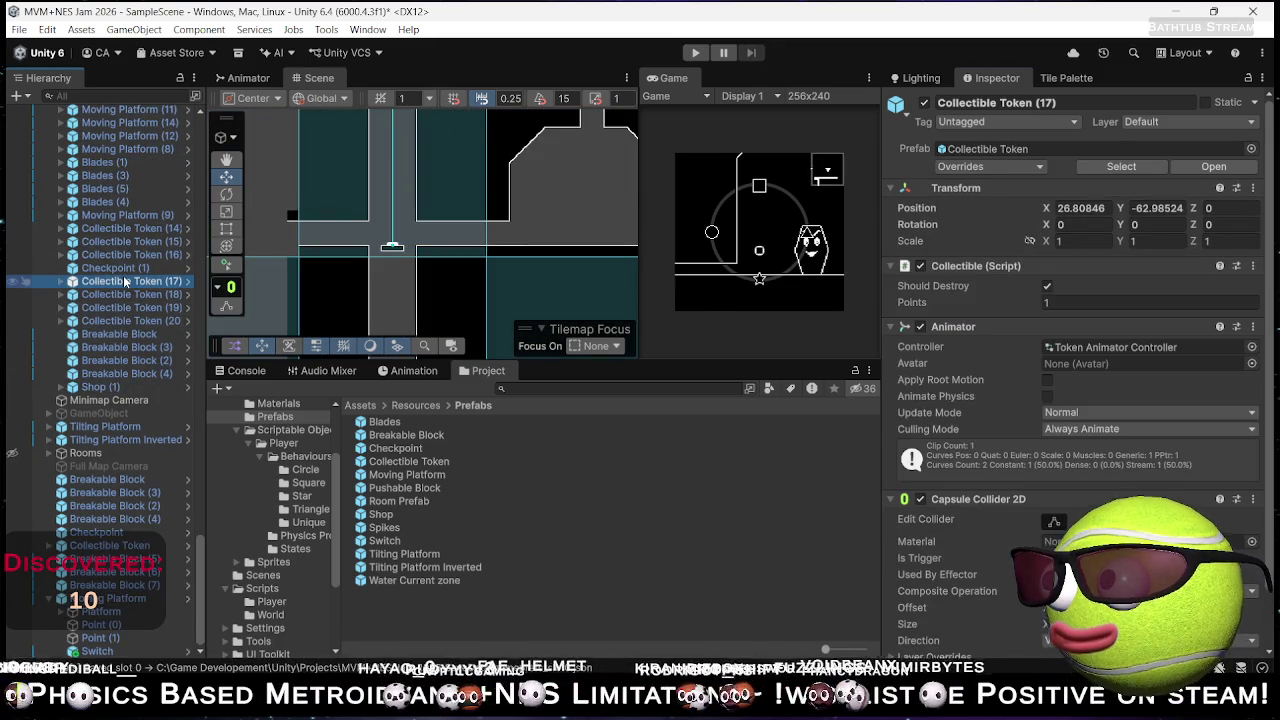
scroll(123, 275, "up", 10)
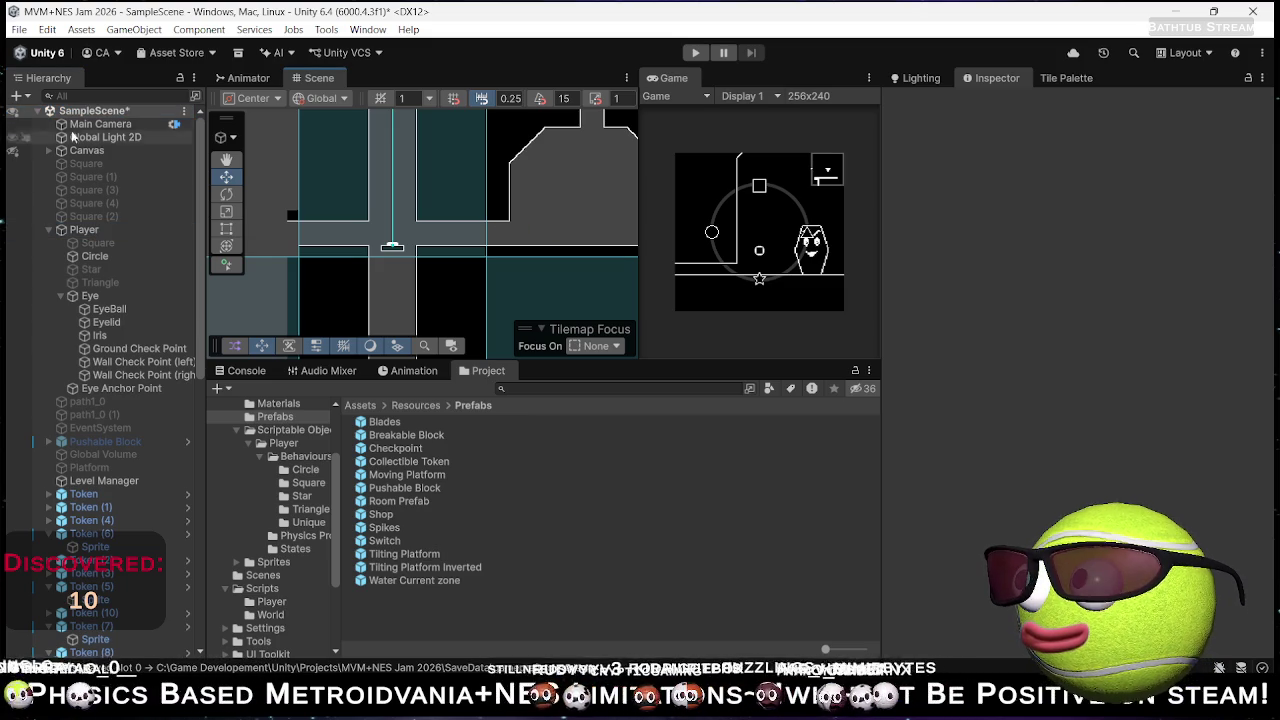
- Move the Player up to about (-25.13, -12) beside the moving platform room
left_click(84, 230)
key("f")
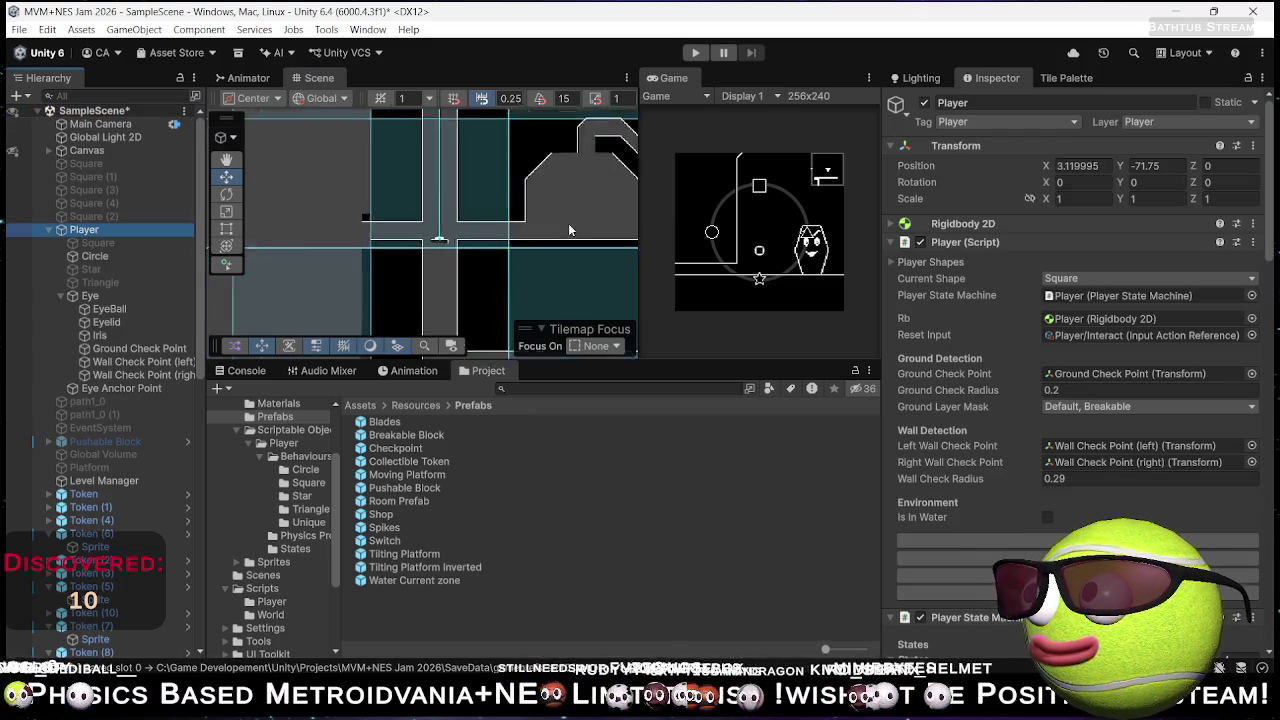
scroll(573, 258, "down", 5)
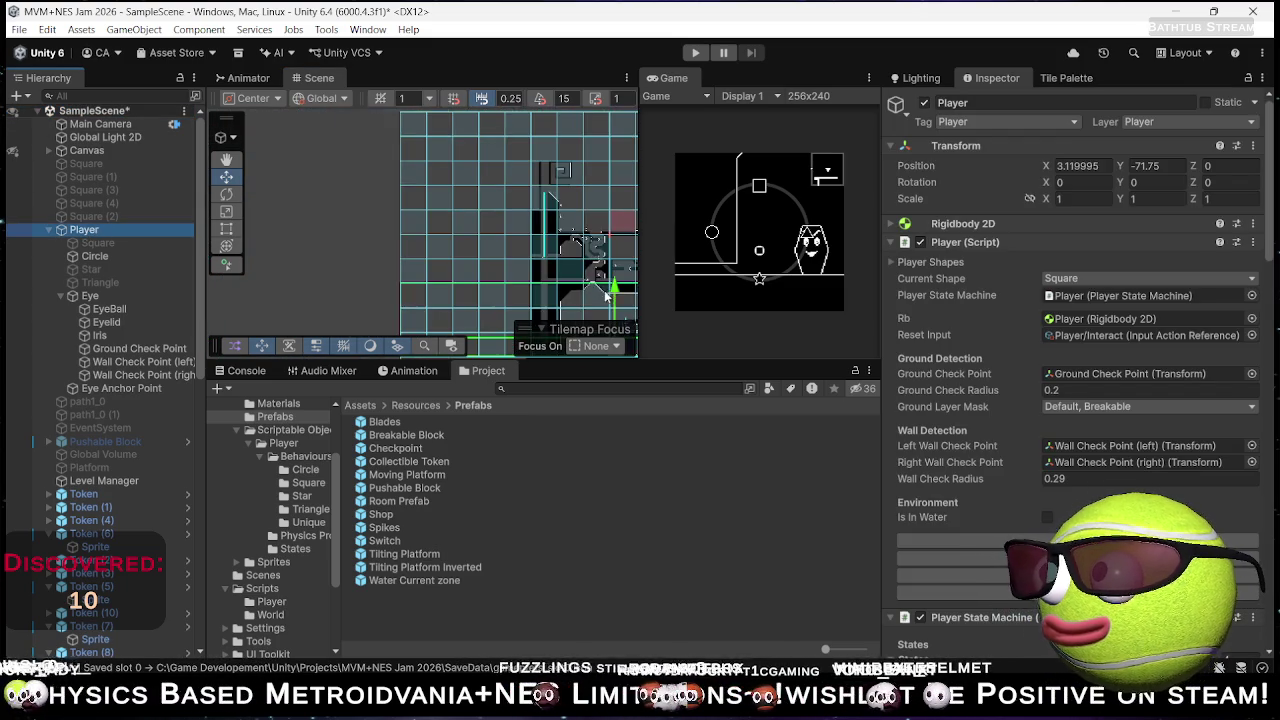
mouse_move(565, 285)
left_mouse_down()
mouse_move(545, 210)
mouse_move(515, 185)
left_mouse_up()
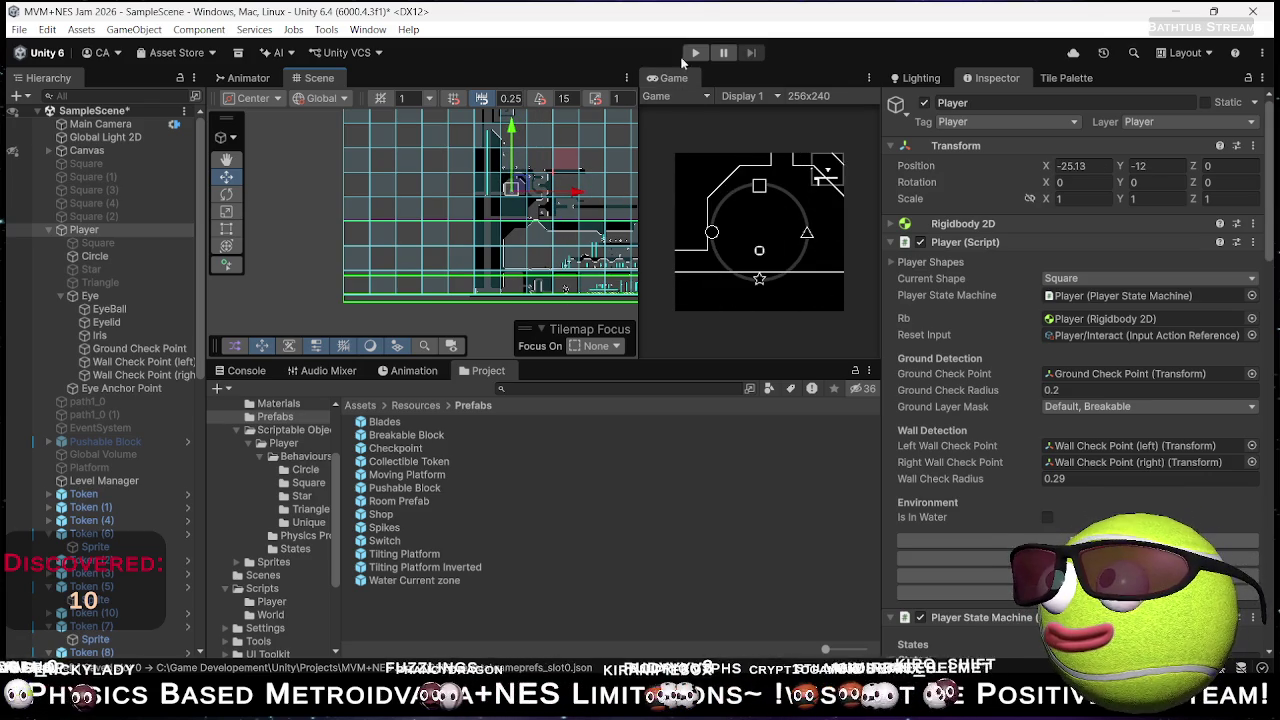
- Play-test as the square shape, rolling left, then switch over to the music app
left_click(695, 52)
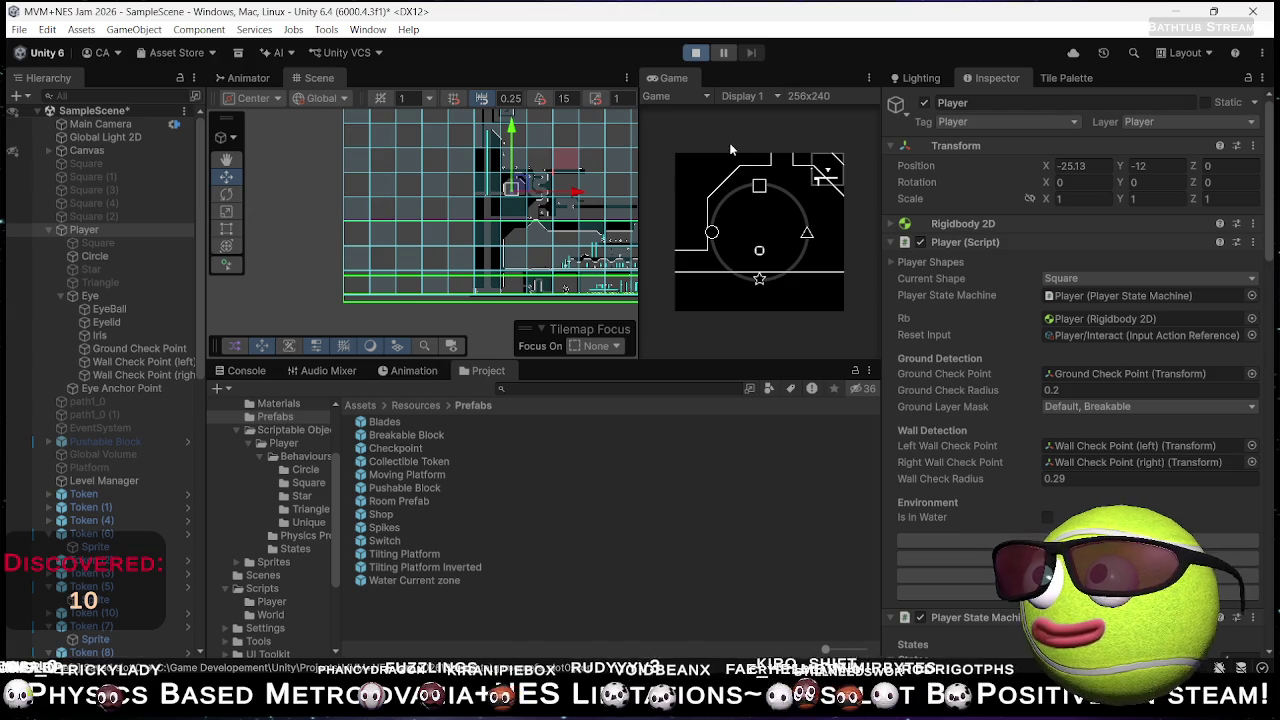
left_click(745, 137)
key("a")
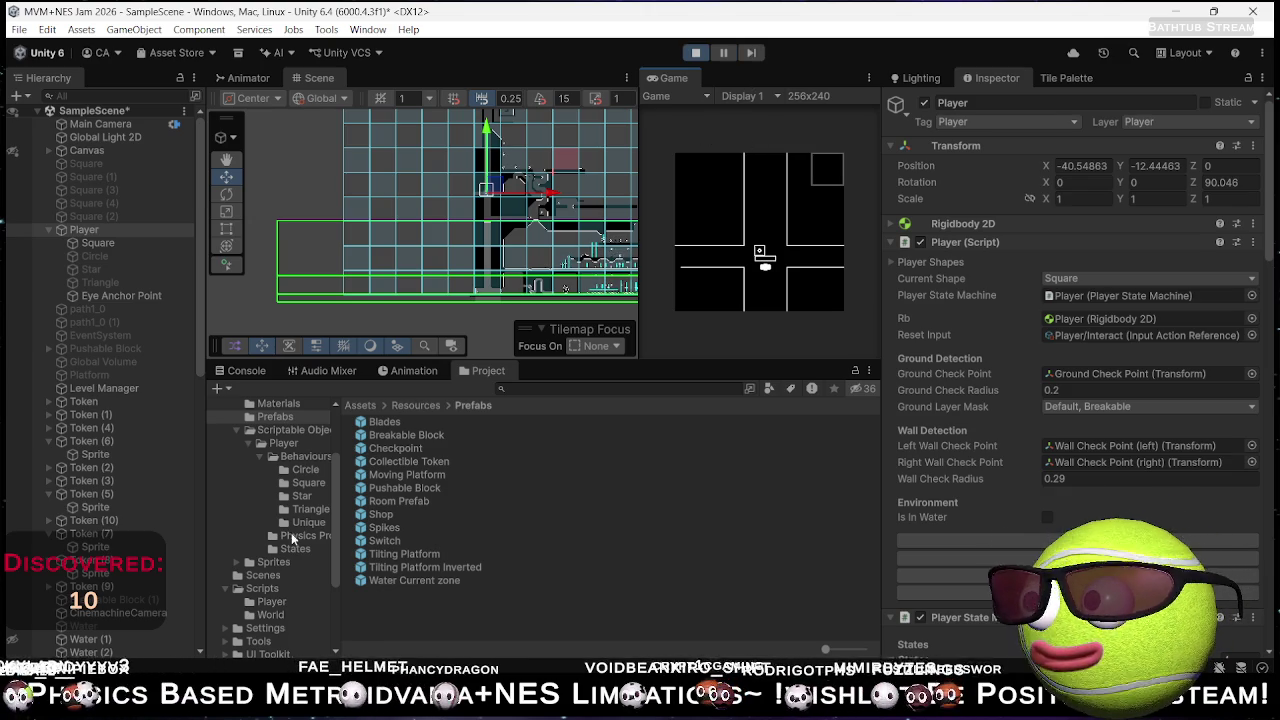
scroll(125, 455, "down", 6)
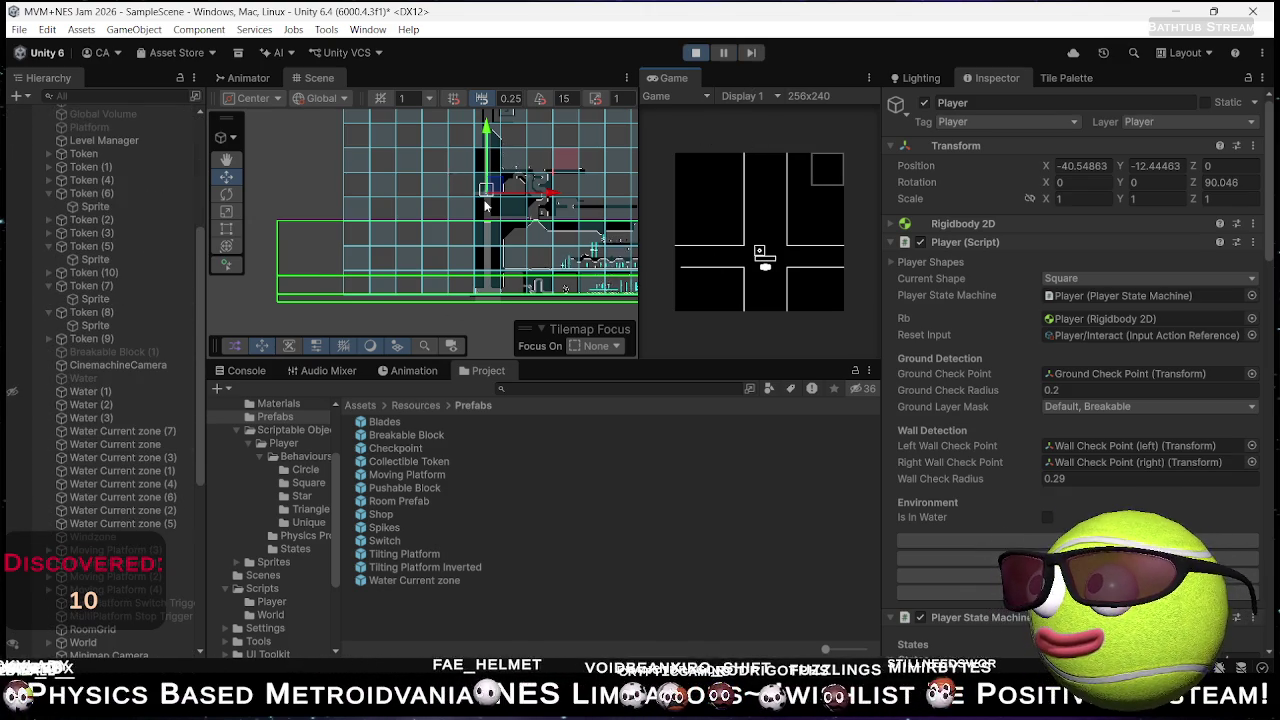
scroll(475, 200, "up", 10)
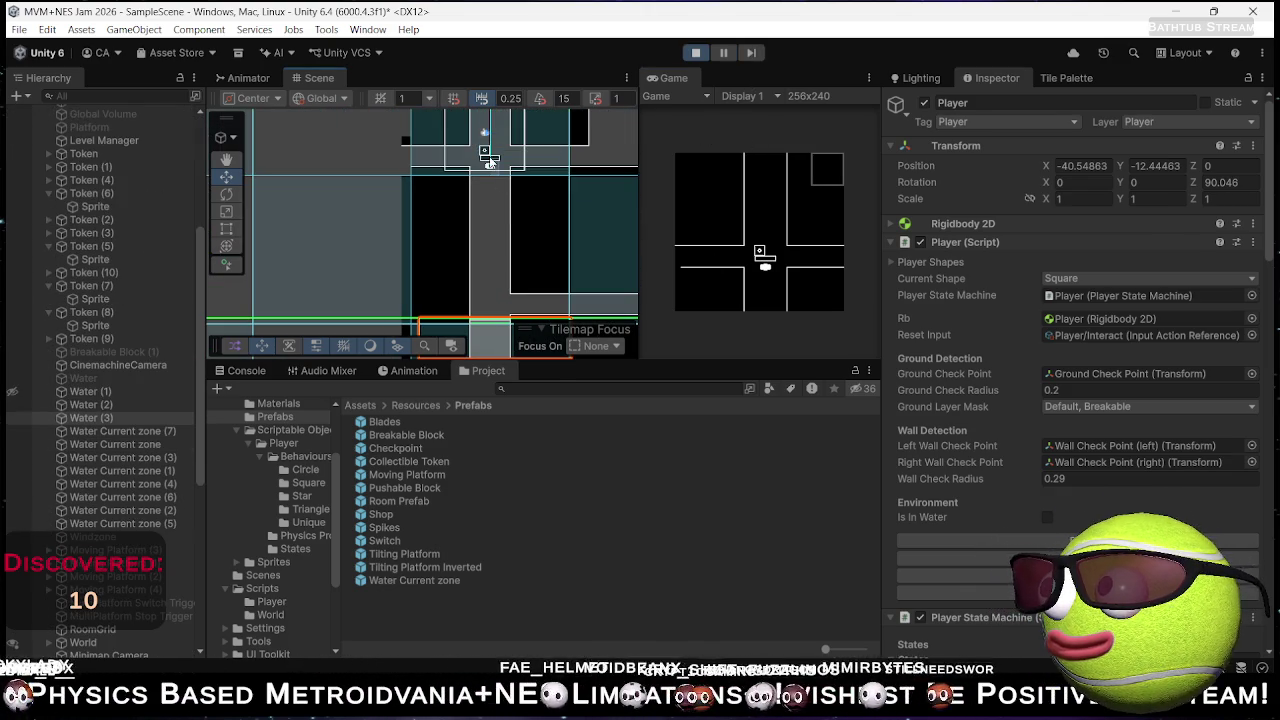
left_click_drag(490, 162, 500, 176)
scroll(130, 436, "down", 8)
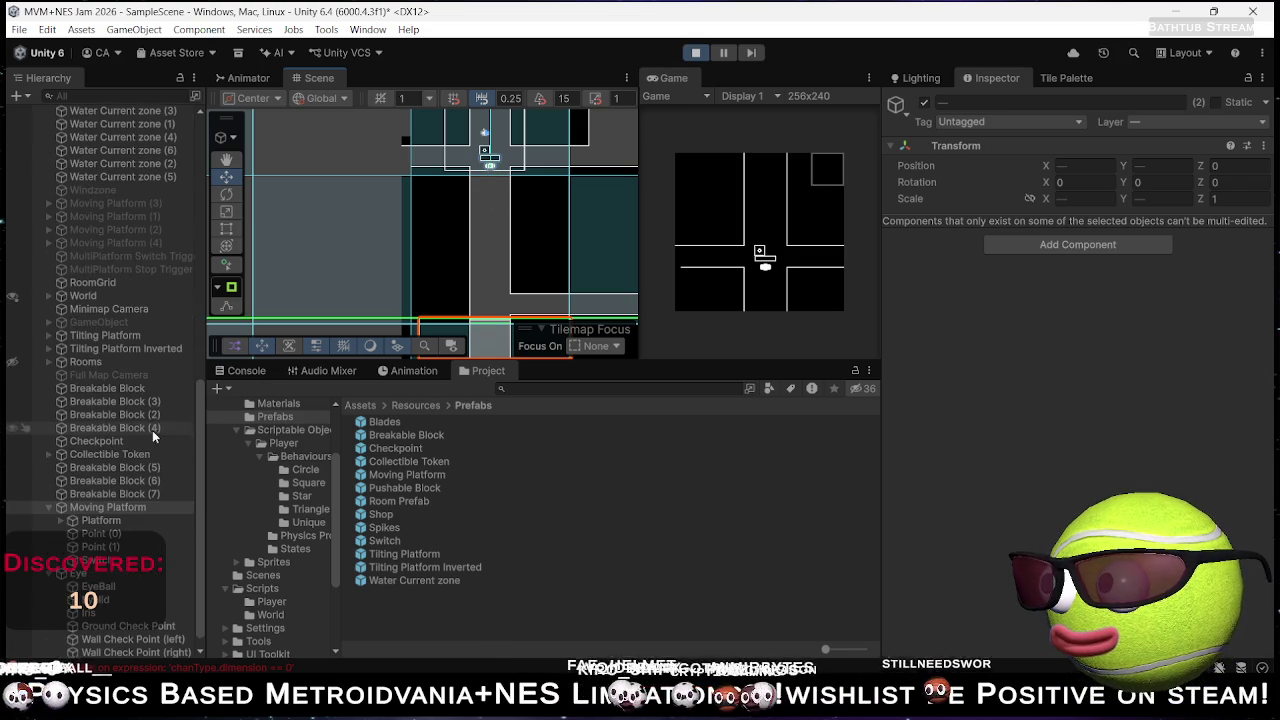
scroll(397, 280, "up", 1)
scroll(151, 490, "up", 4)
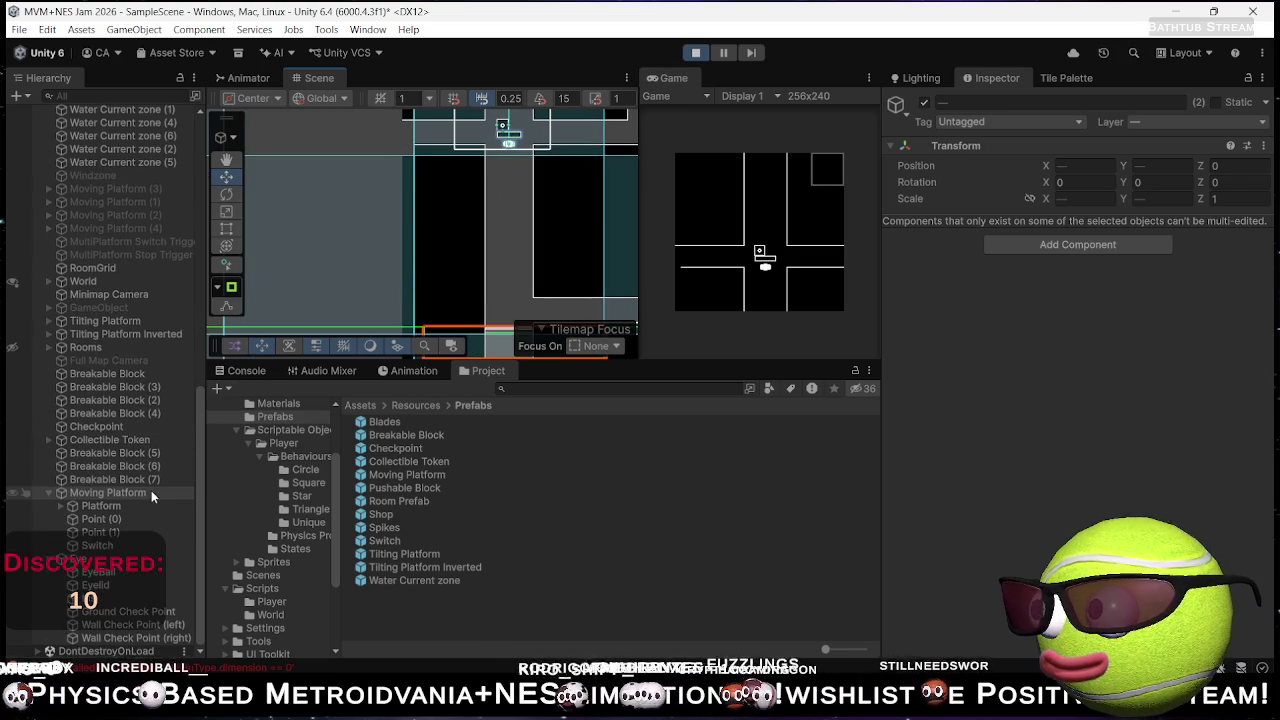
scroll(153, 495, "up", 6)
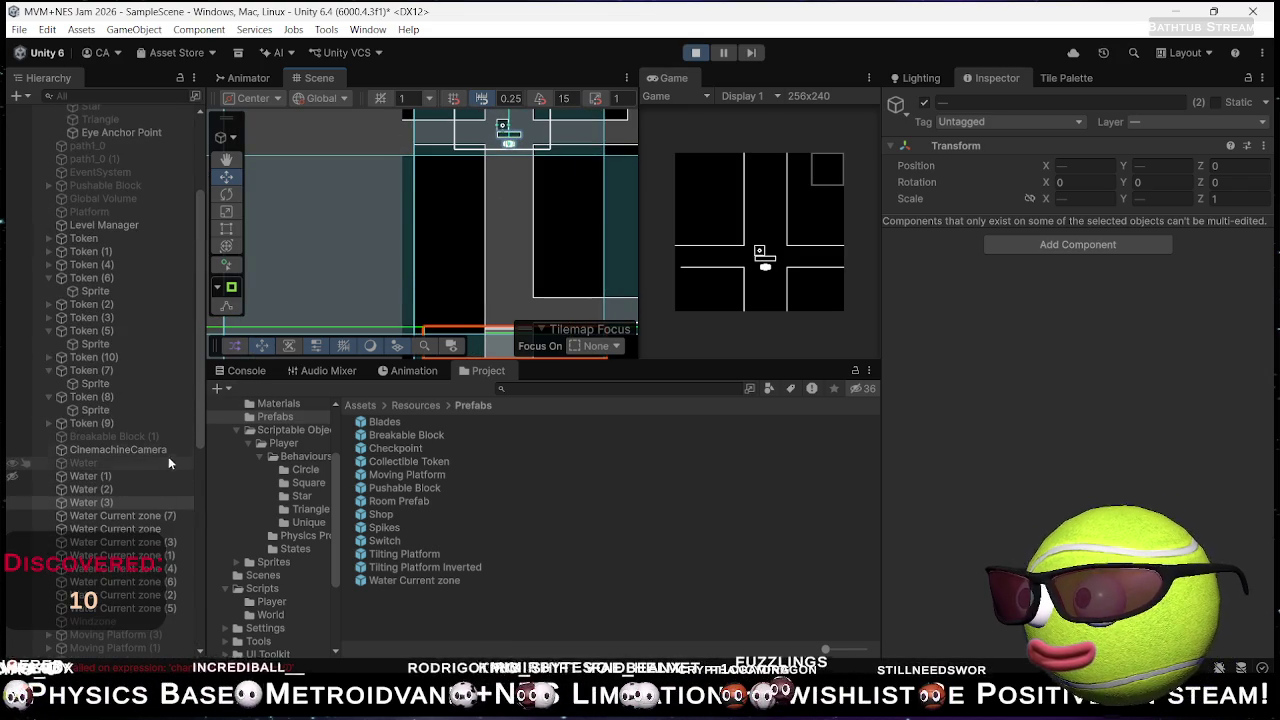
key("alt+Tab")
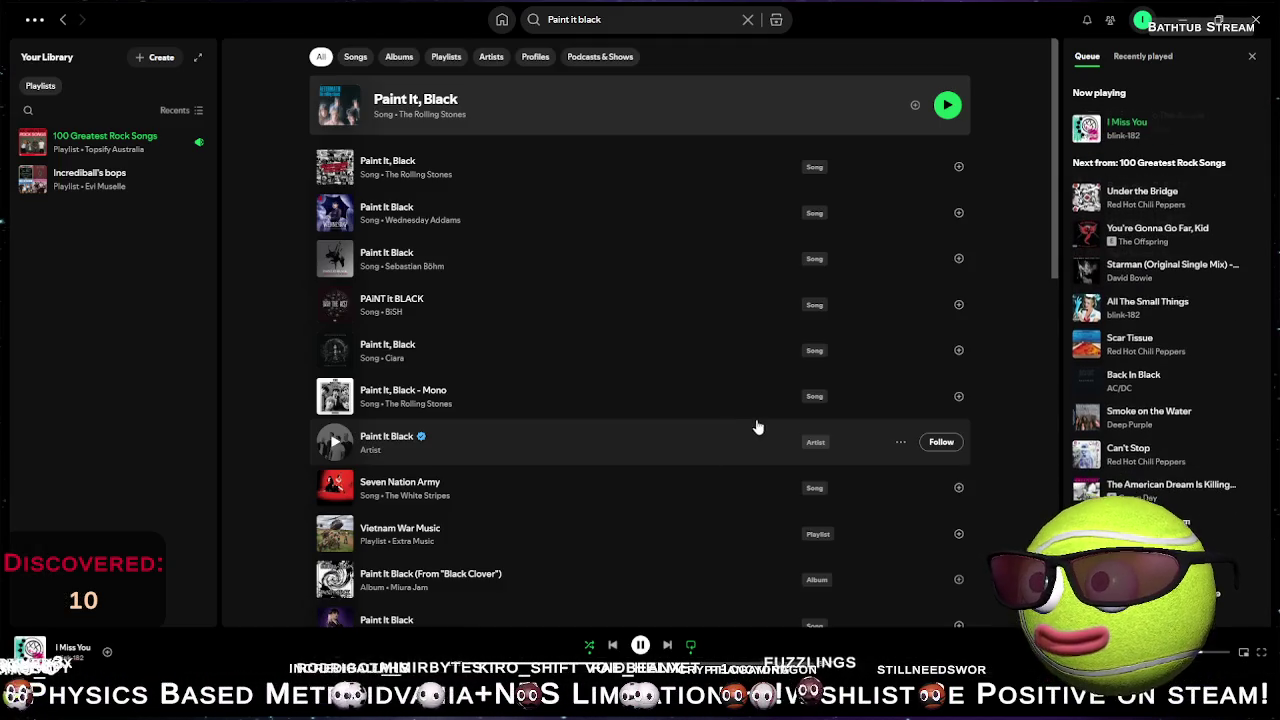
- Skip ahead four tracks, go back to David Bowie's 'Starman', and minimize Spotify
left_click(665, 646)
left_click(667, 646)
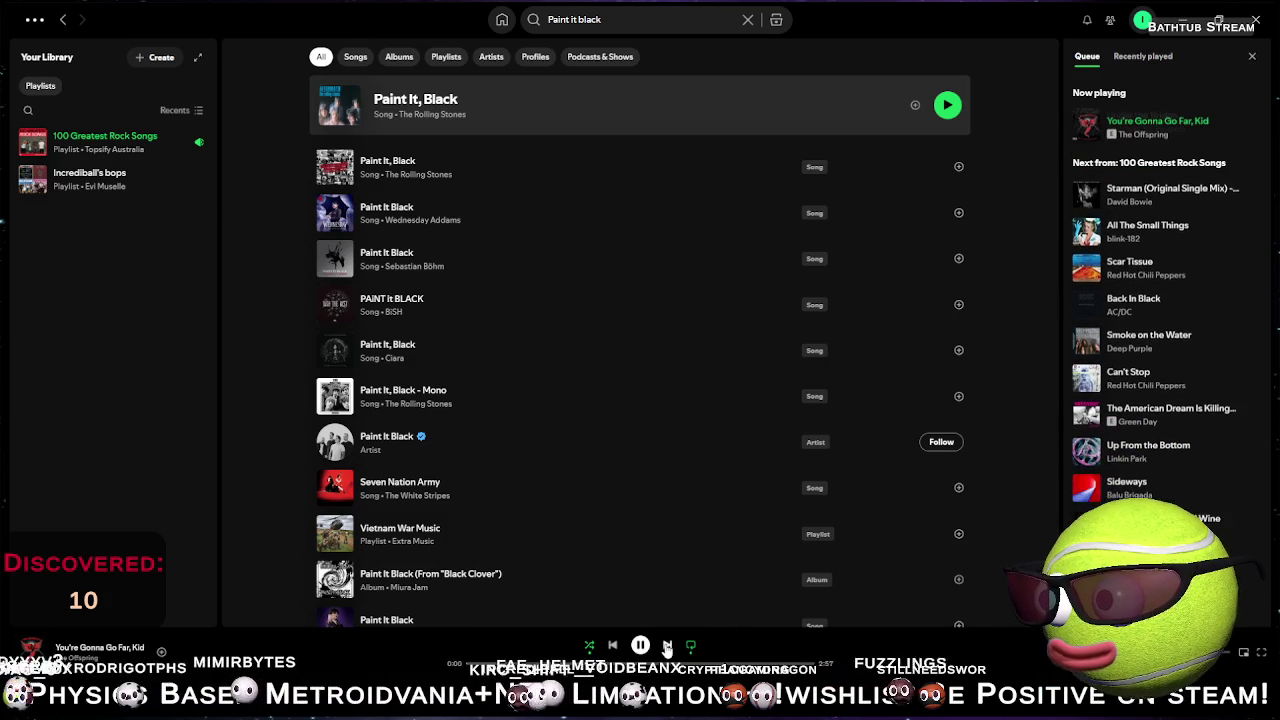
left_click(667, 646)
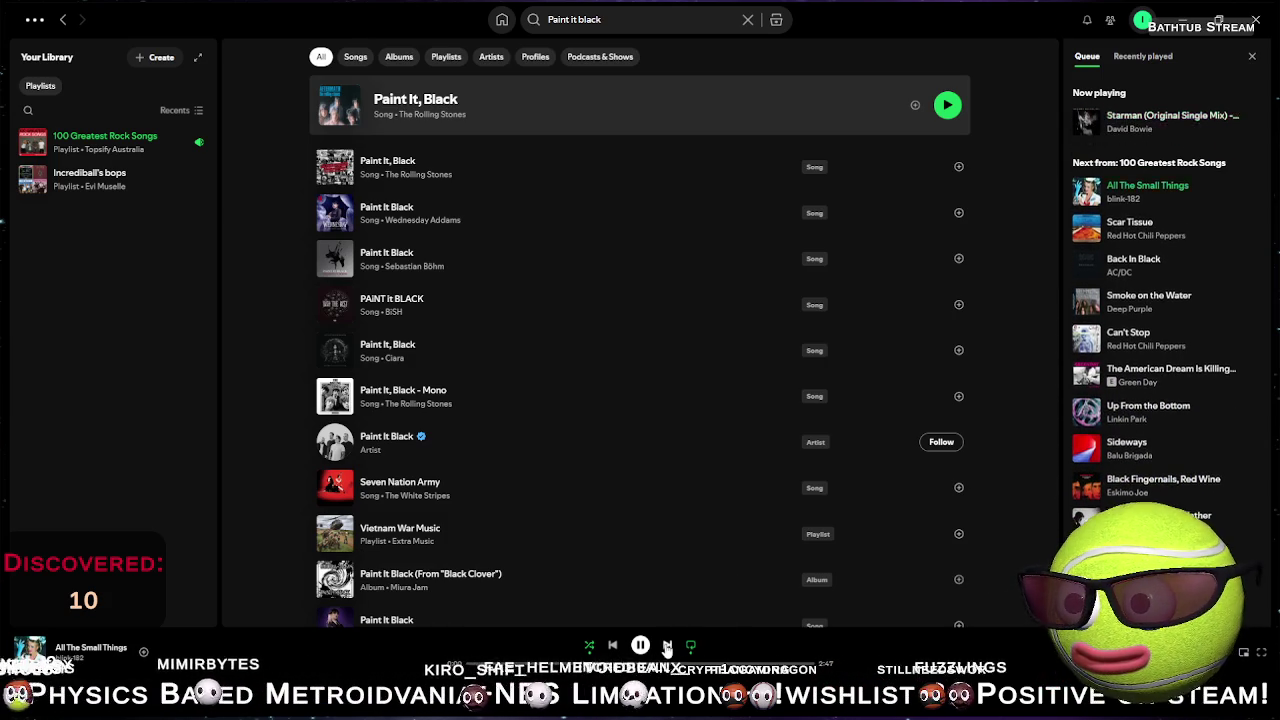
left_click(667, 646)
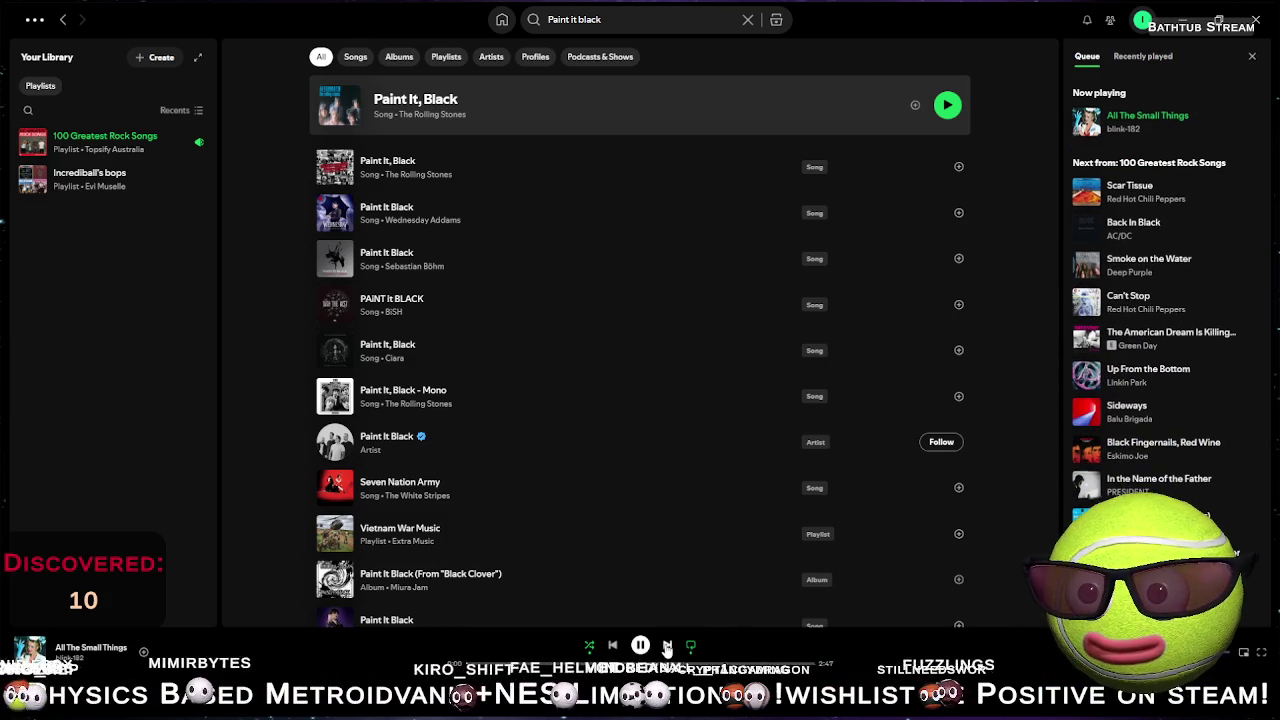
left_click(614, 646)
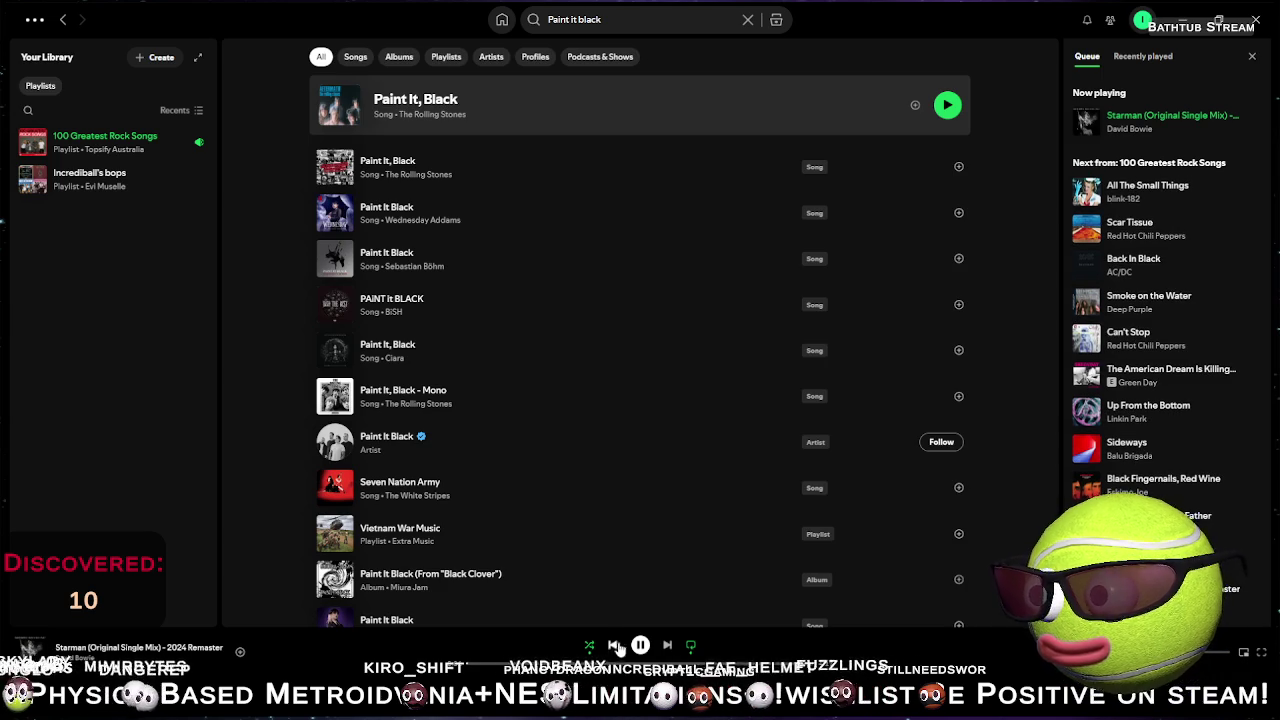
left_click(1185, 19)
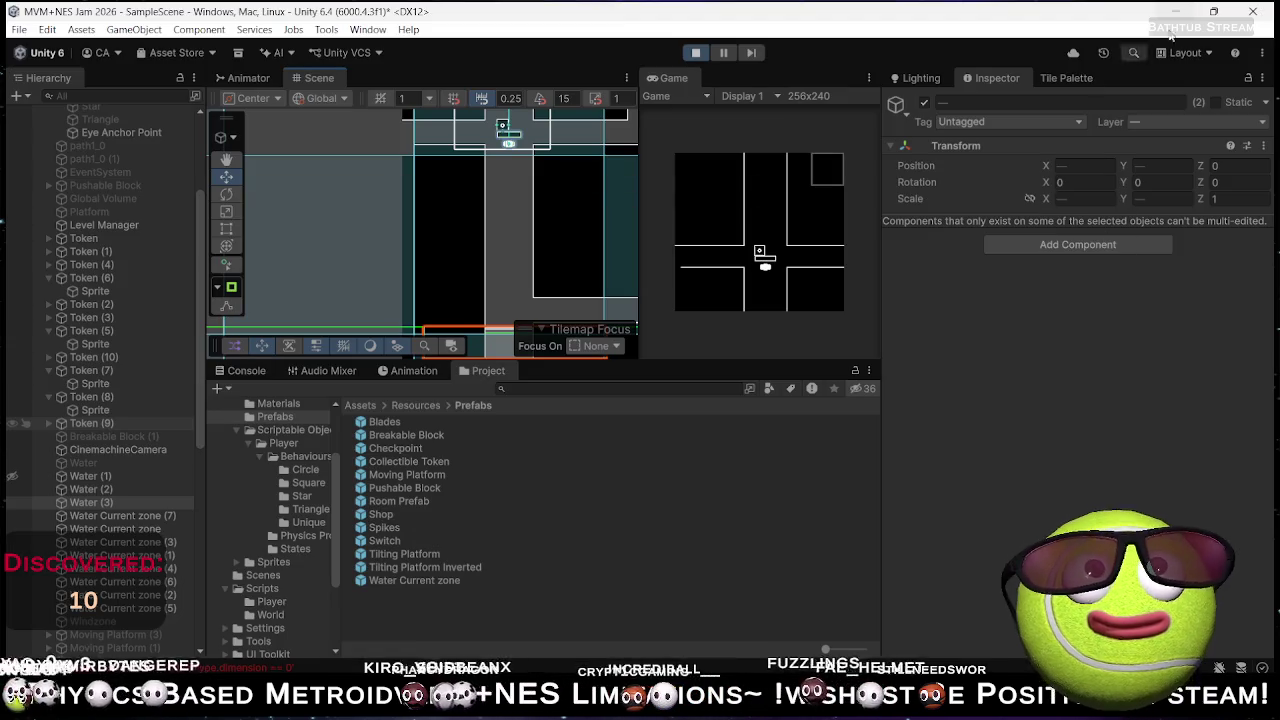
scroll(511, 161, "up", 5)
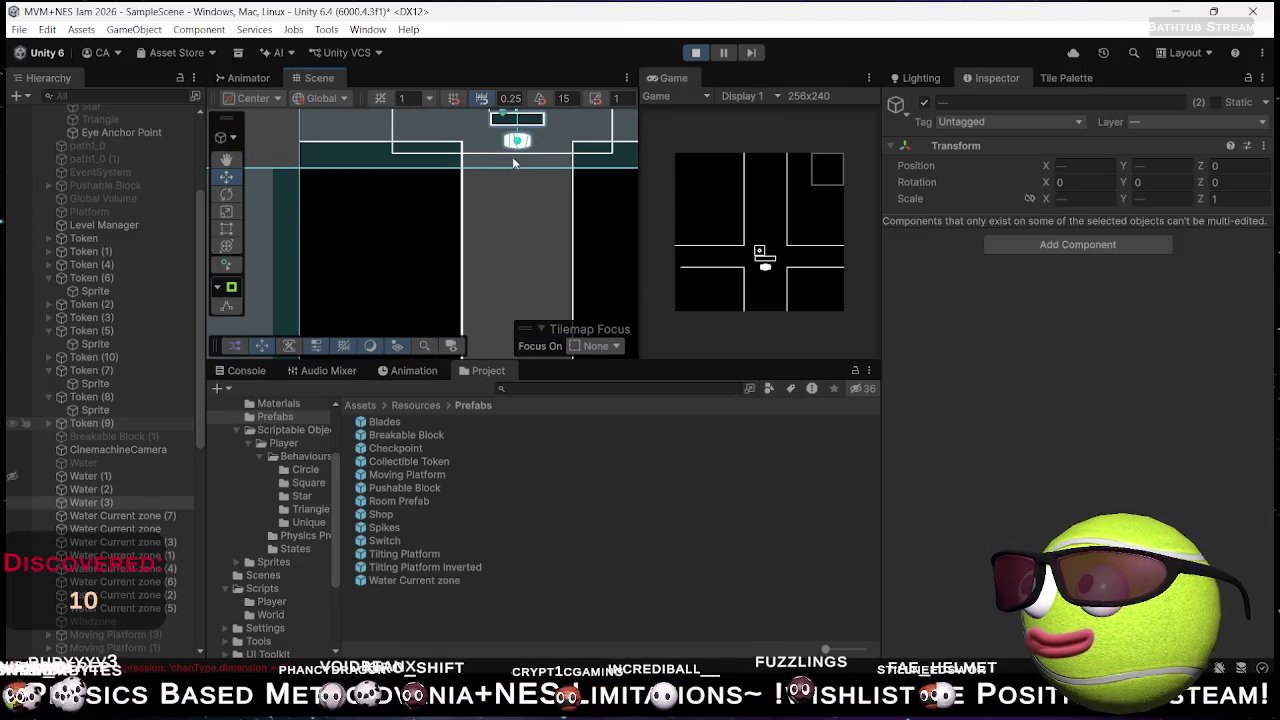
left_click(521, 141)
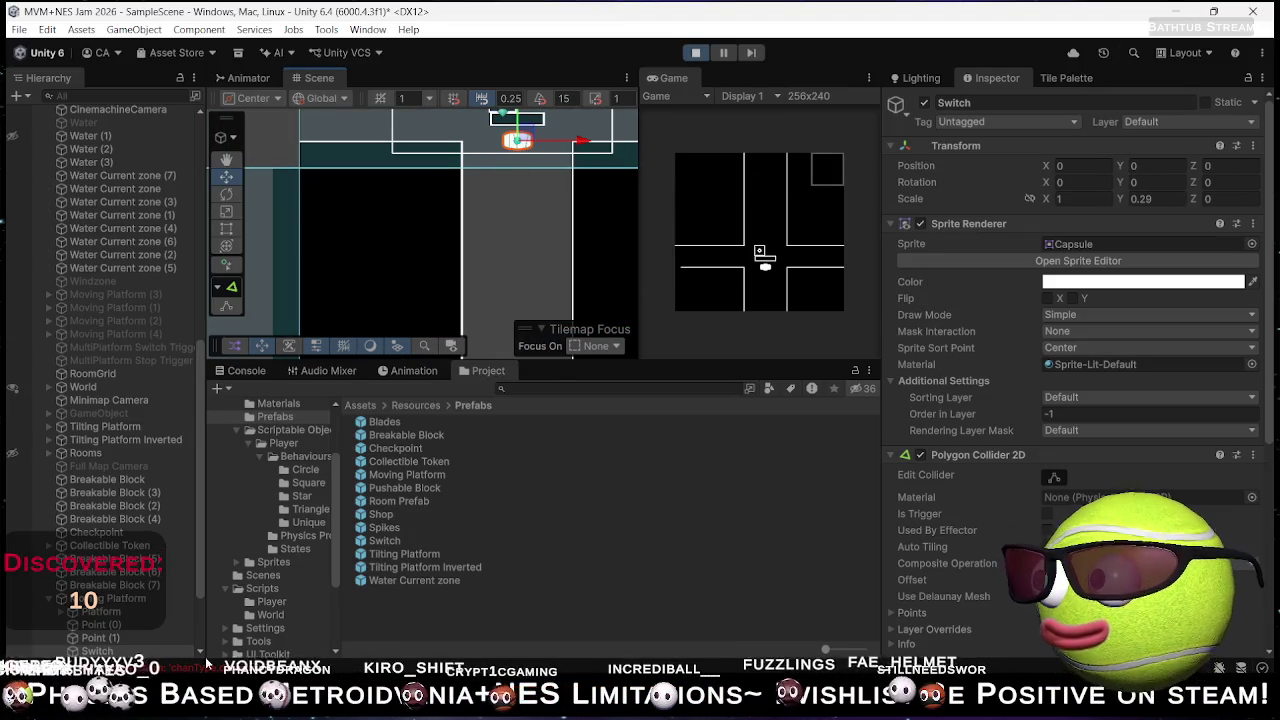
scroll(1047, 448, "down", 5)
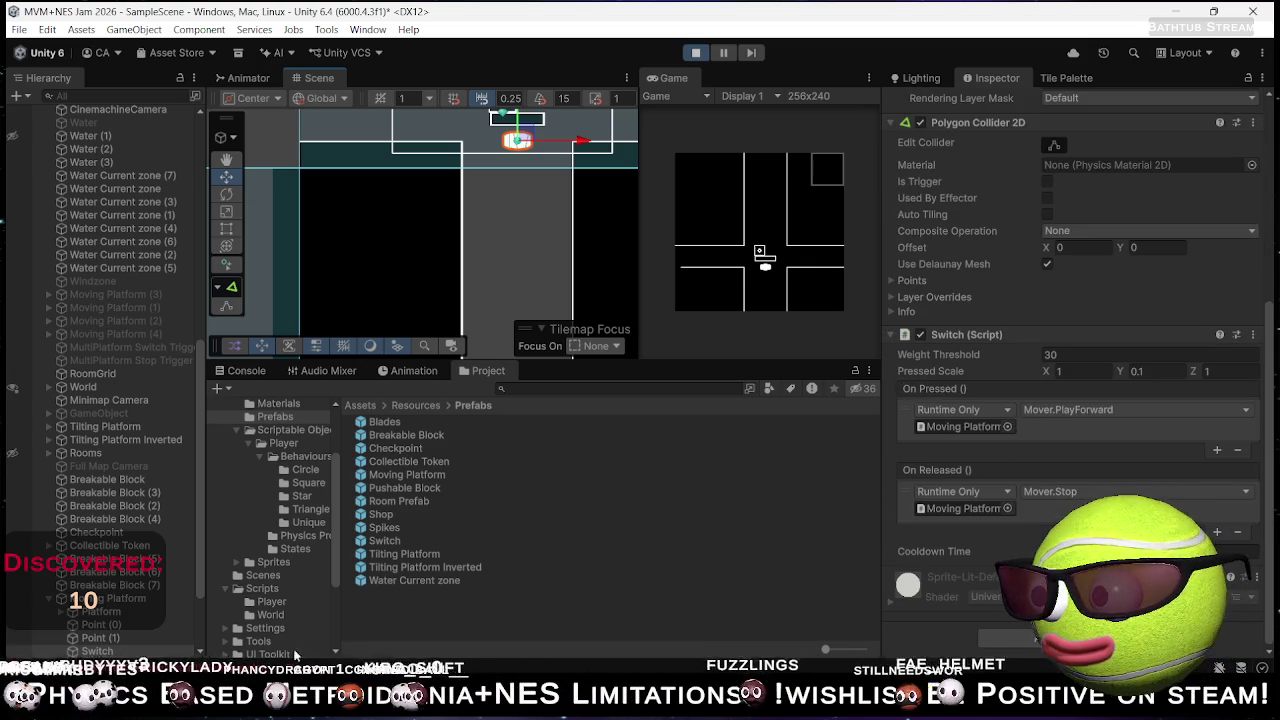
left_click(120, 598)
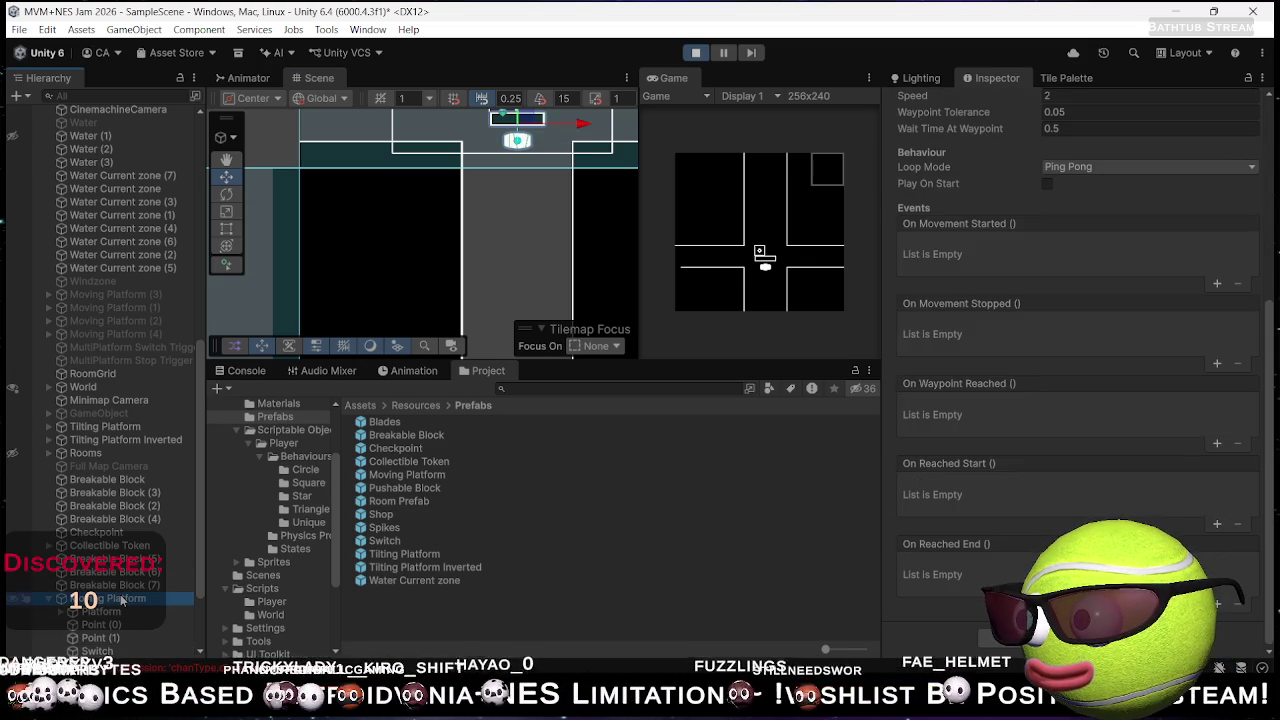
scroll(1205, 460, "up", 5)
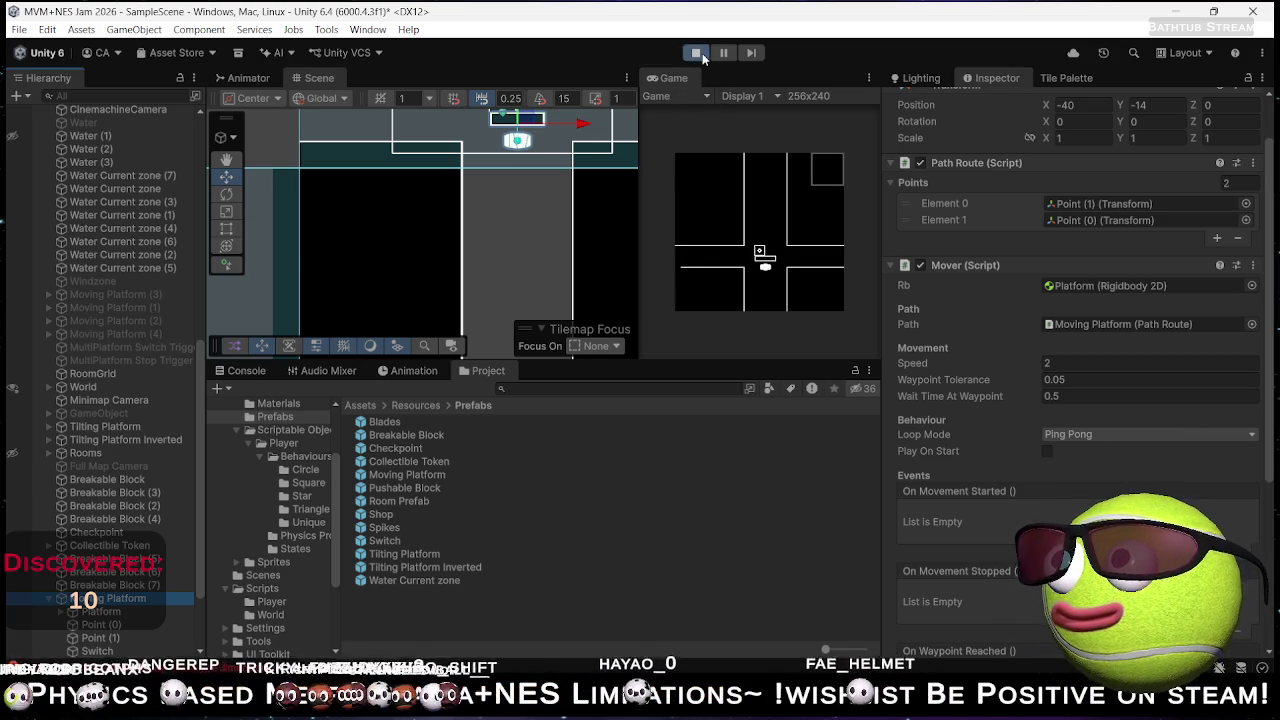
left_click(97, 651)
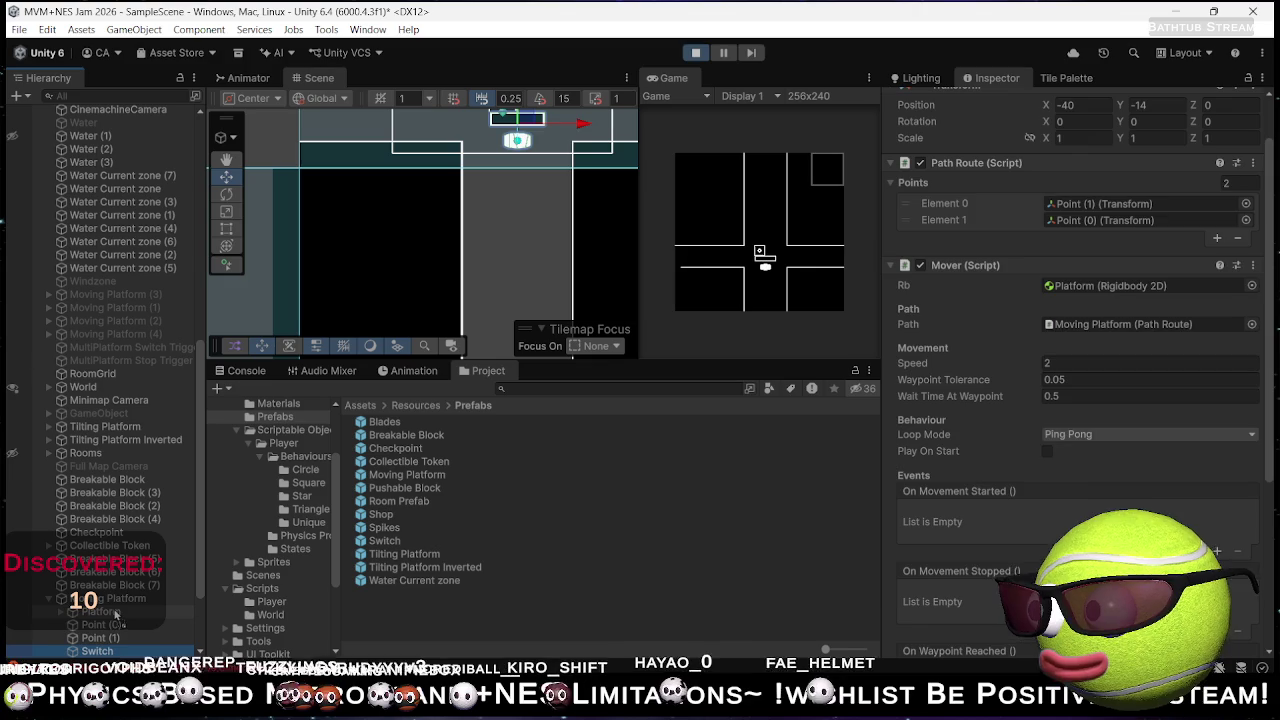
key("ctrl+s")
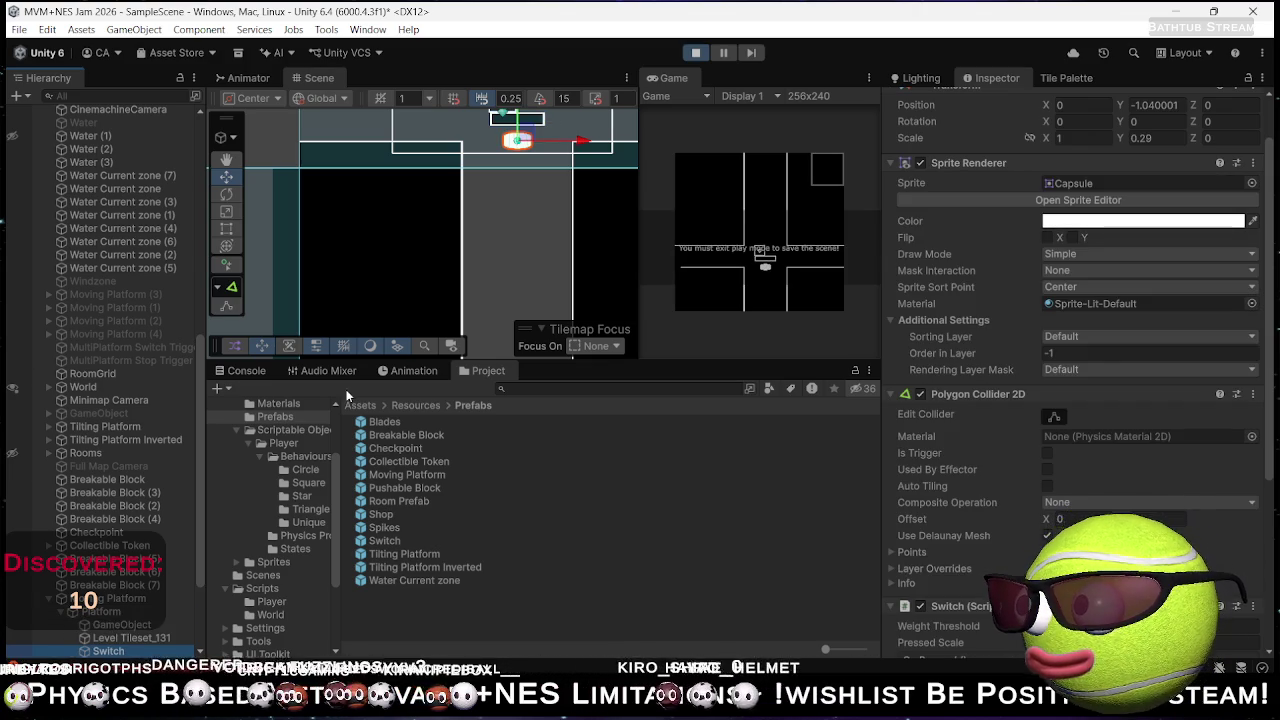
- Exit Play mode, nest the Switch under Moving Platform > Platform, and run a test play
left_click(694, 54)
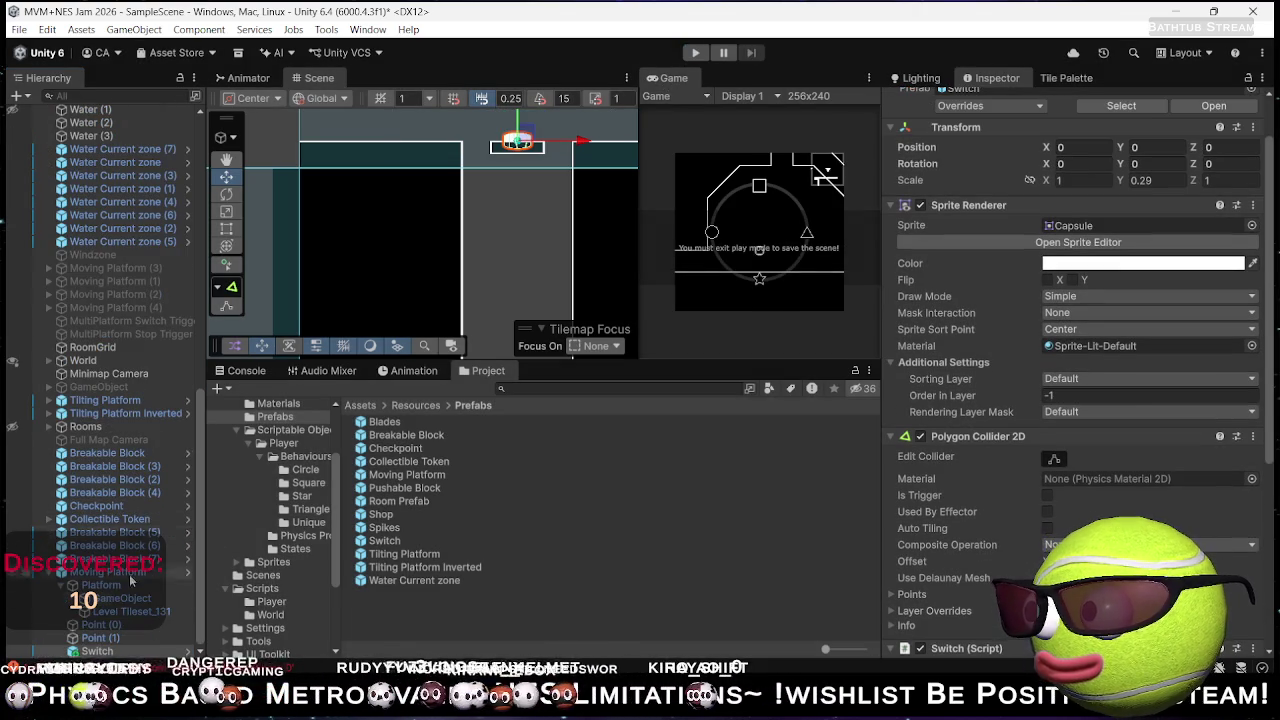
left_click_drag(110, 590, 110, 617)
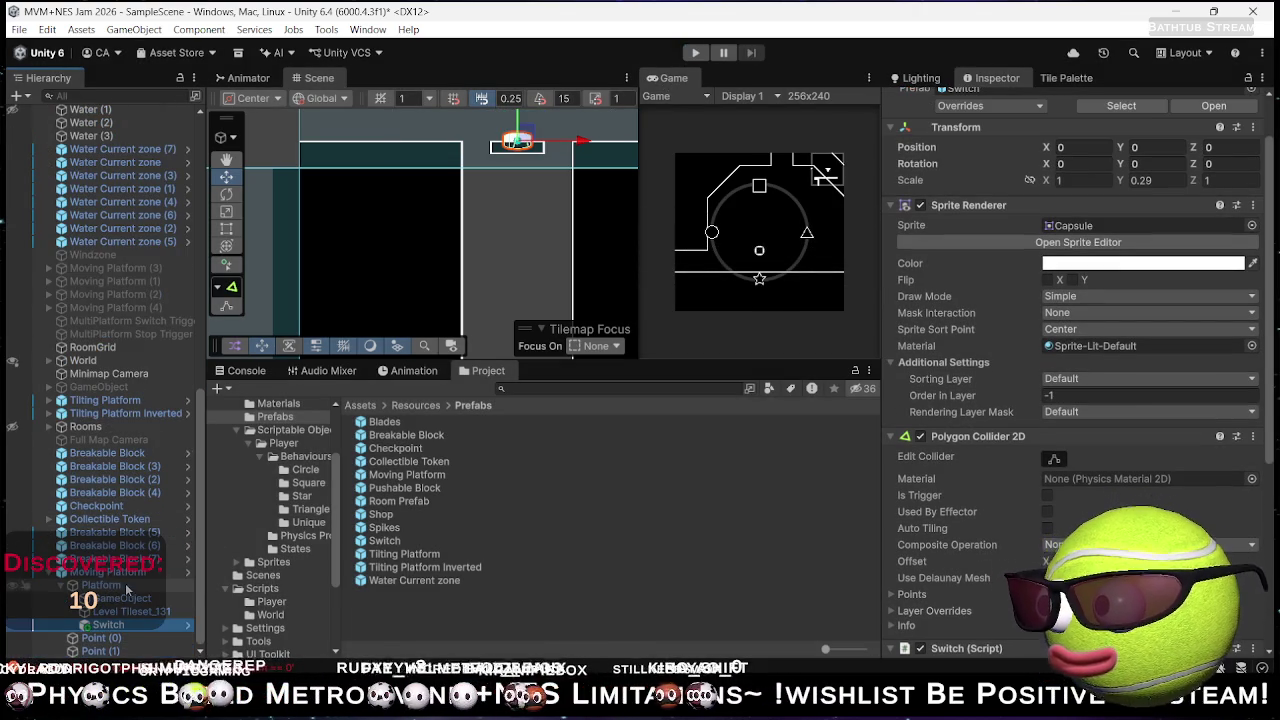
left_click(692, 52)
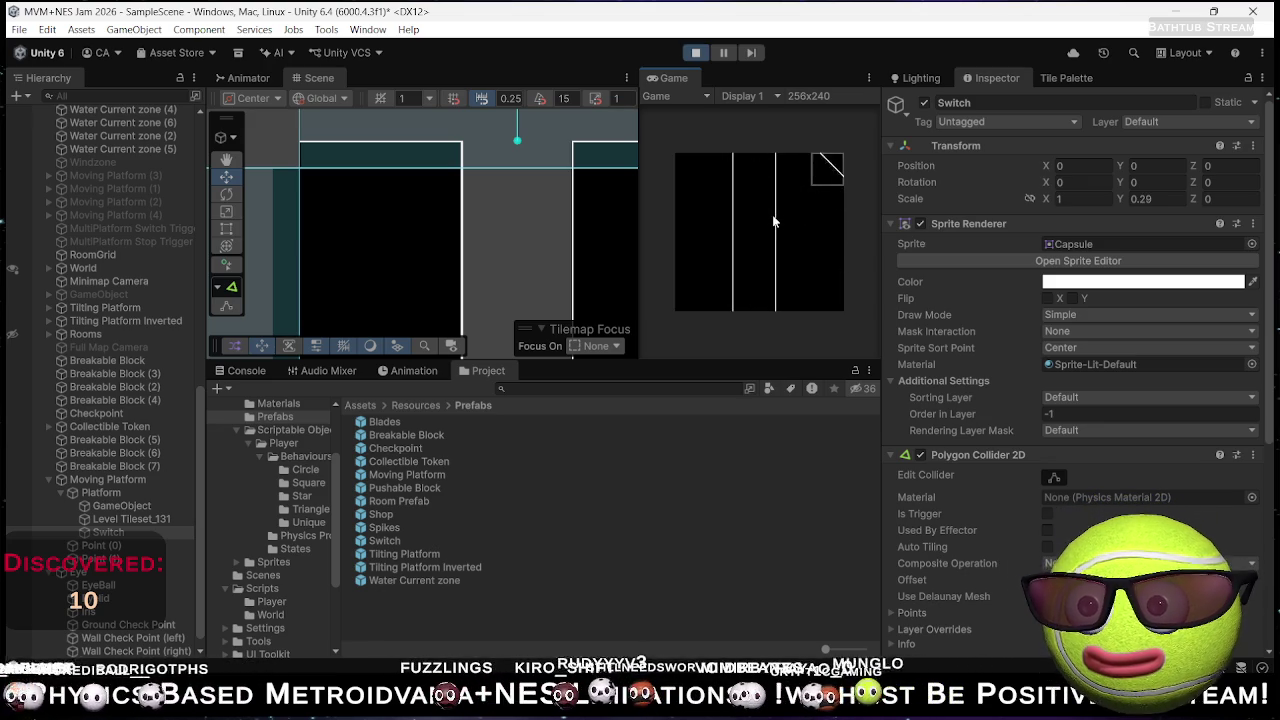
left_click(694, 57)
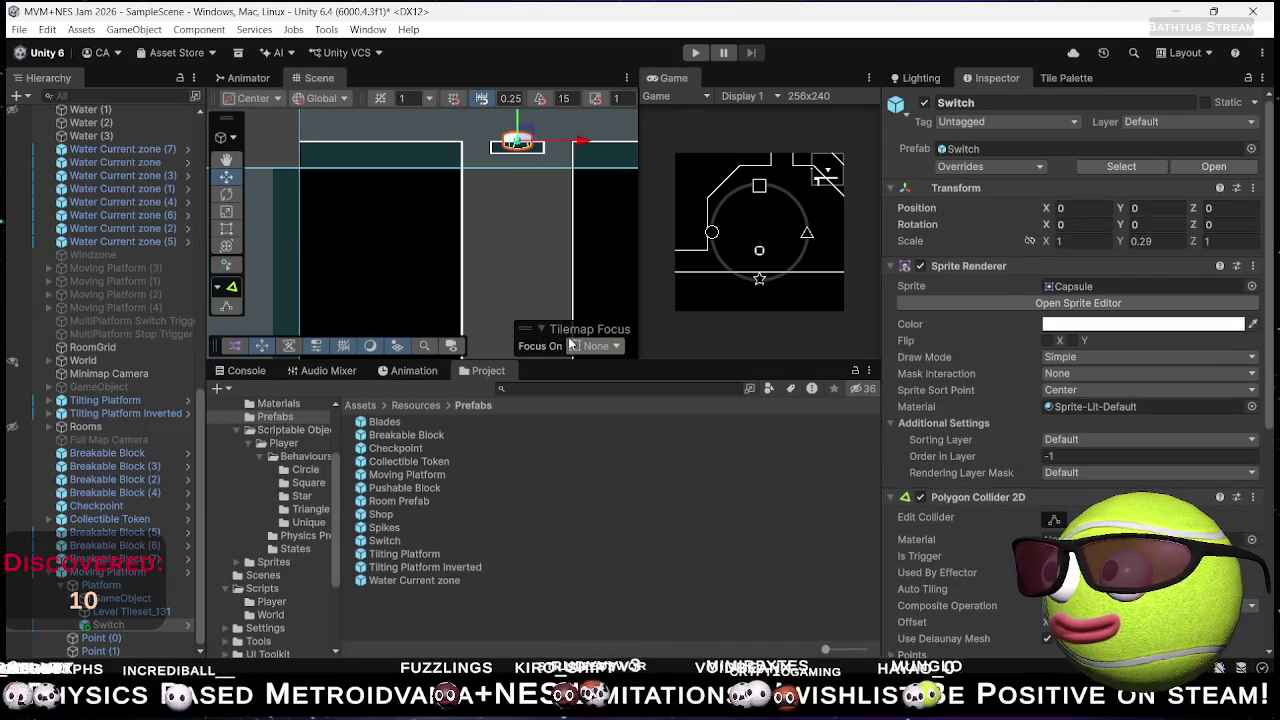
- Set the GameObject piece to Position X -1 and Level Tileset_131 to Position X 1
left_click(121, 609)
left_click(121, 599, "ctrl")
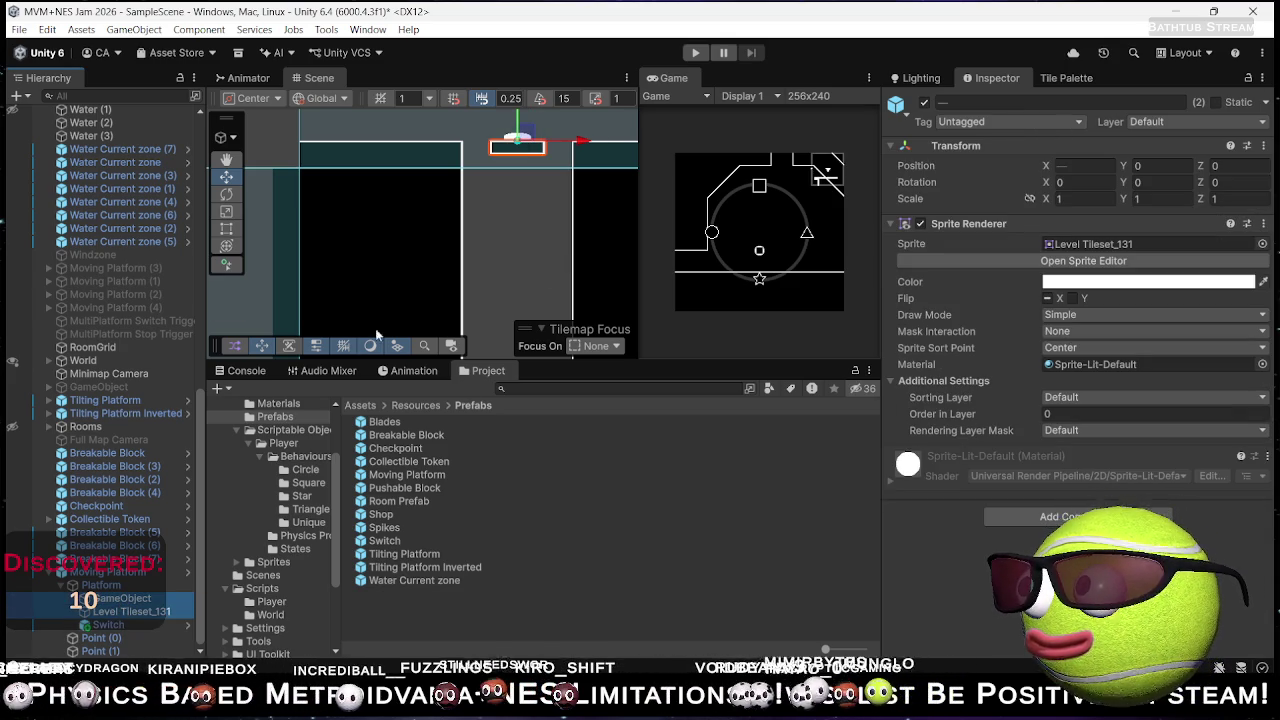
left_click(130, 600)
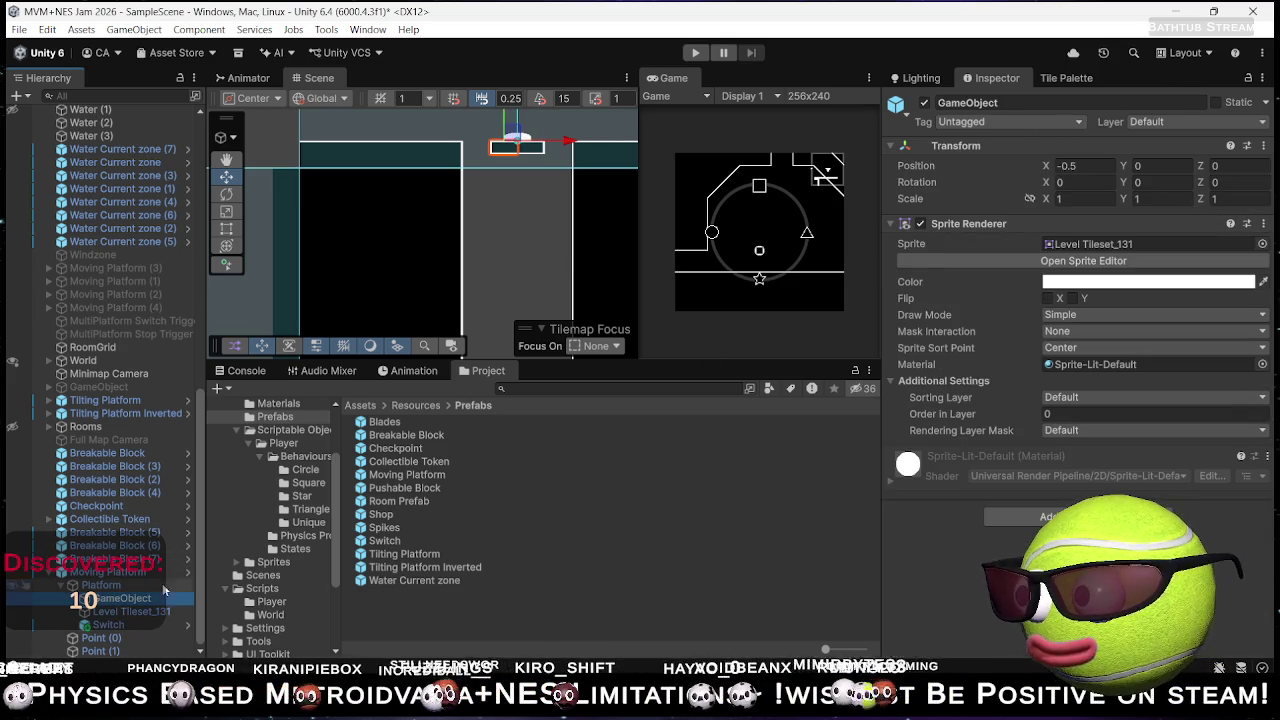
left_click(1078, 166)
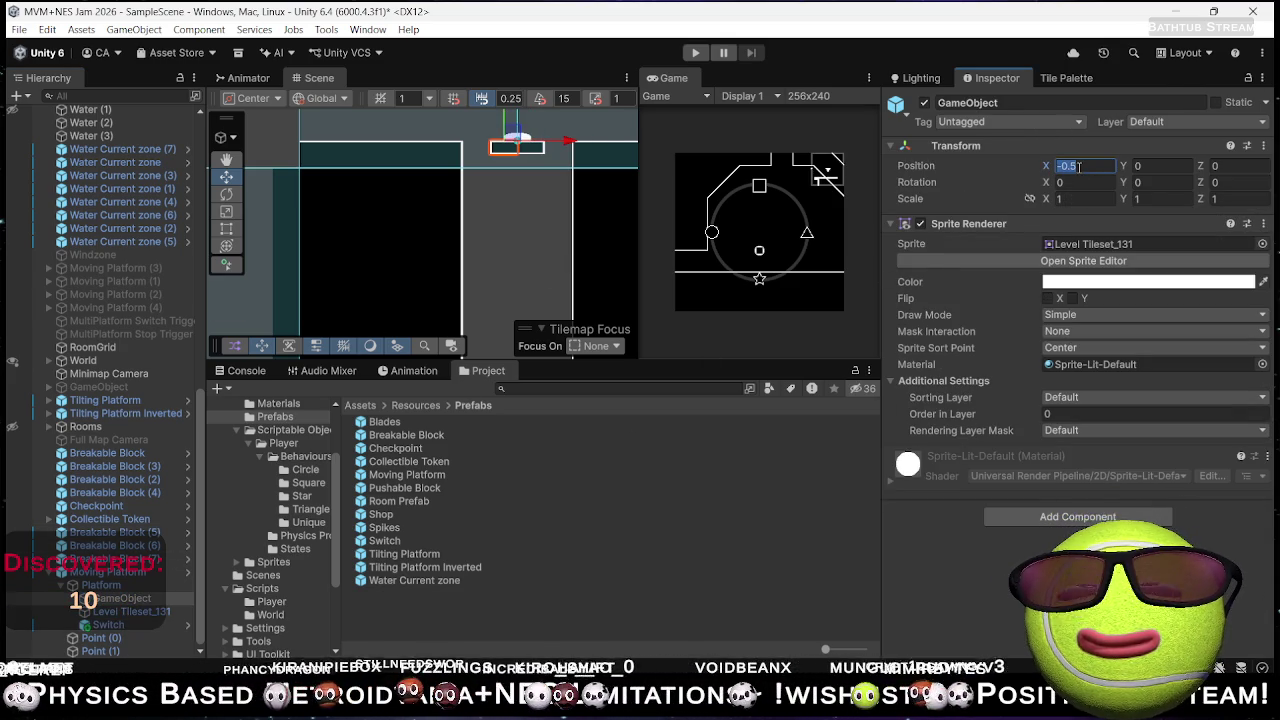
type("1")
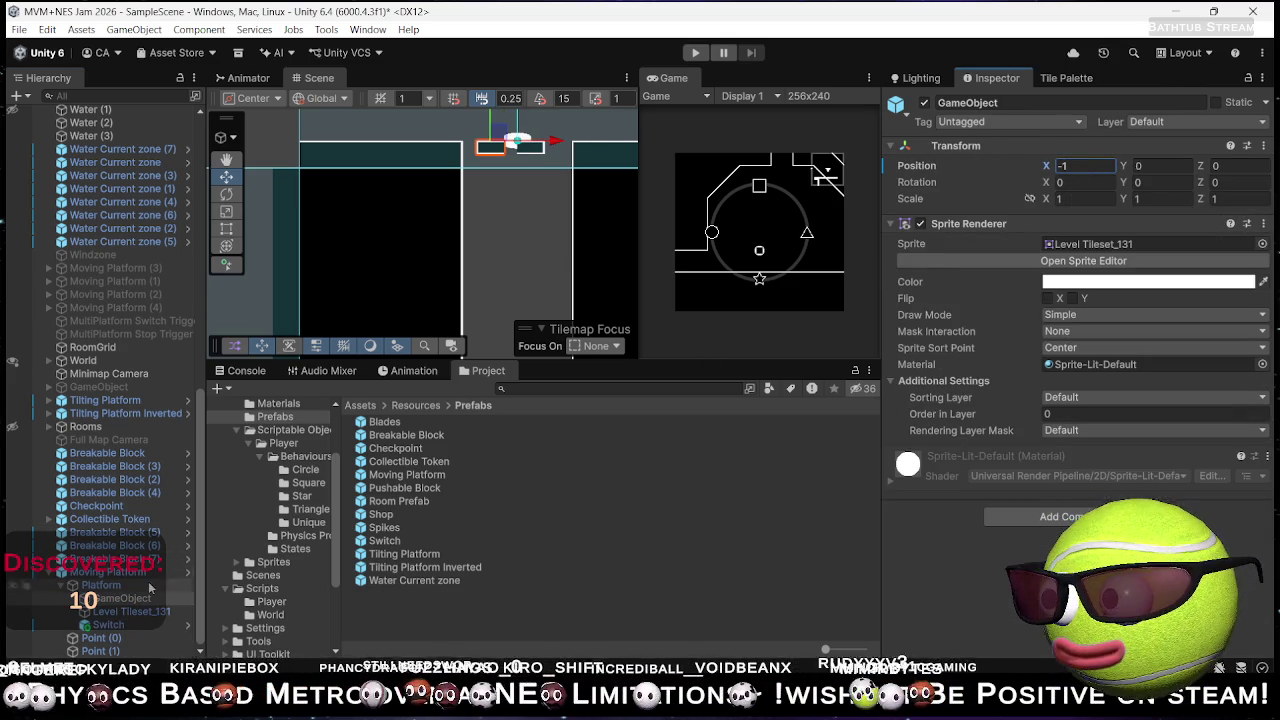
left_click(128, 611)
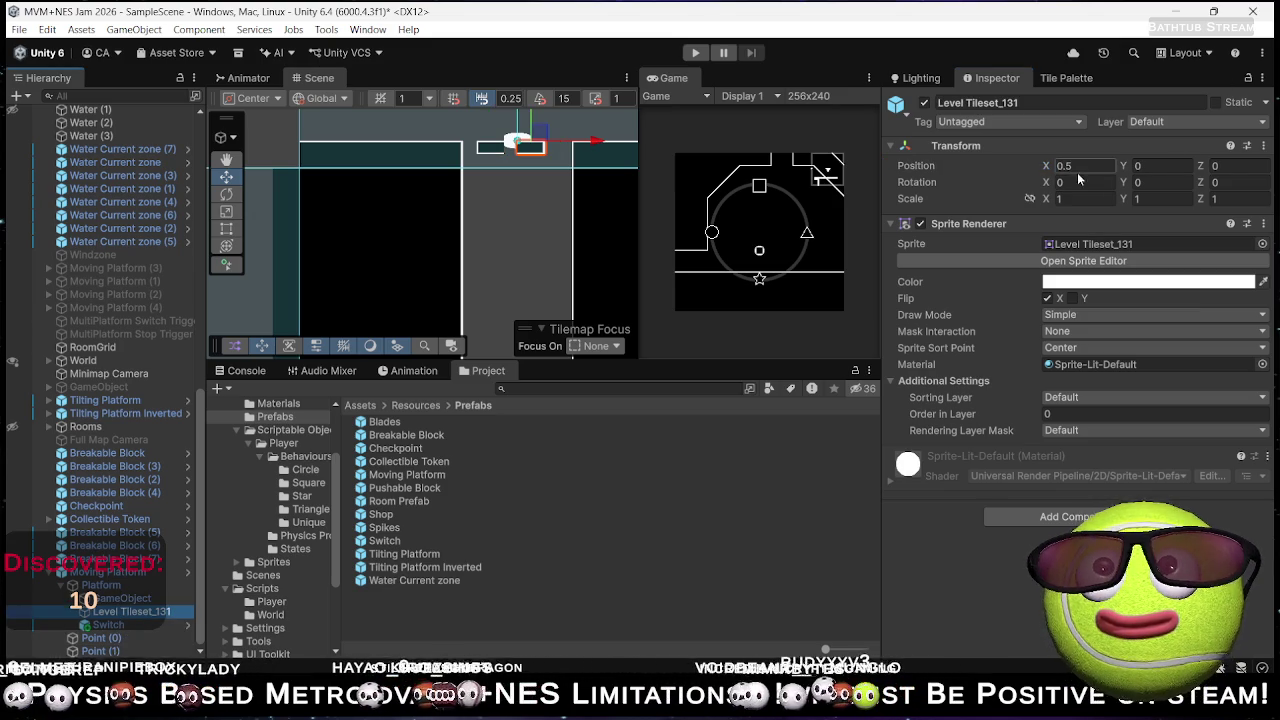
type("1")
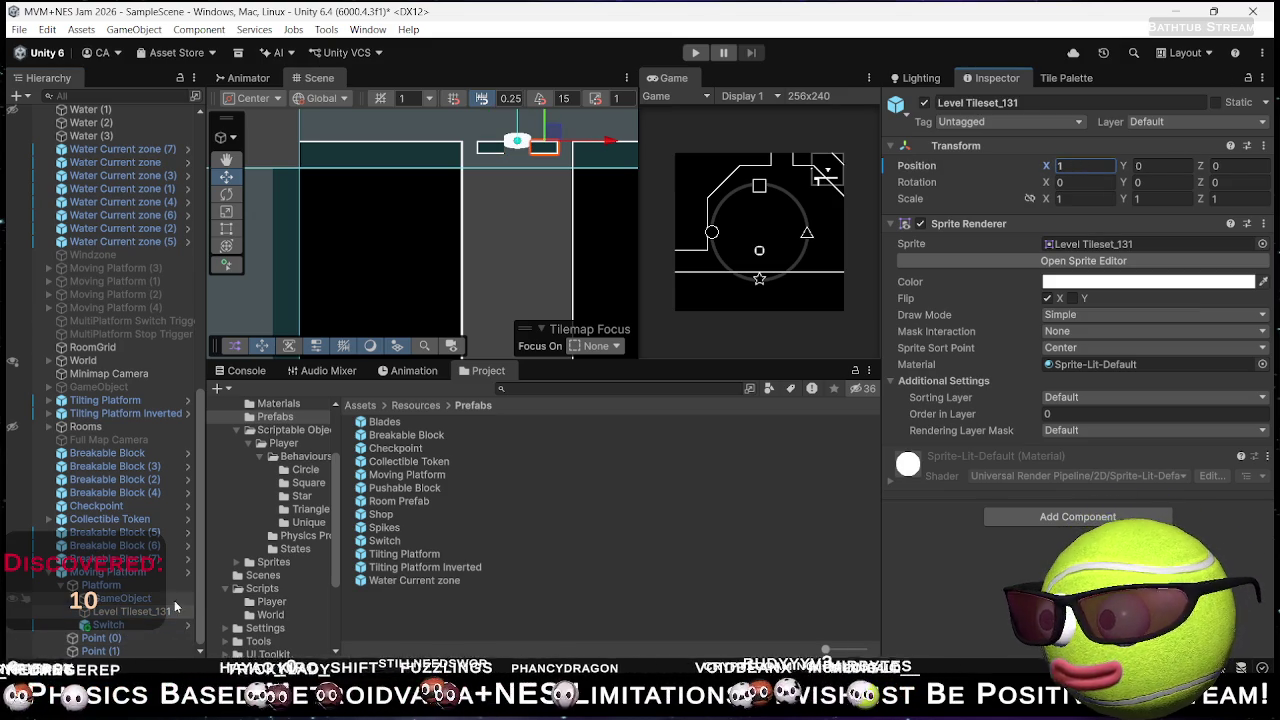
- Stretch both sprite pieces to Scale X 2
left_click(177, 605, "ctrl")
left_click(1085, 199)
type("2")
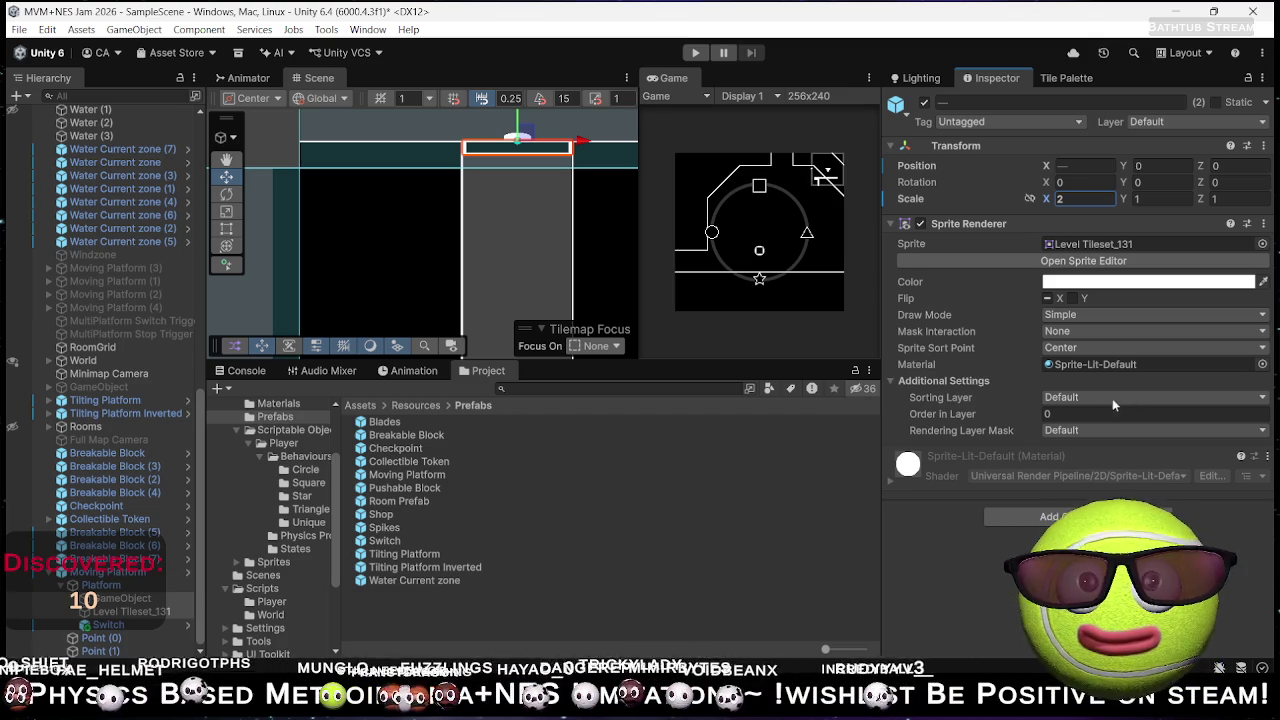
left_click(110, 586)
left_click(107, 572)
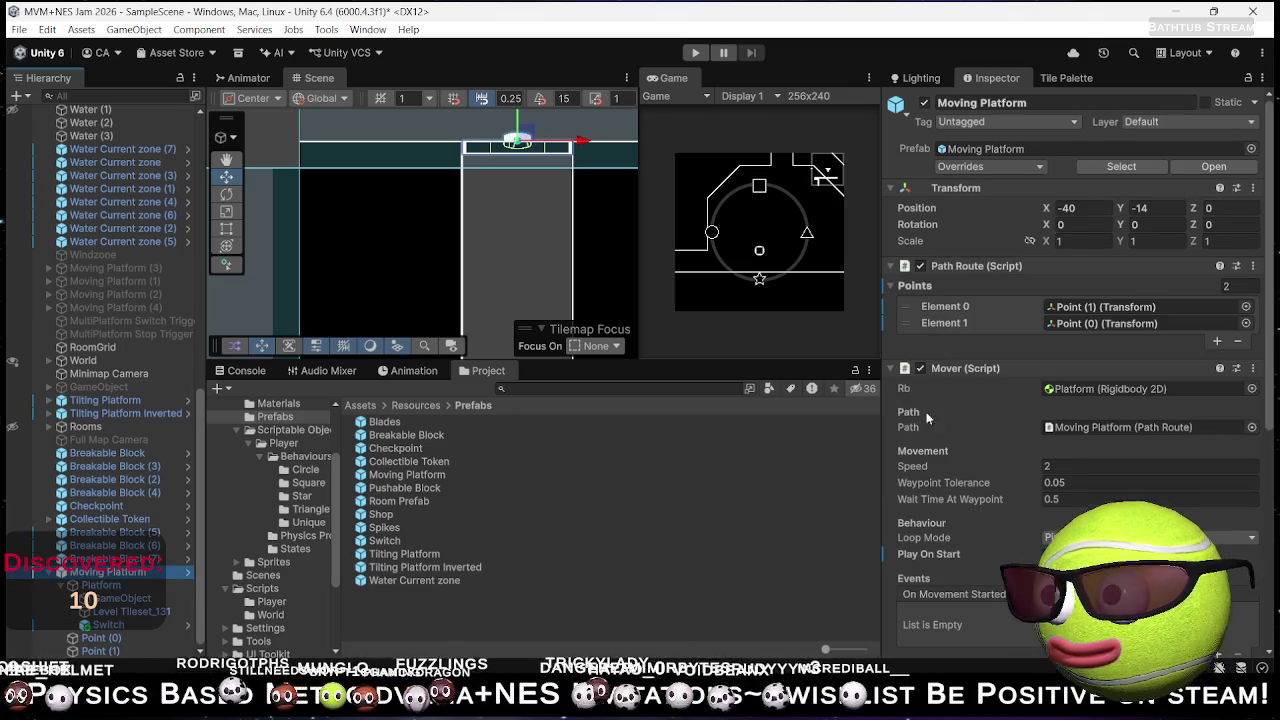
- Set the Mover's Loop Mode to None and test-run the platform twice
scroll(1100, 395, "down", 5)
left_click(1082, 225)
left_click(1082, 244)
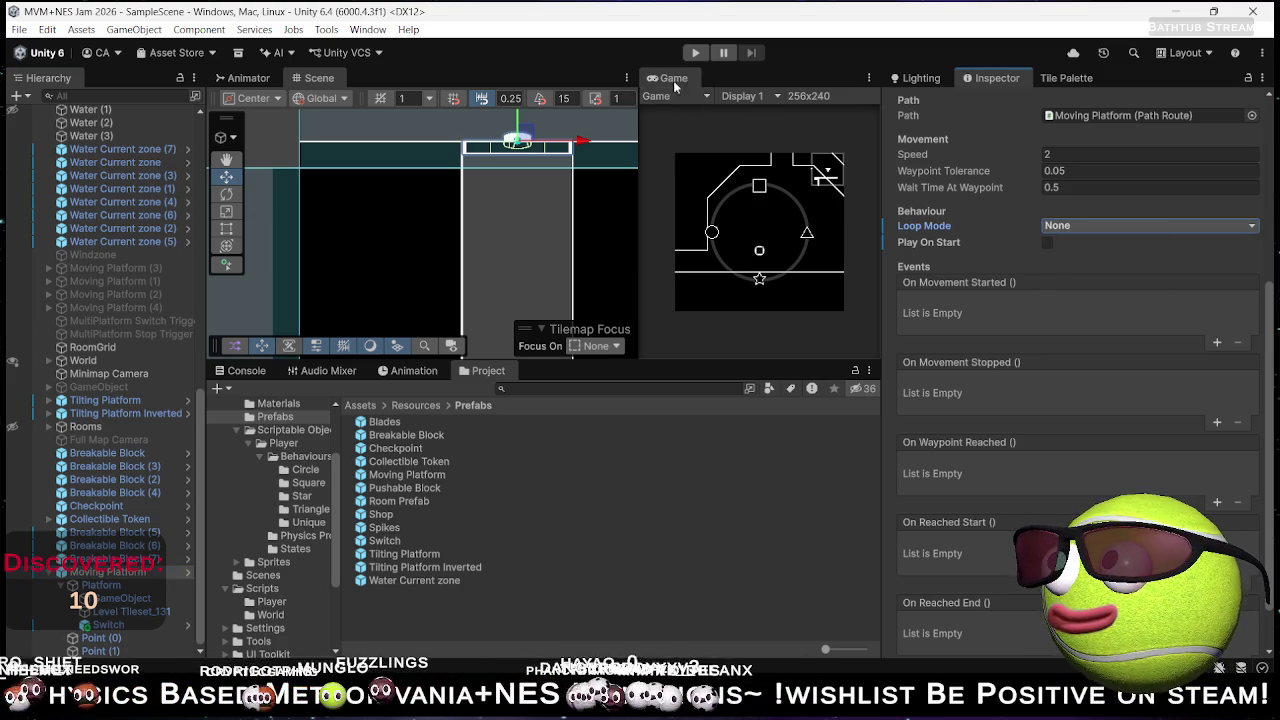
left_click(704, 54)
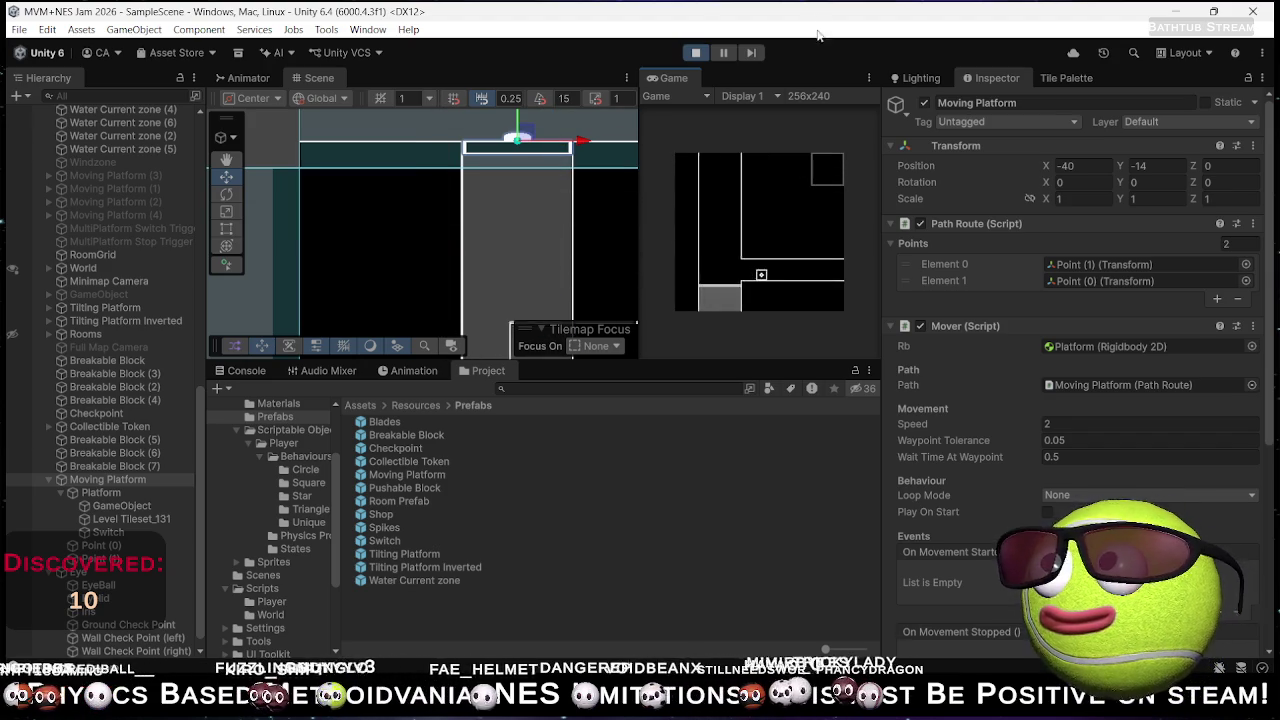
left_click(698, 57)
left_click(698, 57)
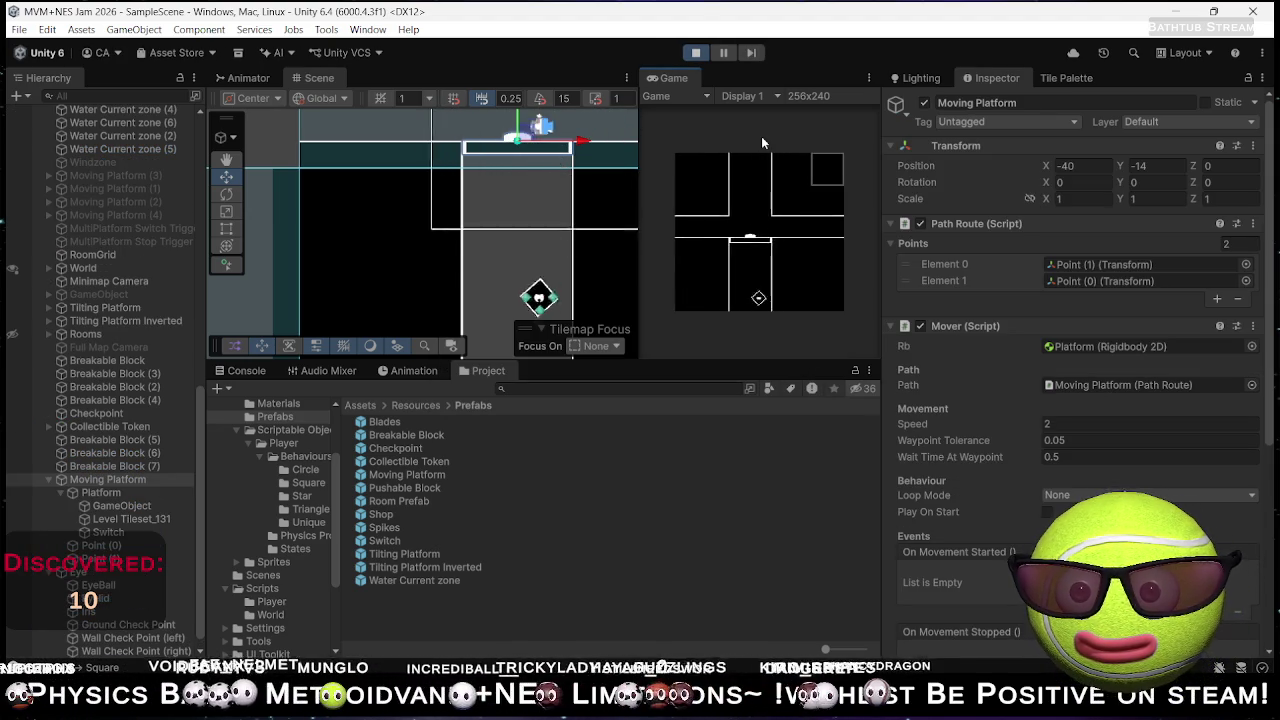
left_click(694, 55)
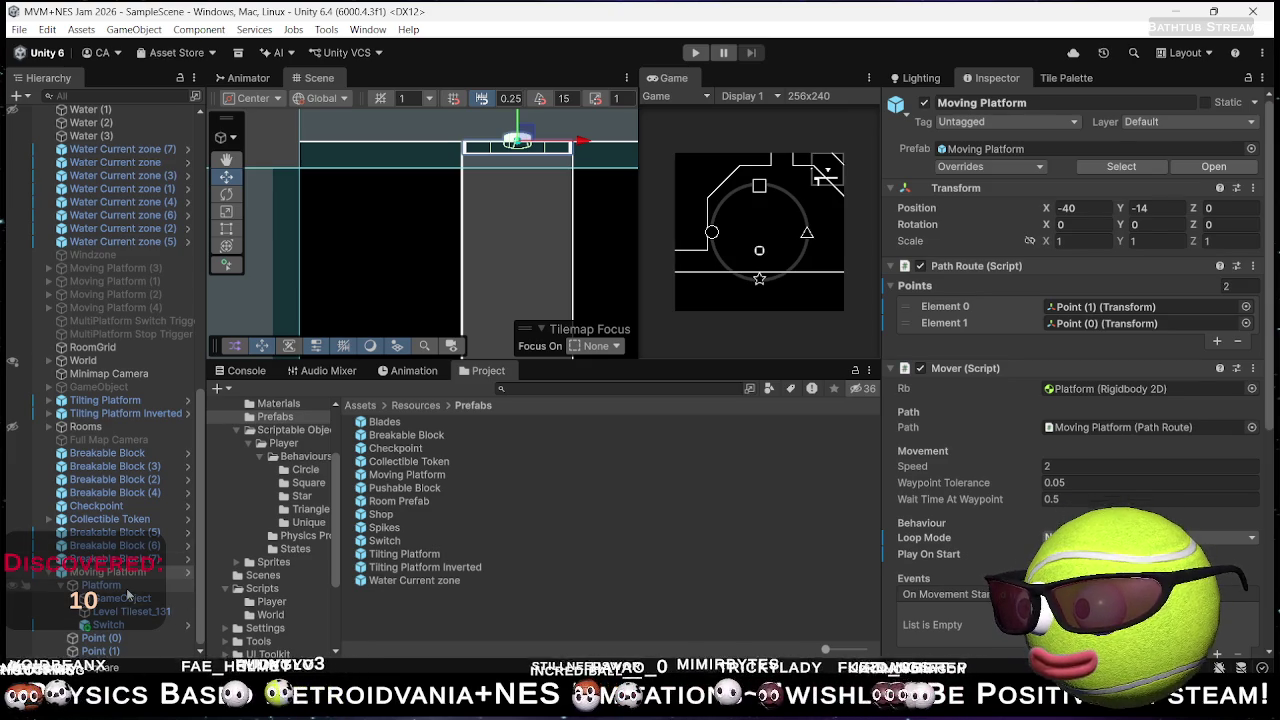
- Play-test the Platform again, trying a Mover speed of 7 during the run
scroll(1010, 435, "down", 5)
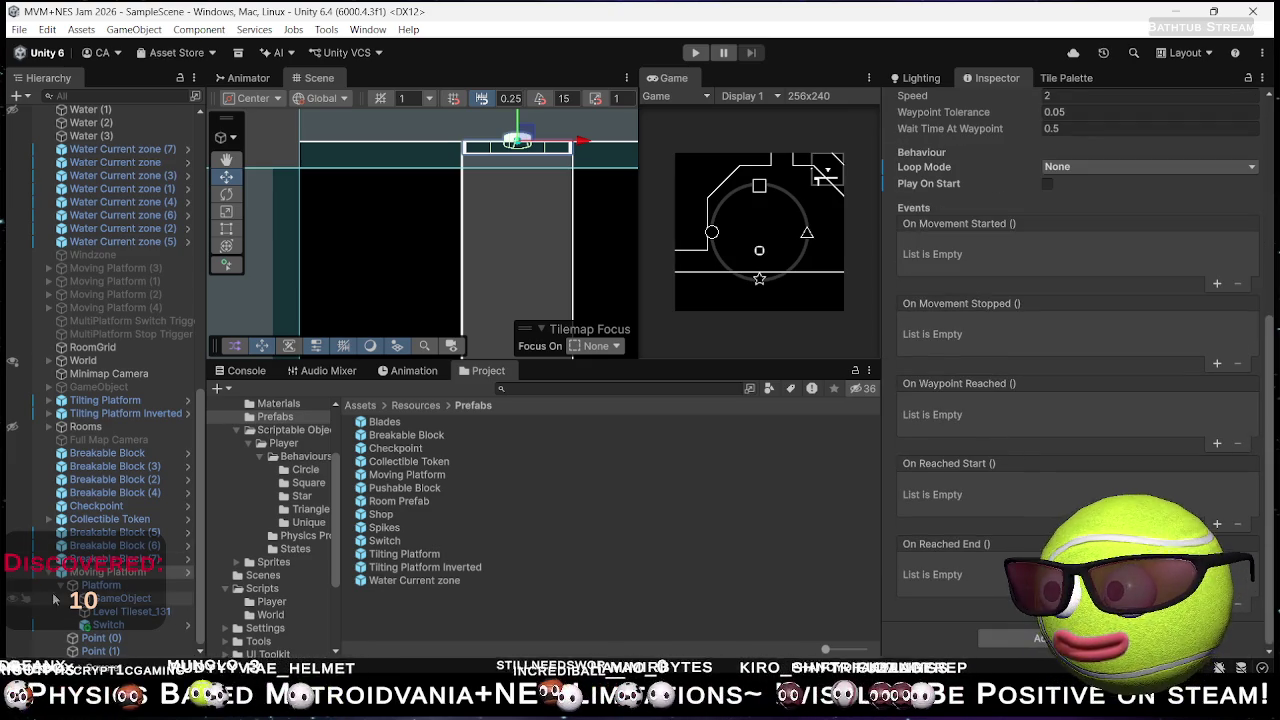
left_click(95, 585)
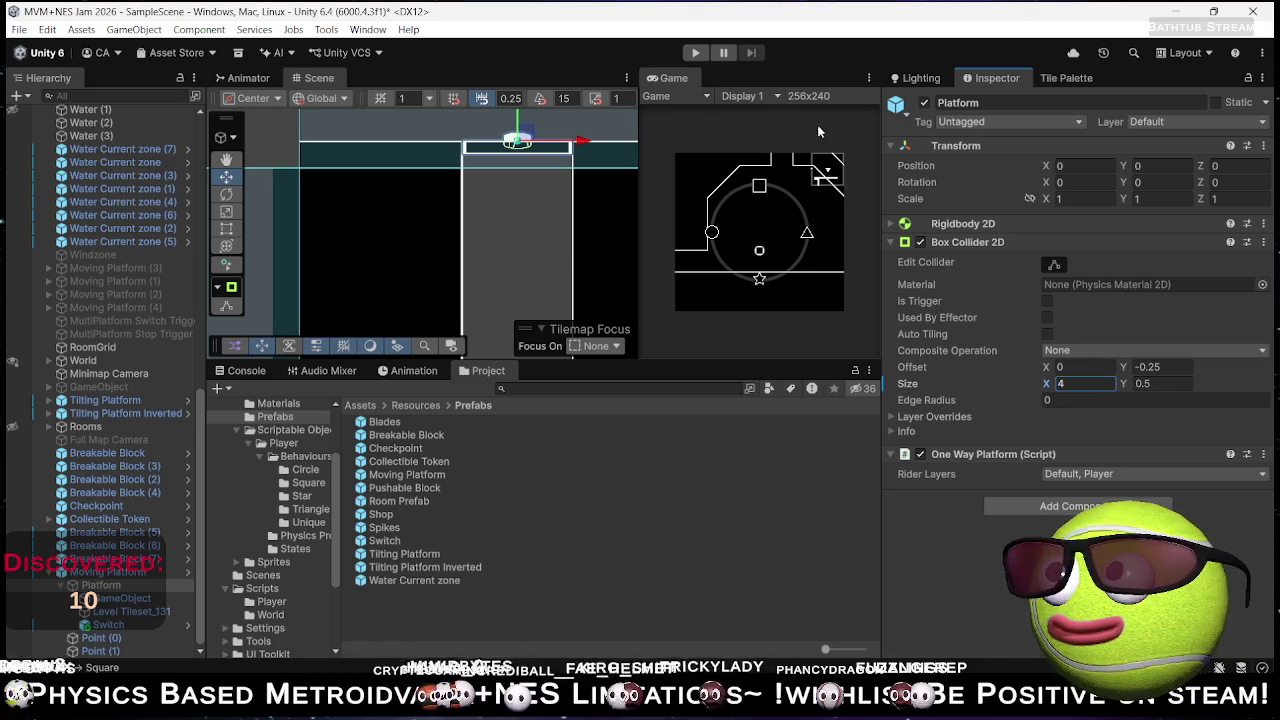
left_click(695, 53)
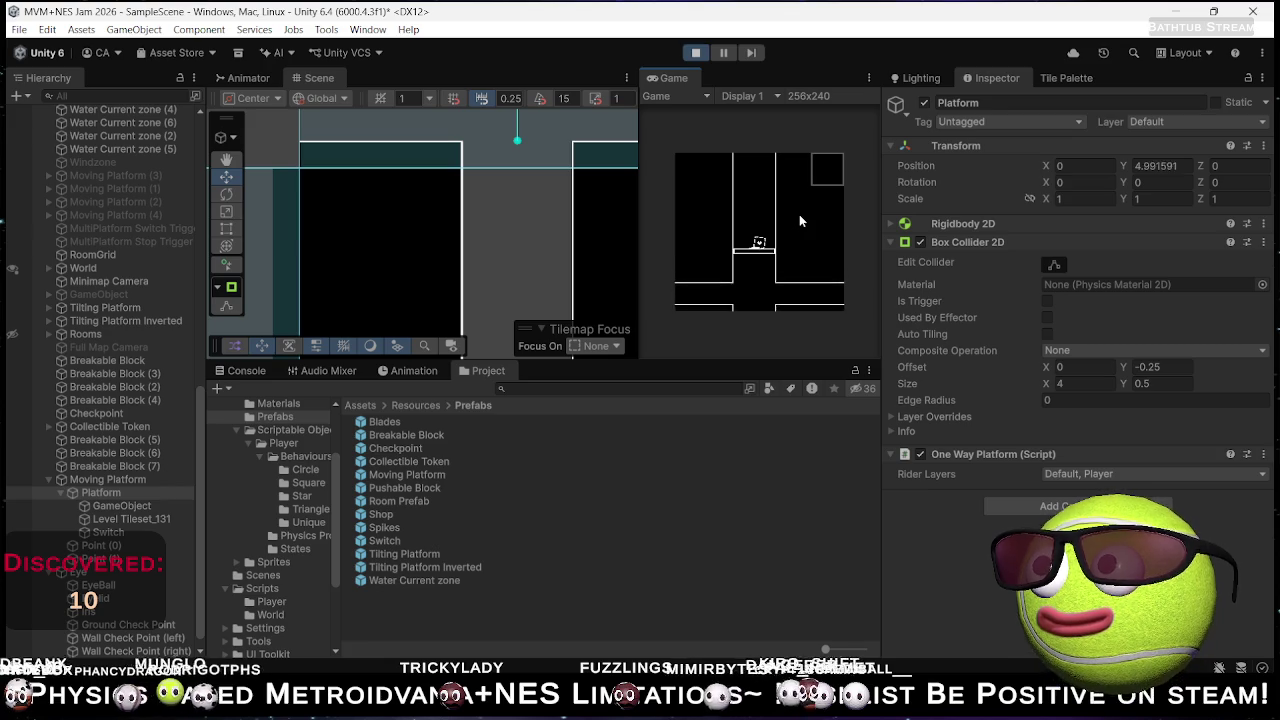
left_click(110, 479)
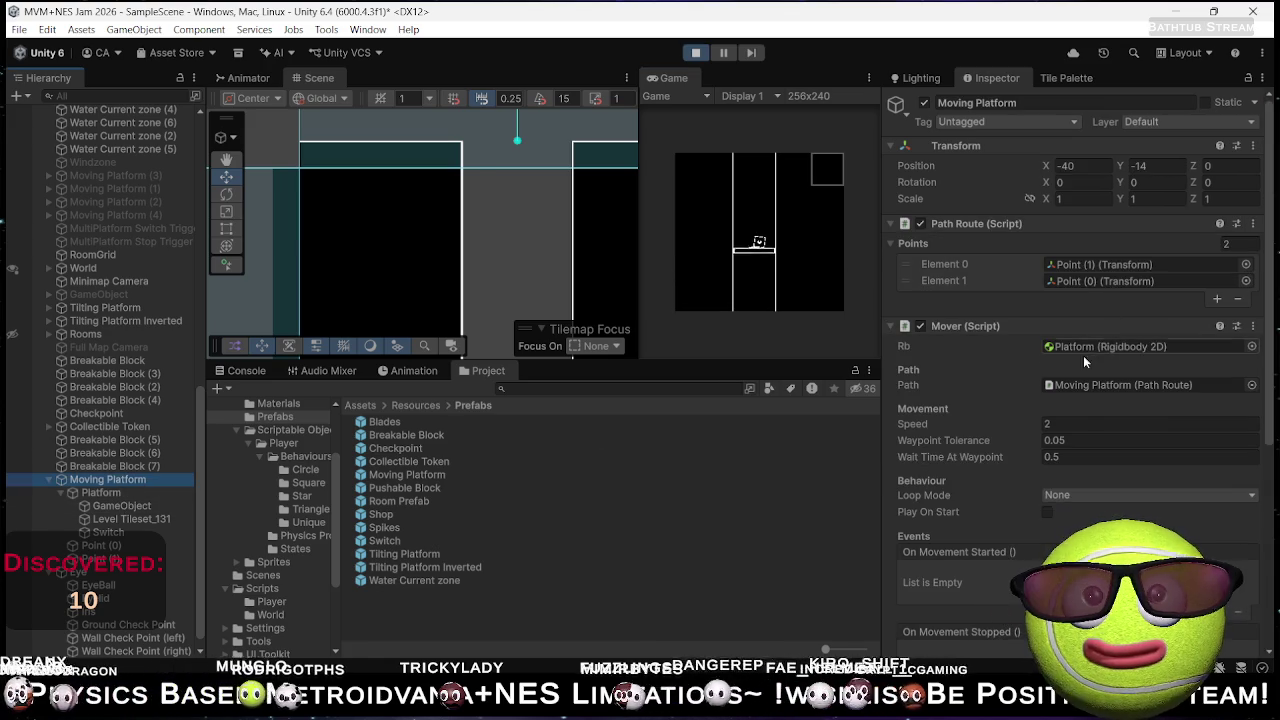
left_click(1075, 423)
type("7")
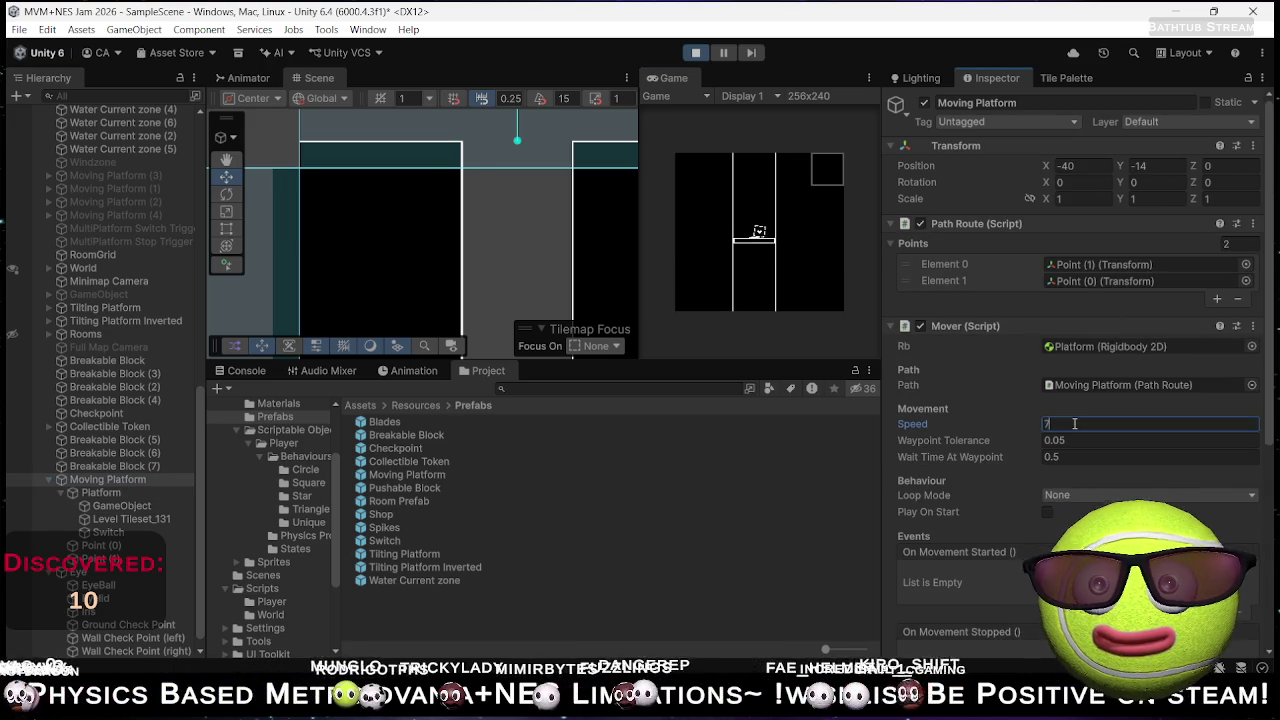
left_click(754, 300)
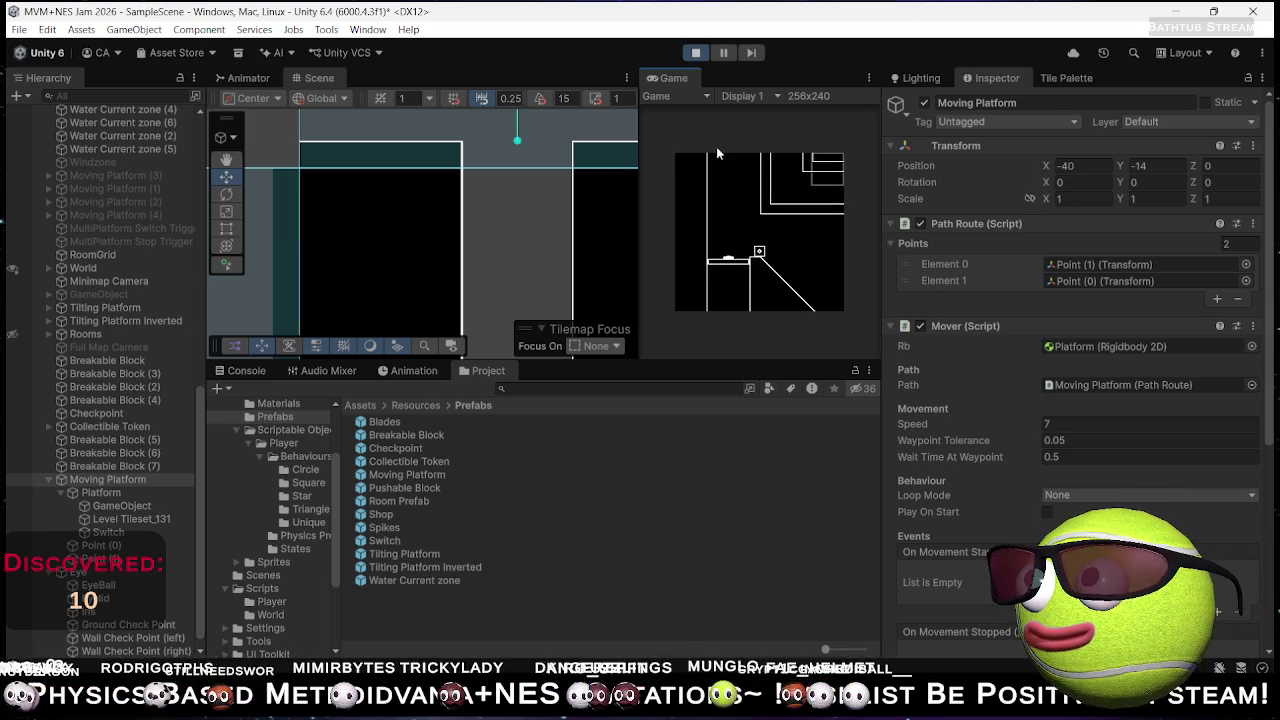
left_click(695, 52)
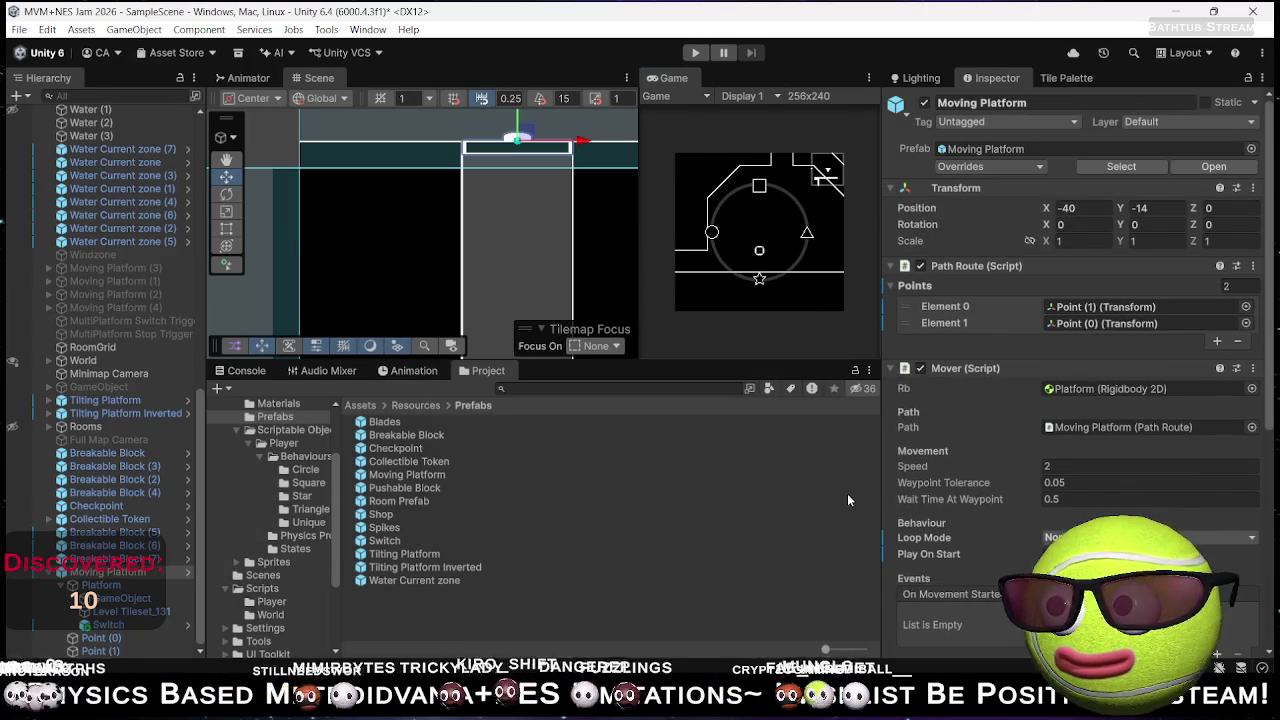
scroll(983, 487, "down", 5)
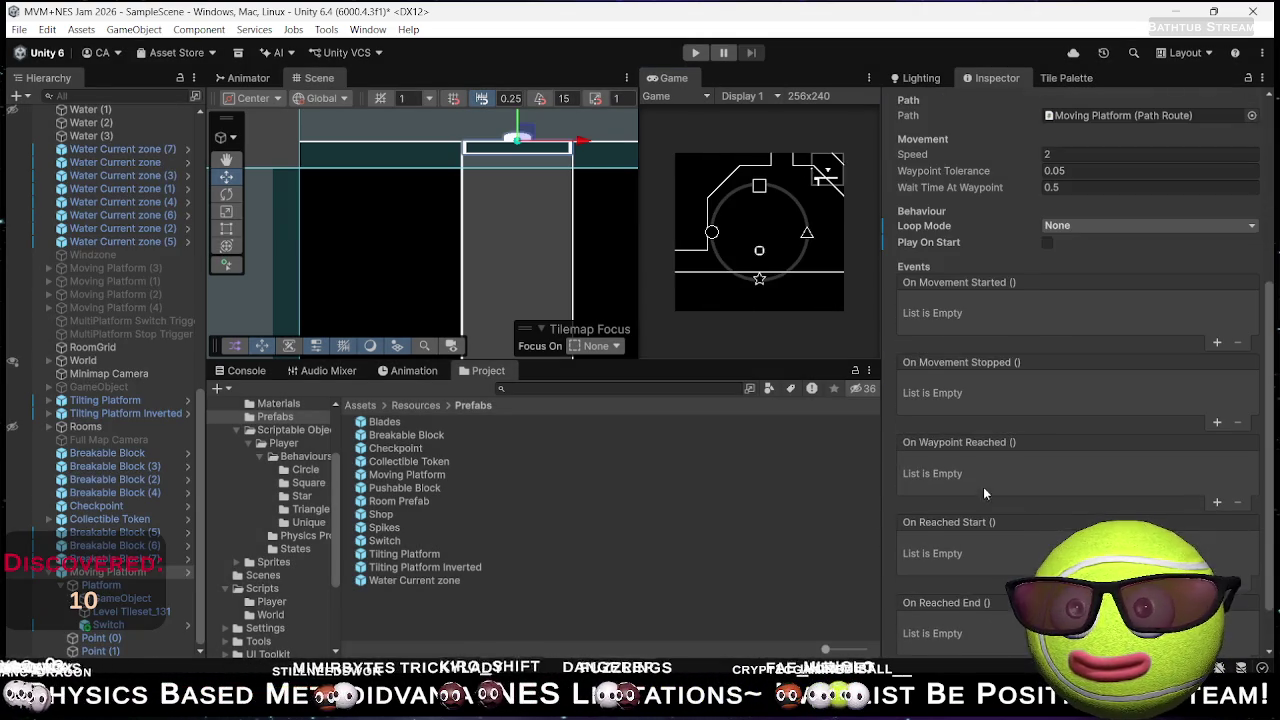
left_click(120, 585)
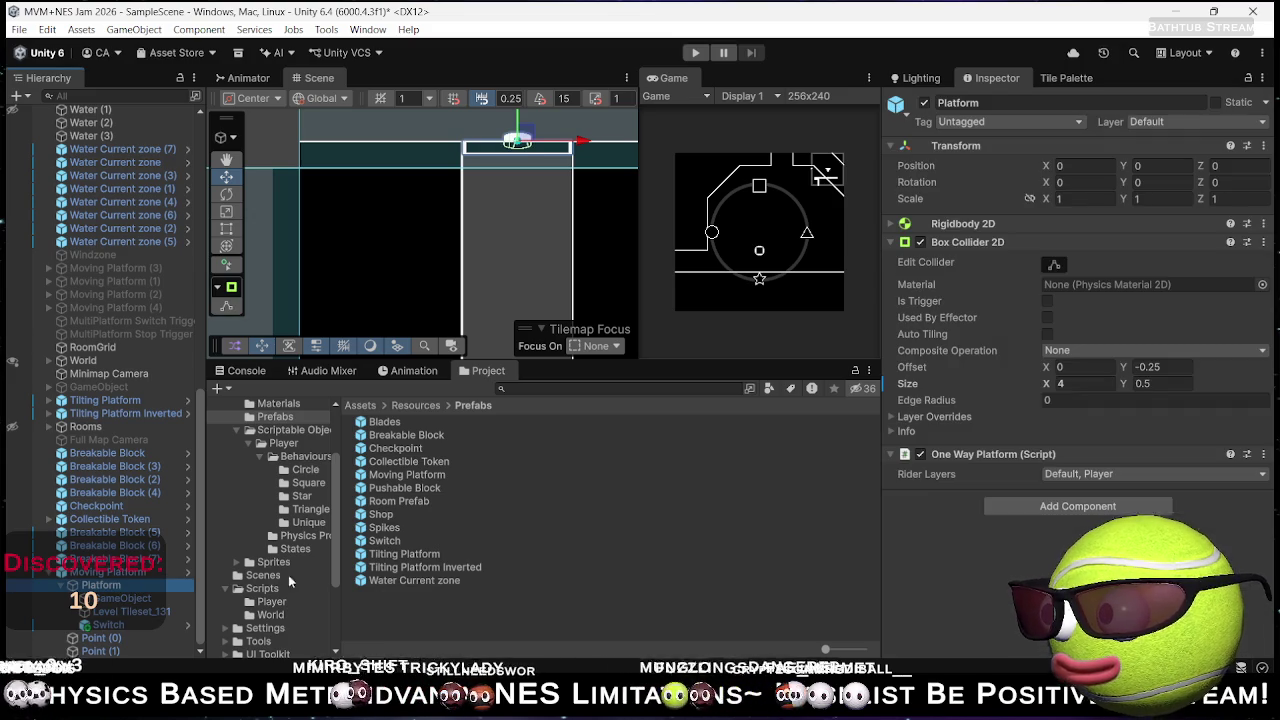
left_click(108, 625)
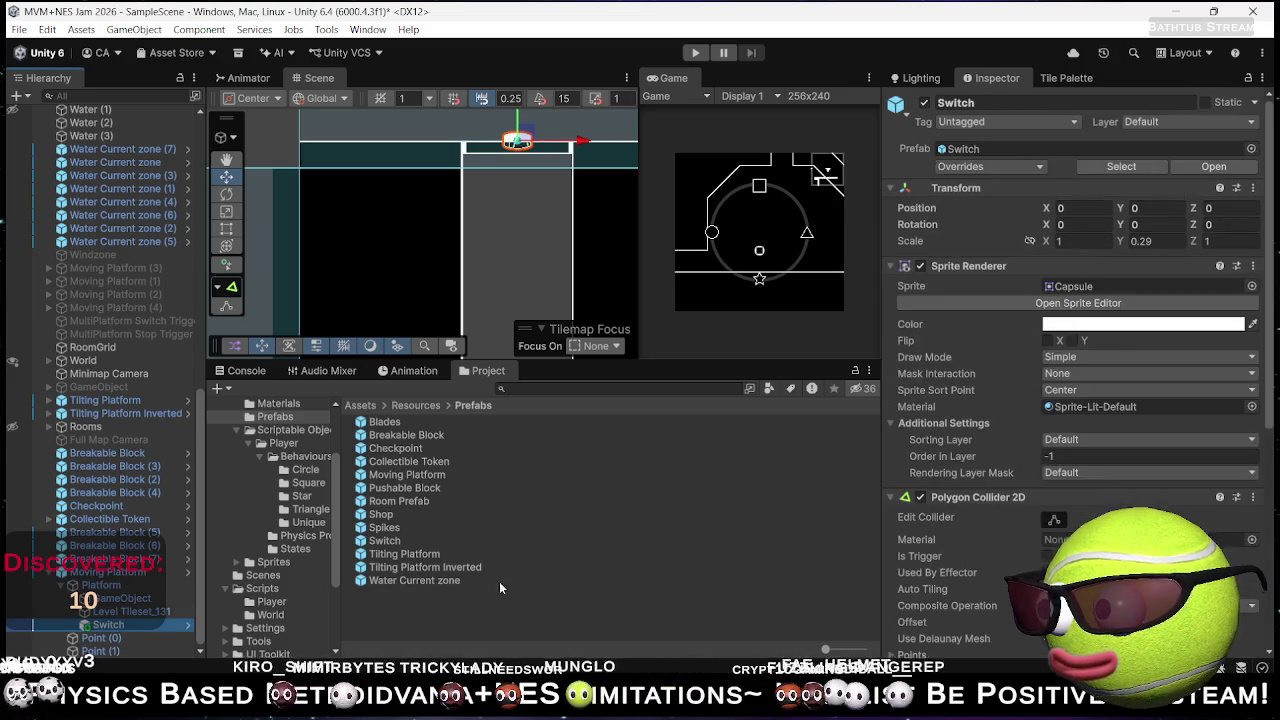
scroll(1092, 491, "down", 5)
left_click(1092, 491)
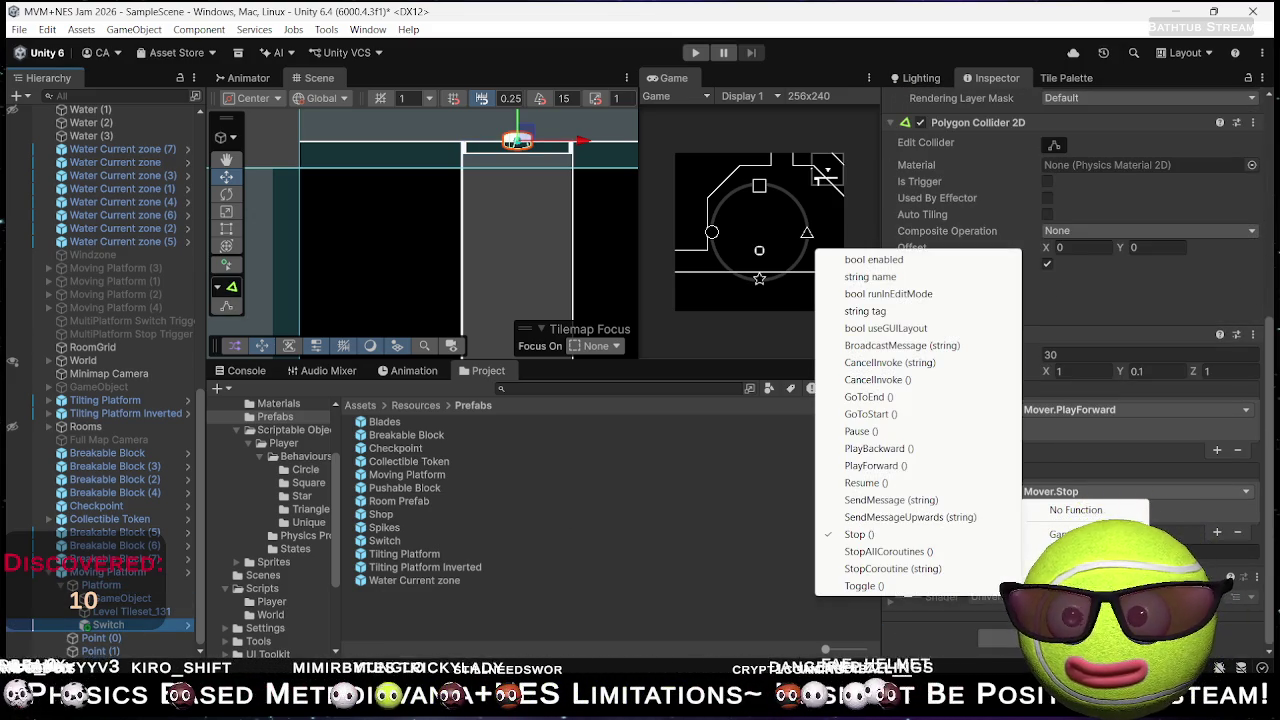
left_click(881, 452)
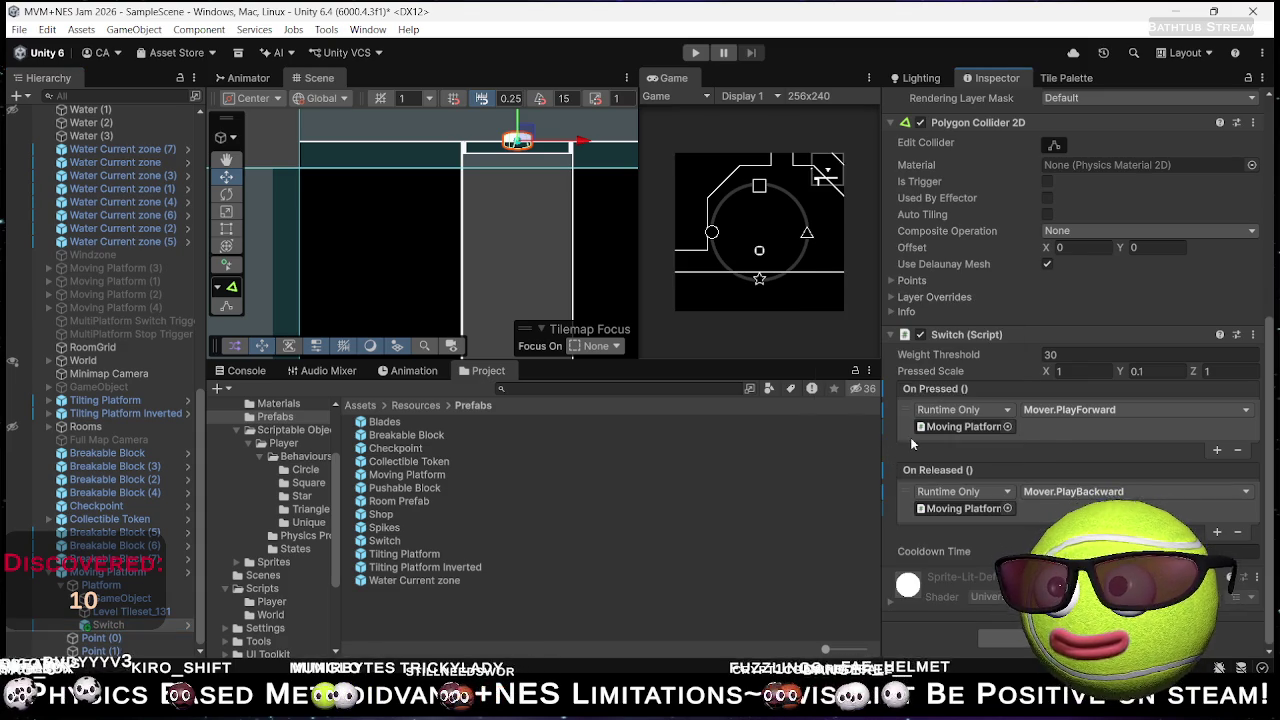
left_click(698, 54)
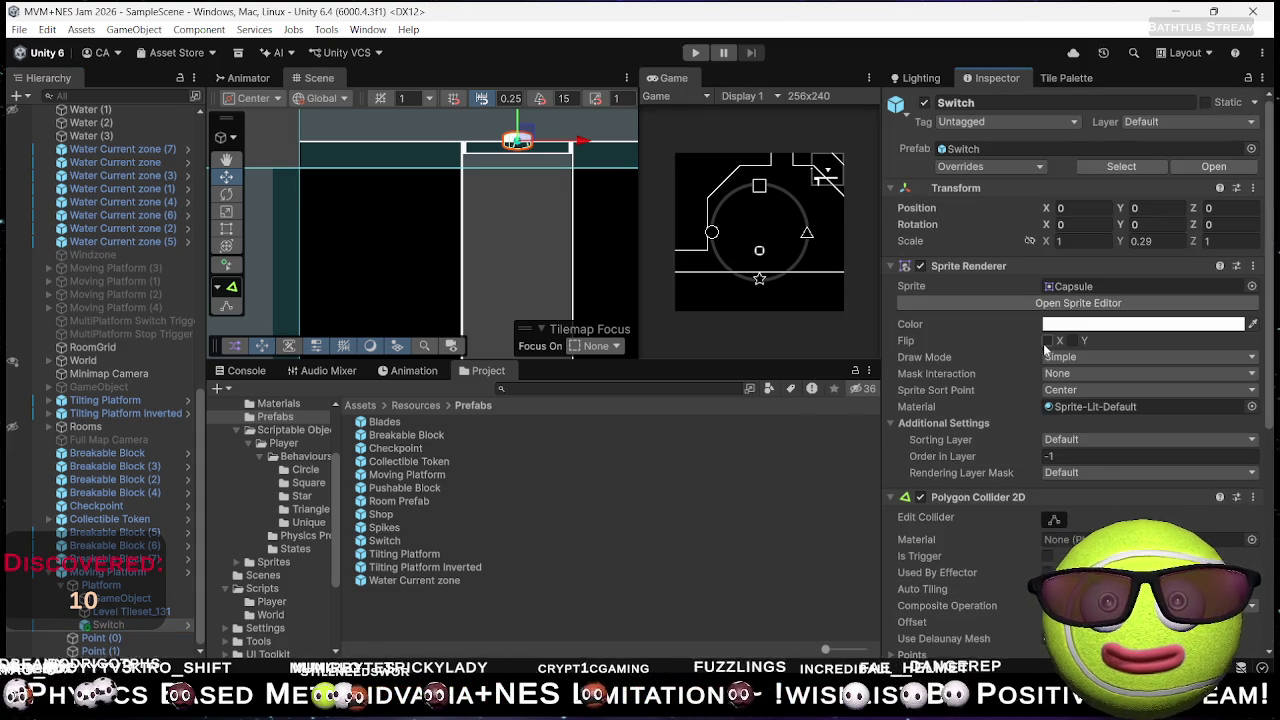
left_click(1094, 241)
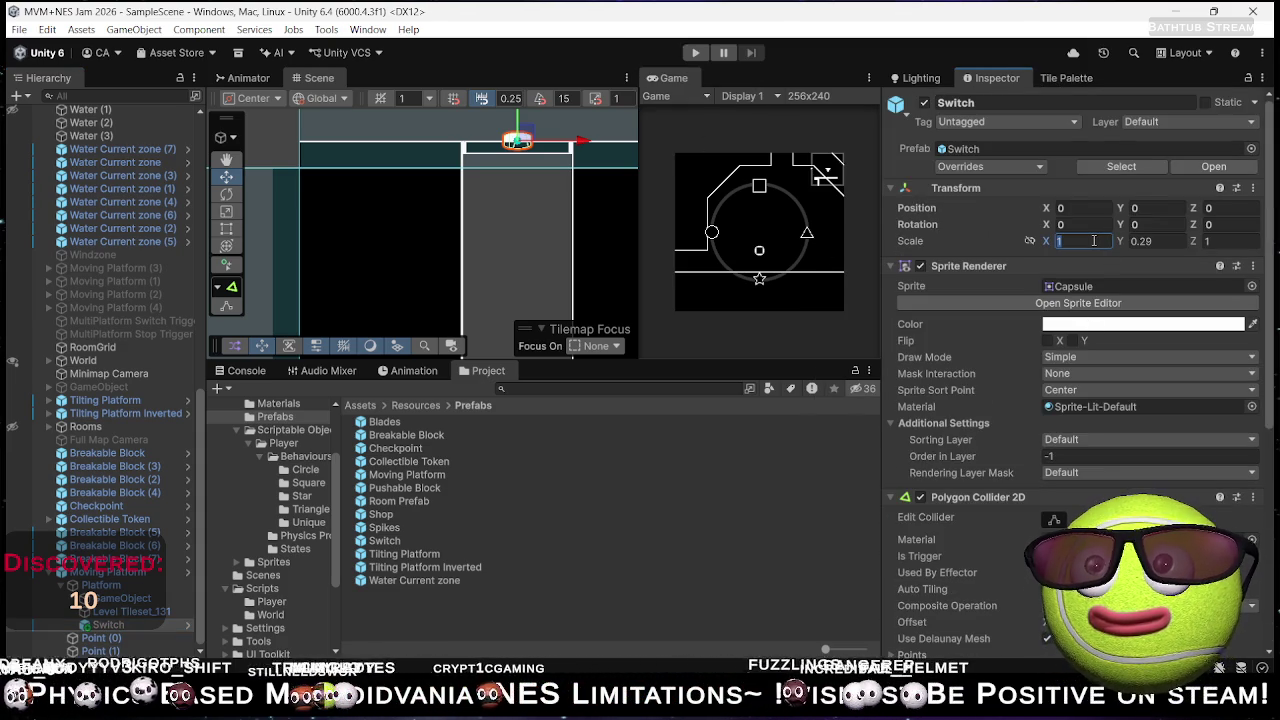
type("2")
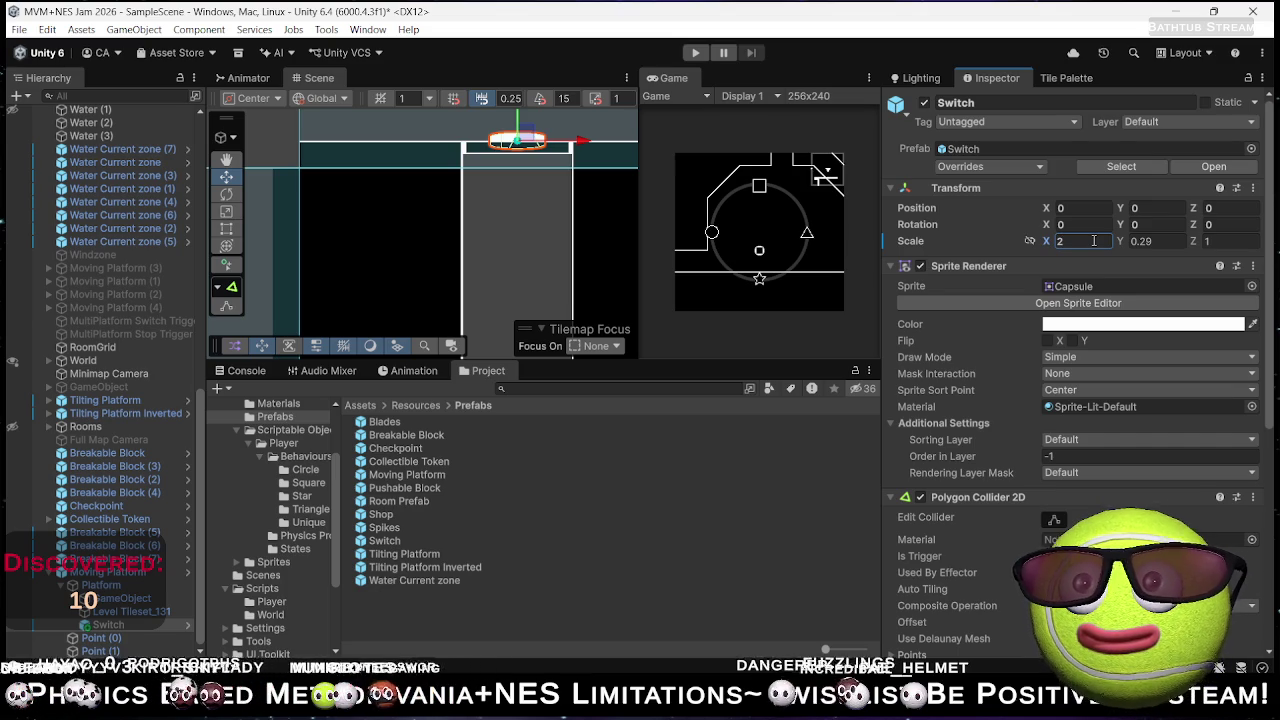
left_click(695, 53)
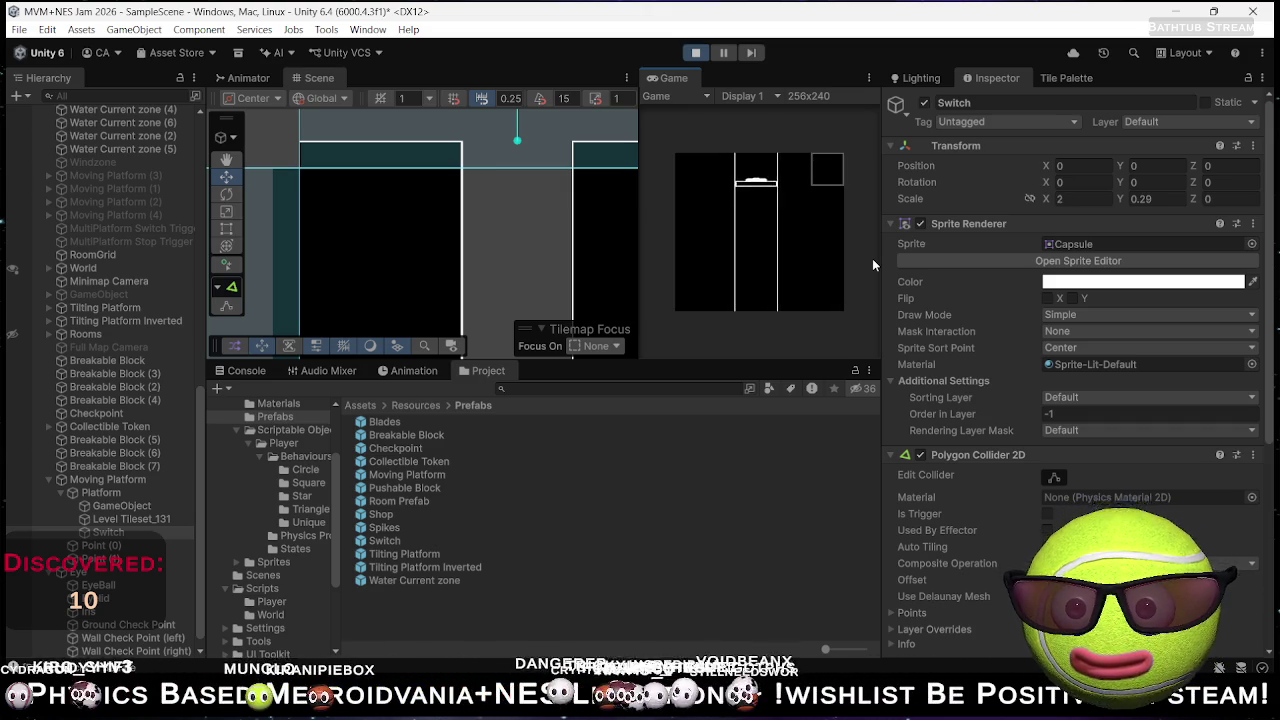
left_click(696, 53)
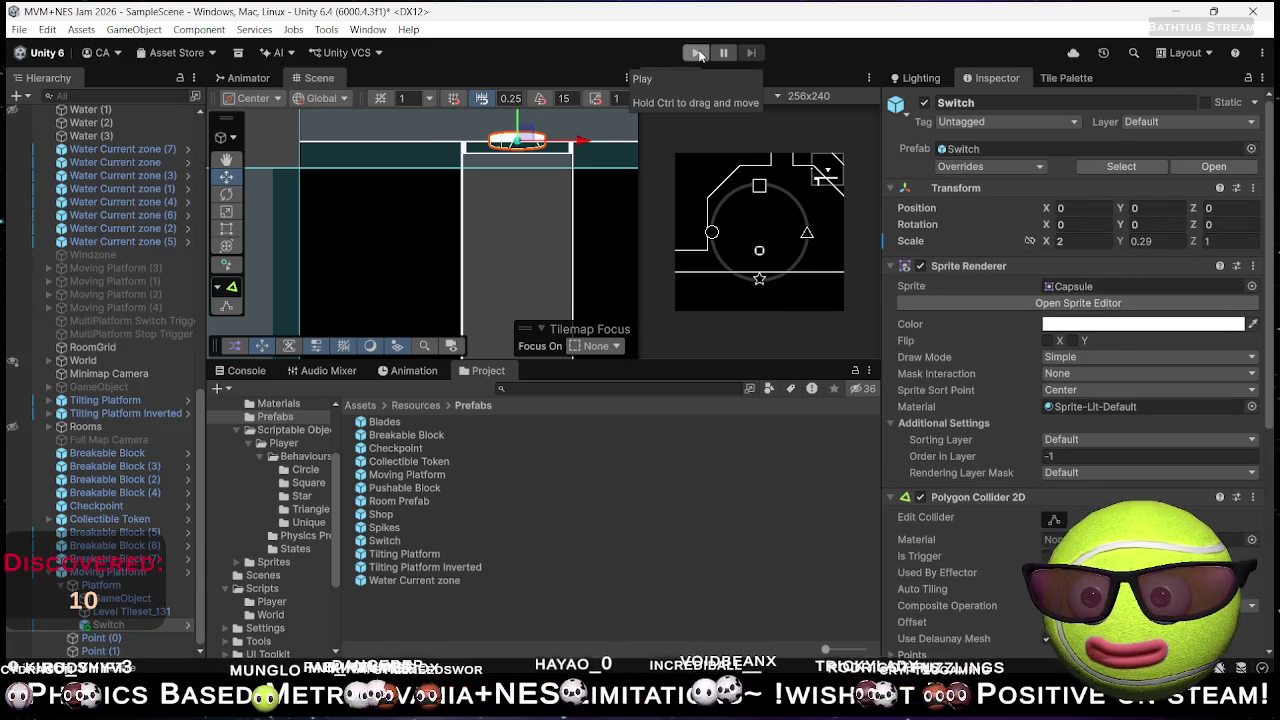
left_click(697, 53)
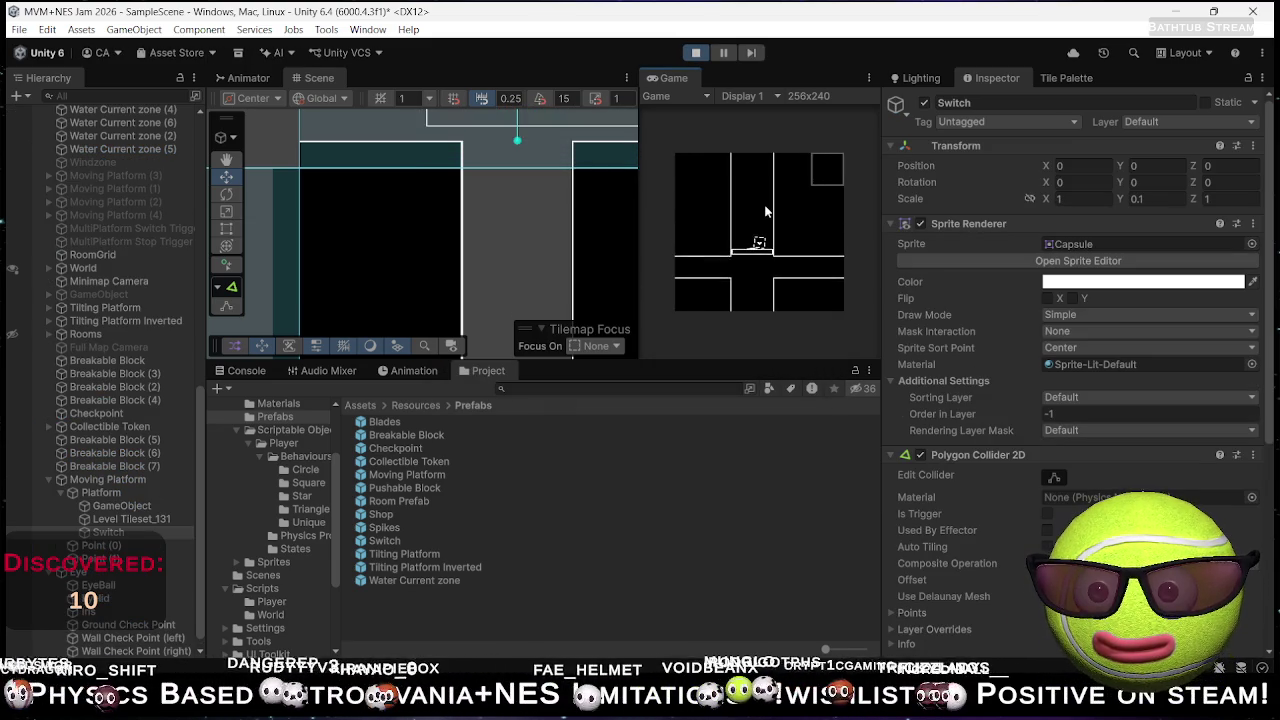
left_click(700, 55)
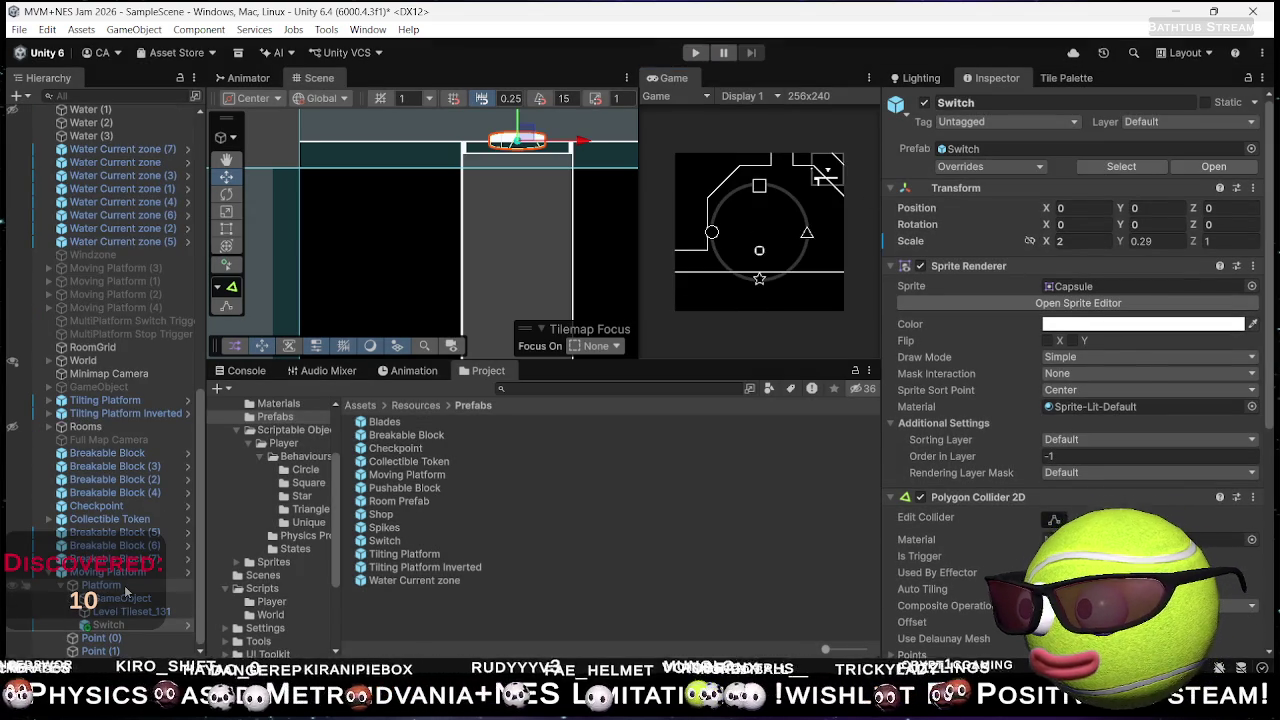
- Enter Mover Speed 7 on Moving Platform (via its Platform child) and play-test it
left_click(181, 587)
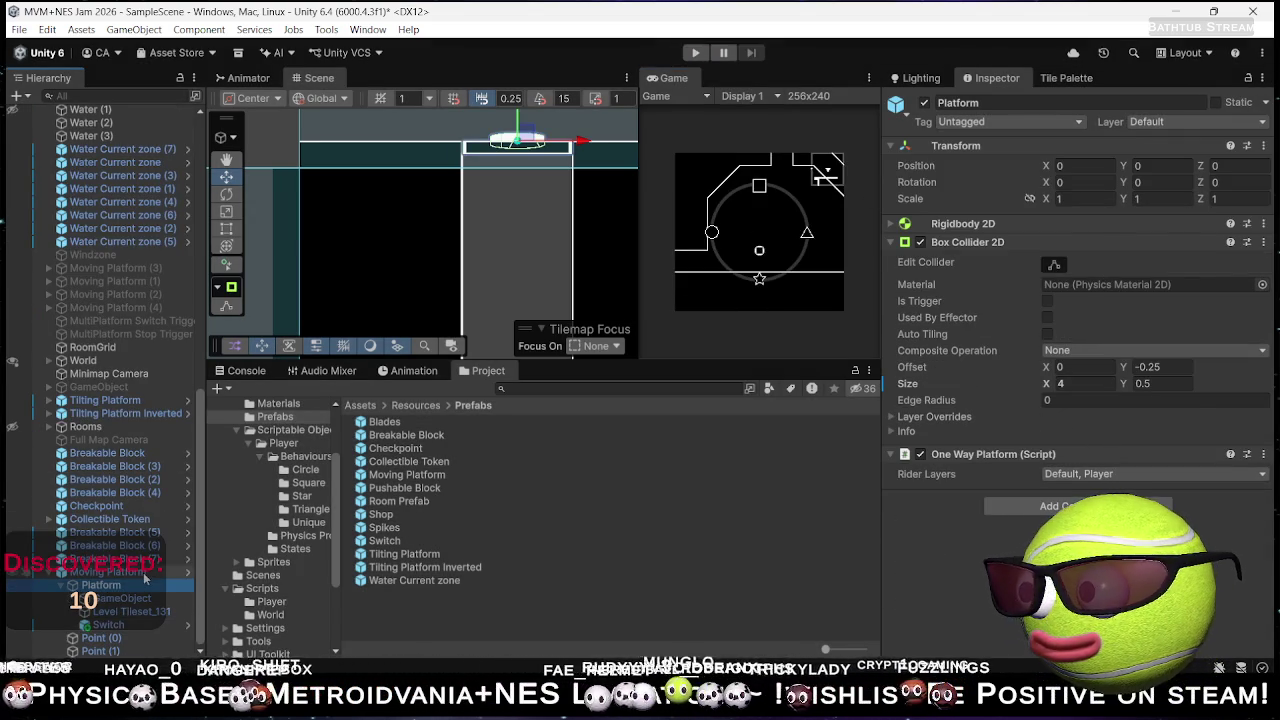
key("Up")
left_click(1074, 466)
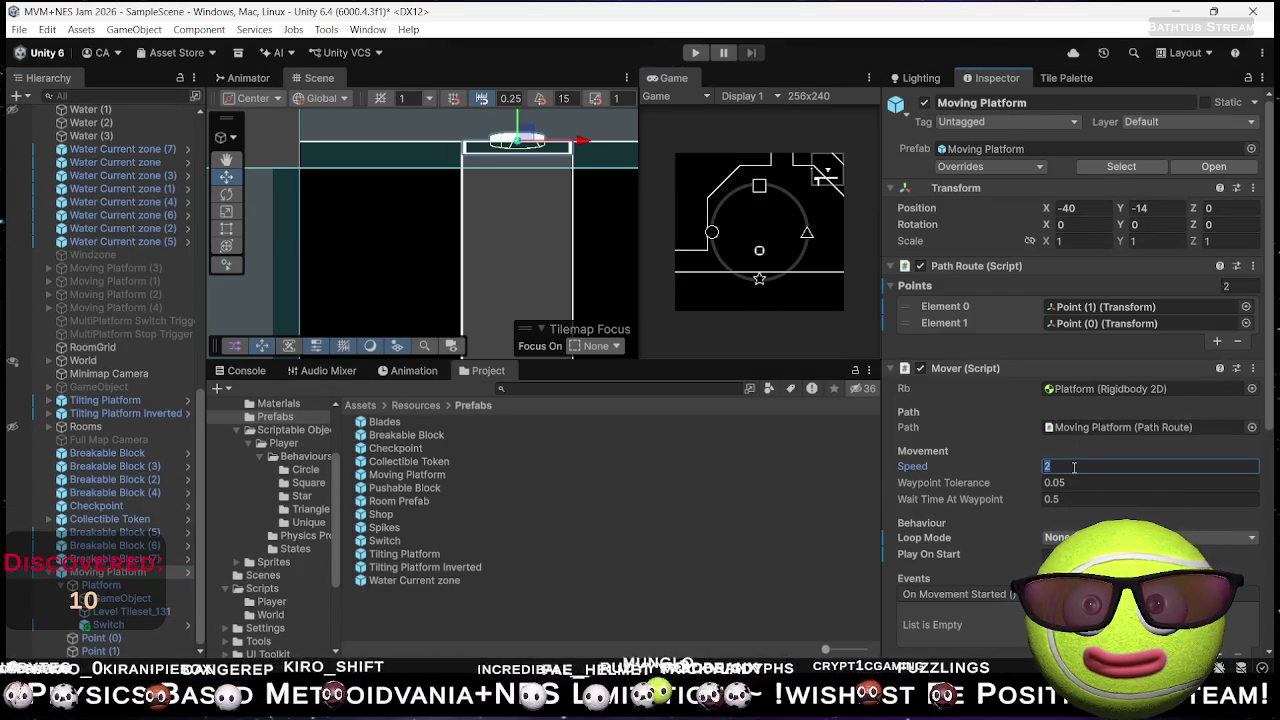
type("7")
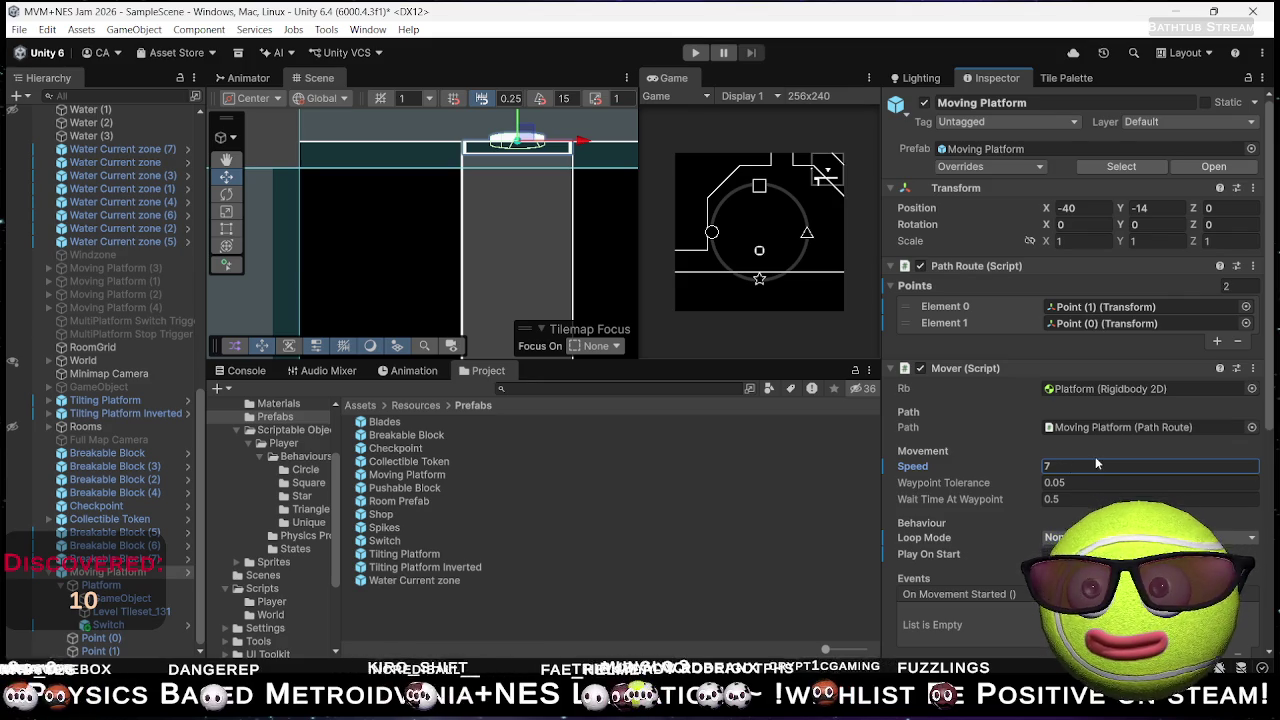
left_click(695, 52)
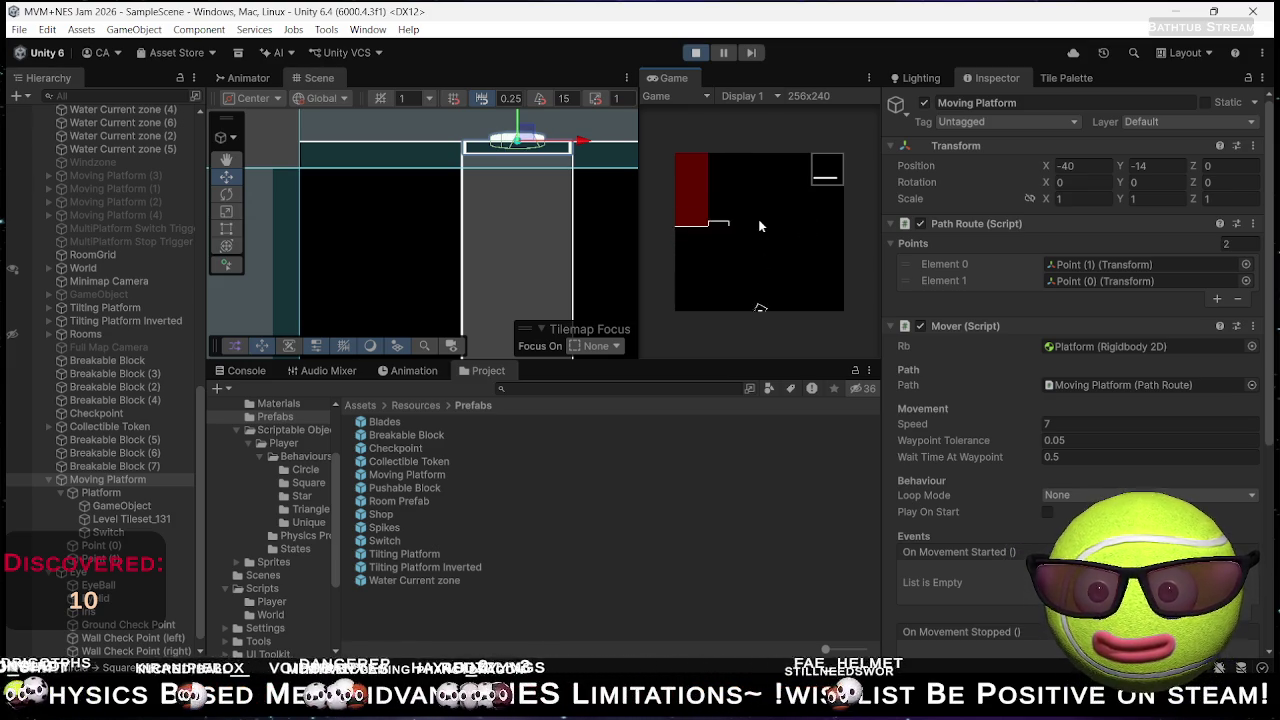
left_click(696, 52)
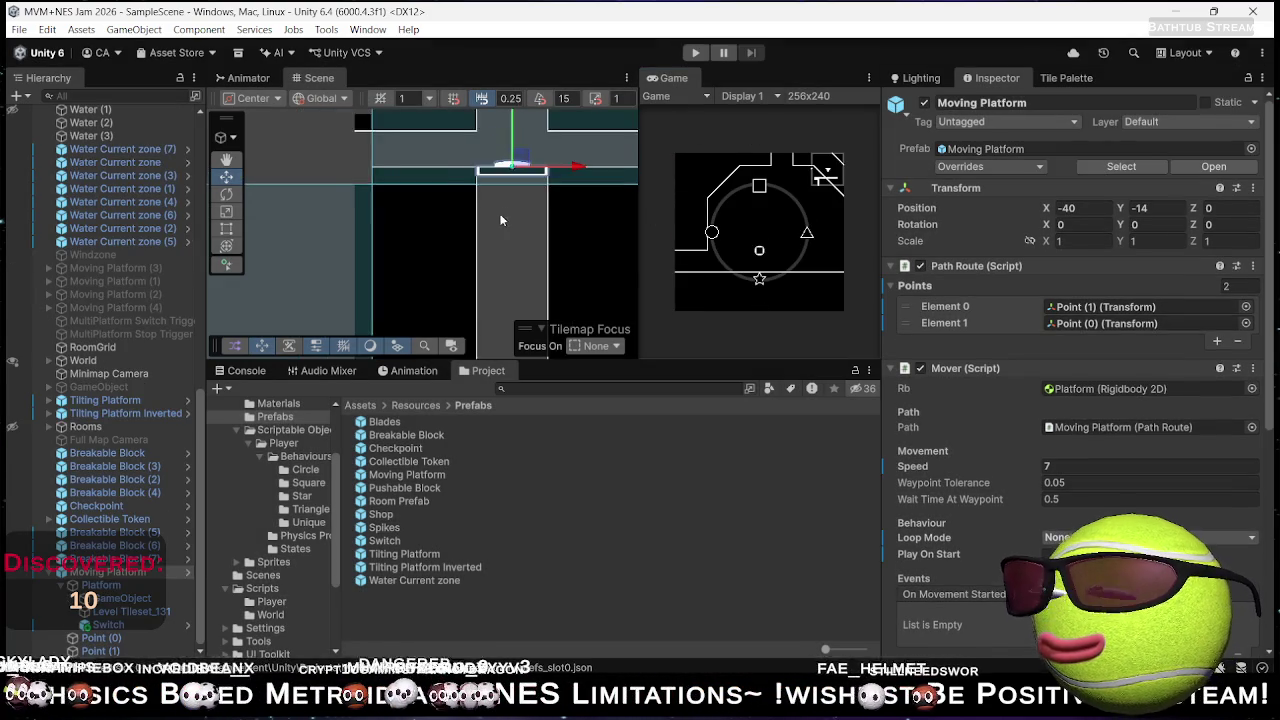
- Frame the Moving Platform, pan to show the area left of it, and show the Tile Palette
scroll(530, 205, "down", 5)
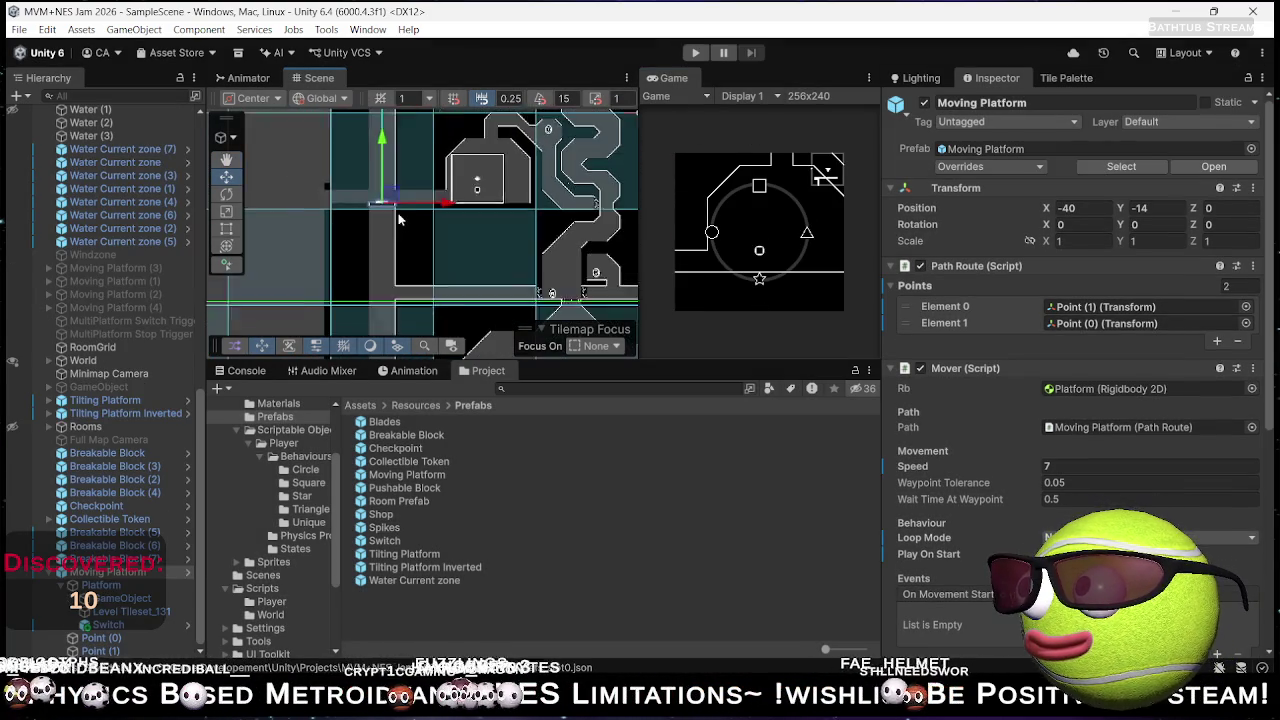
key("f")
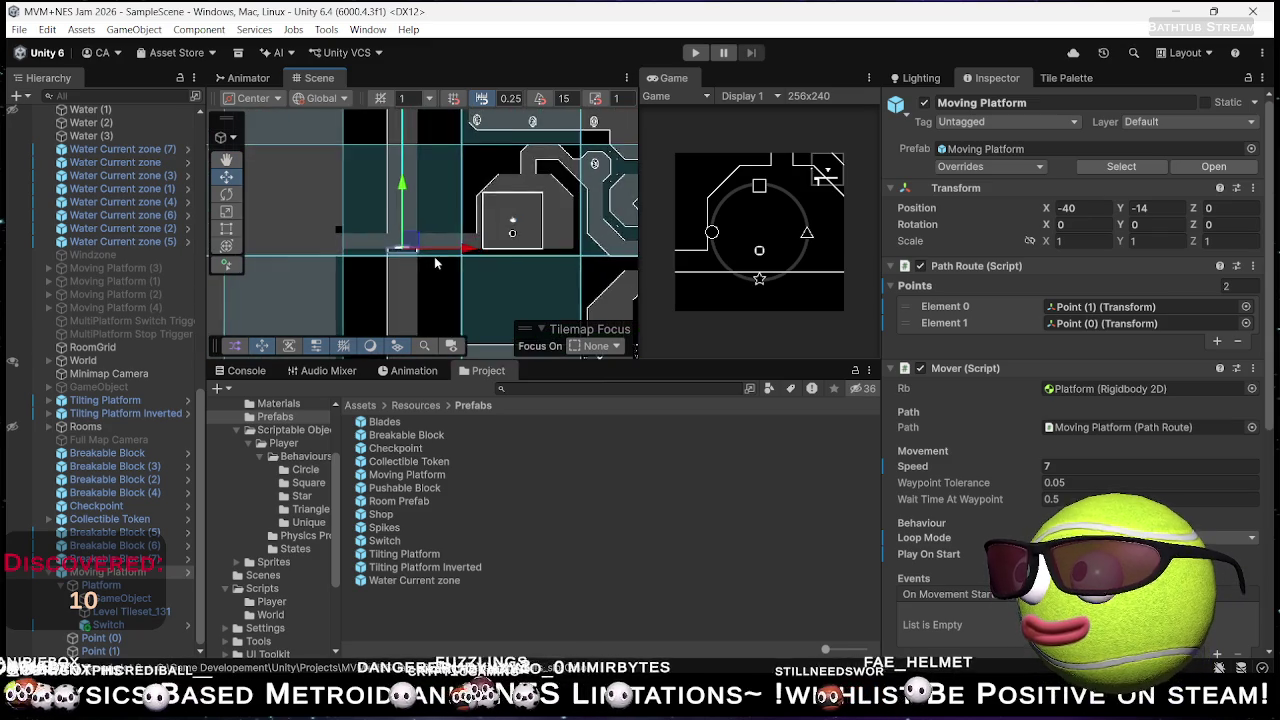
scroll(390, 260, "up", 2)
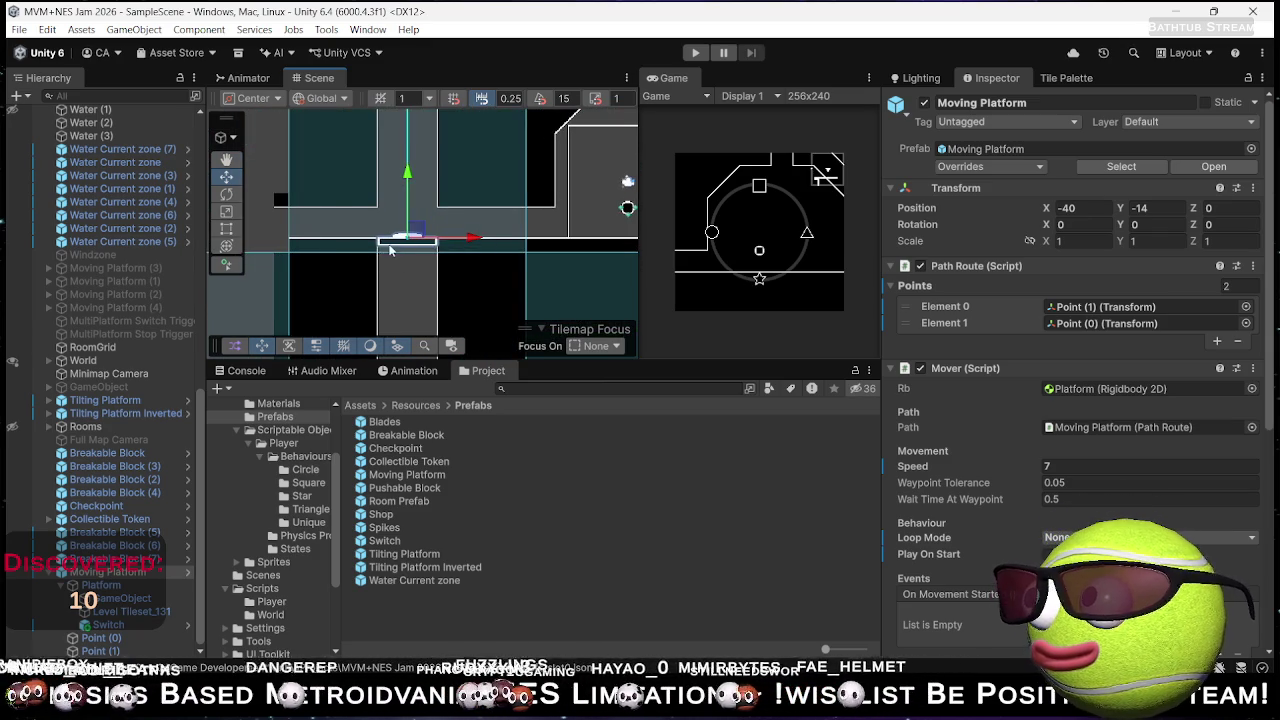
left_click_drag(390, 250, 470, 257)
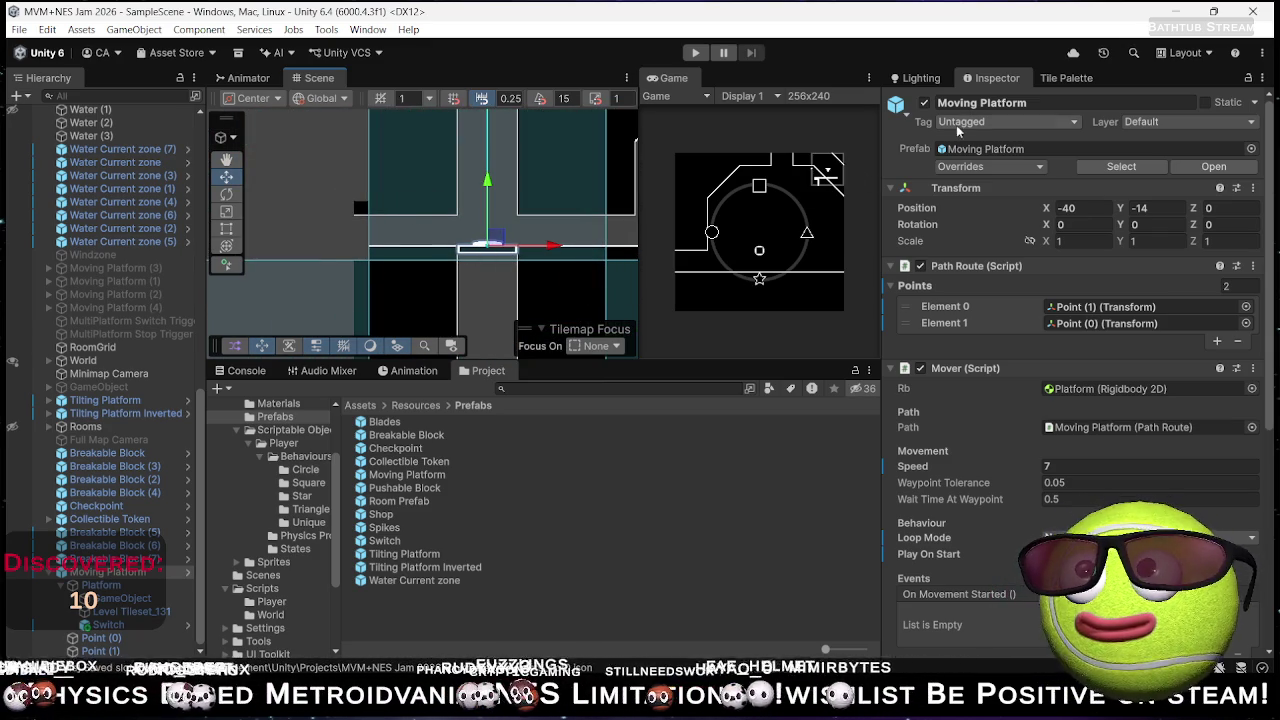
left_click(1066, 79)
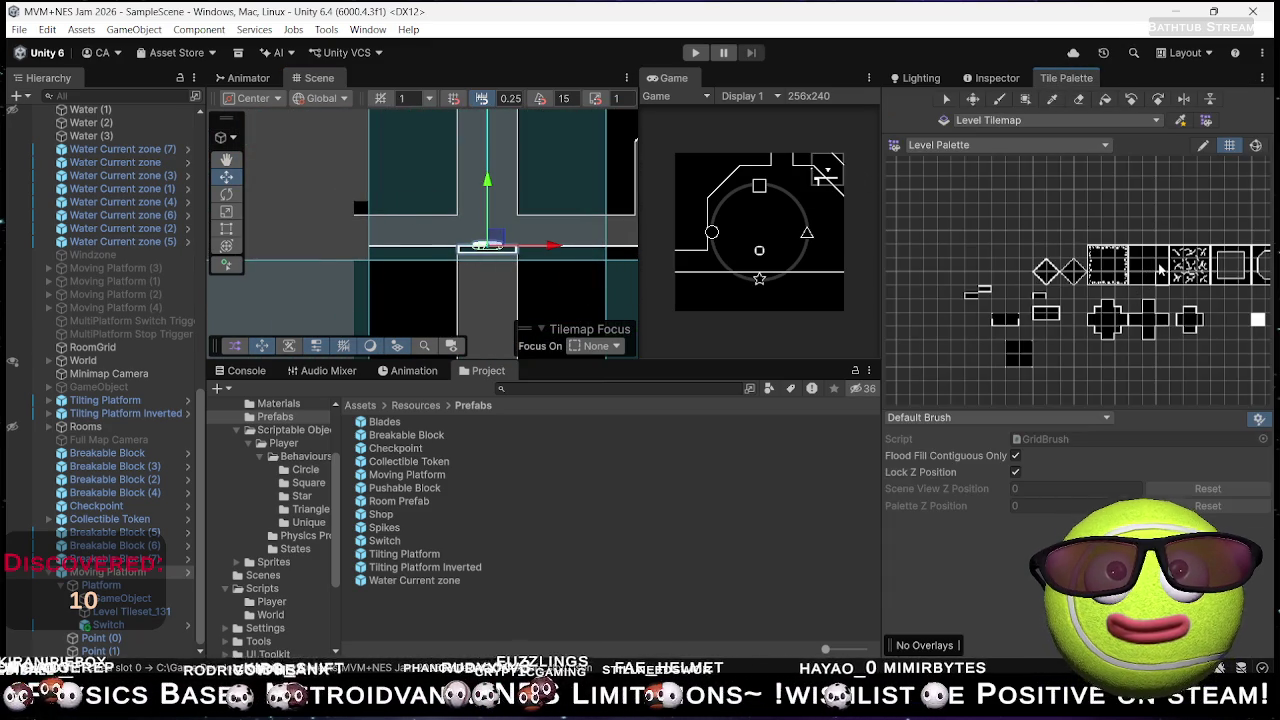
- Switch to the Paint Brush and pick a Level Palette tile to paint with
key("b")
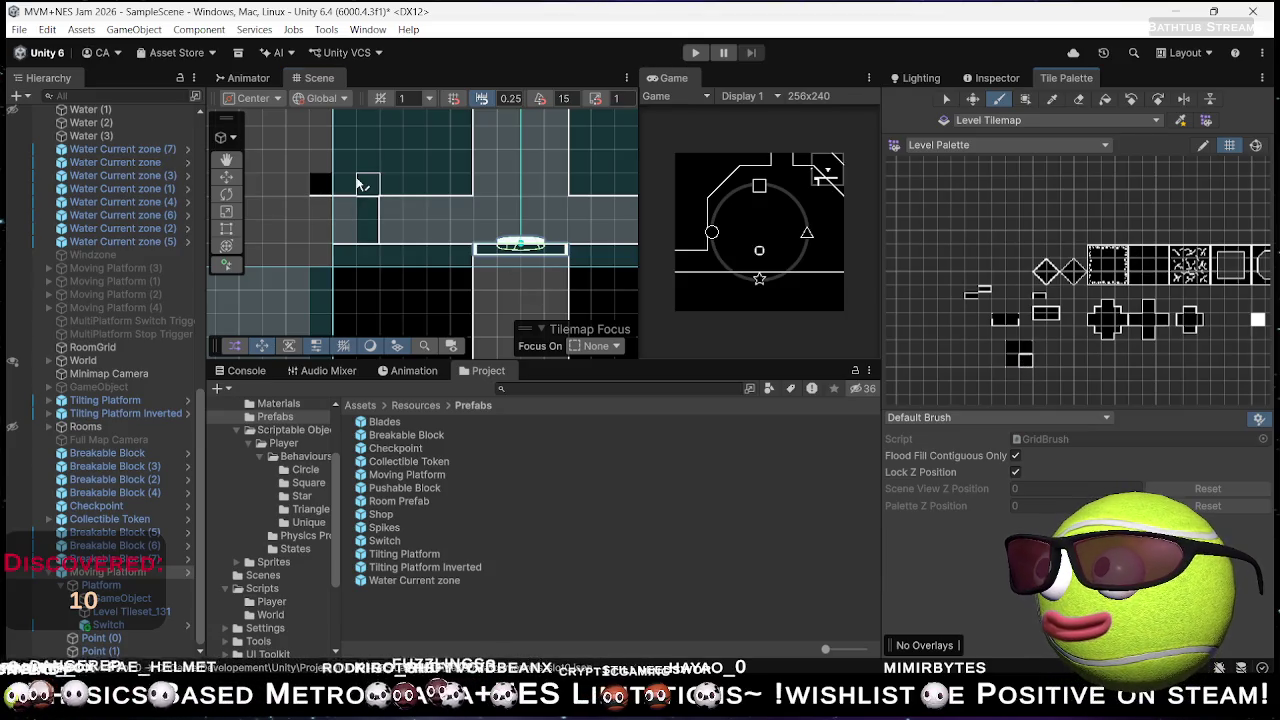
left_click(1028, 354)
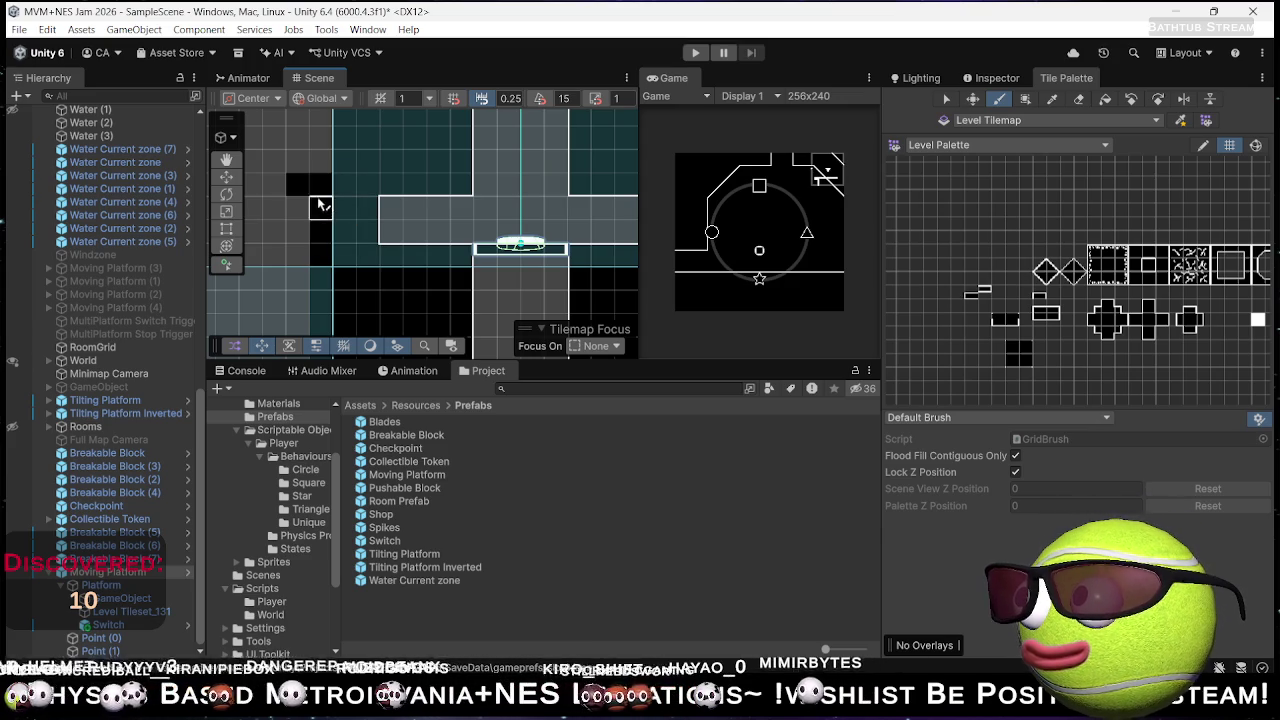
mouse_move(325, 185)
left_mouse_down()
mouse_move(337, 183)
mouse_move(320, 230)
mouse_move(328, 253)
mouse_move(326, 145)
left_mouse_up()
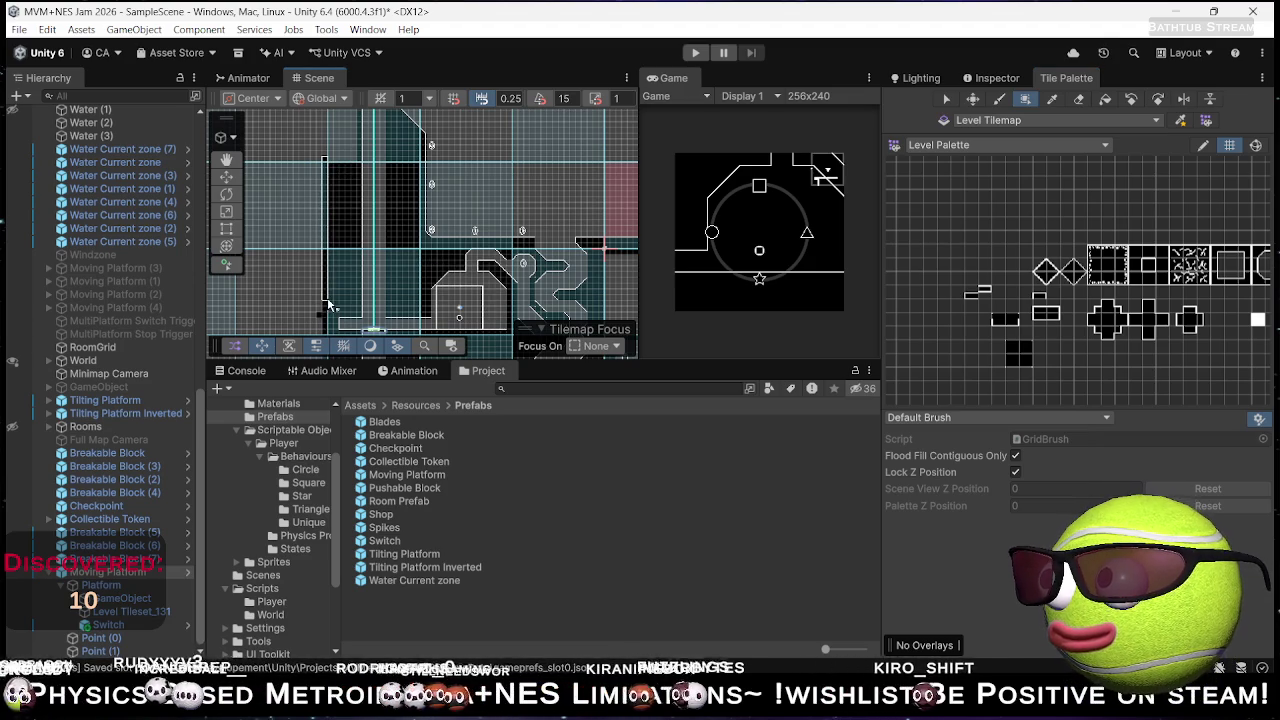
mouse_move(373, 200)
left_mouse_down()
mouse_move(366, 270)
mouse_move(350, 285)
mouse_move(428, 296)
mouse_move(470, 248)
left_mouse_up()
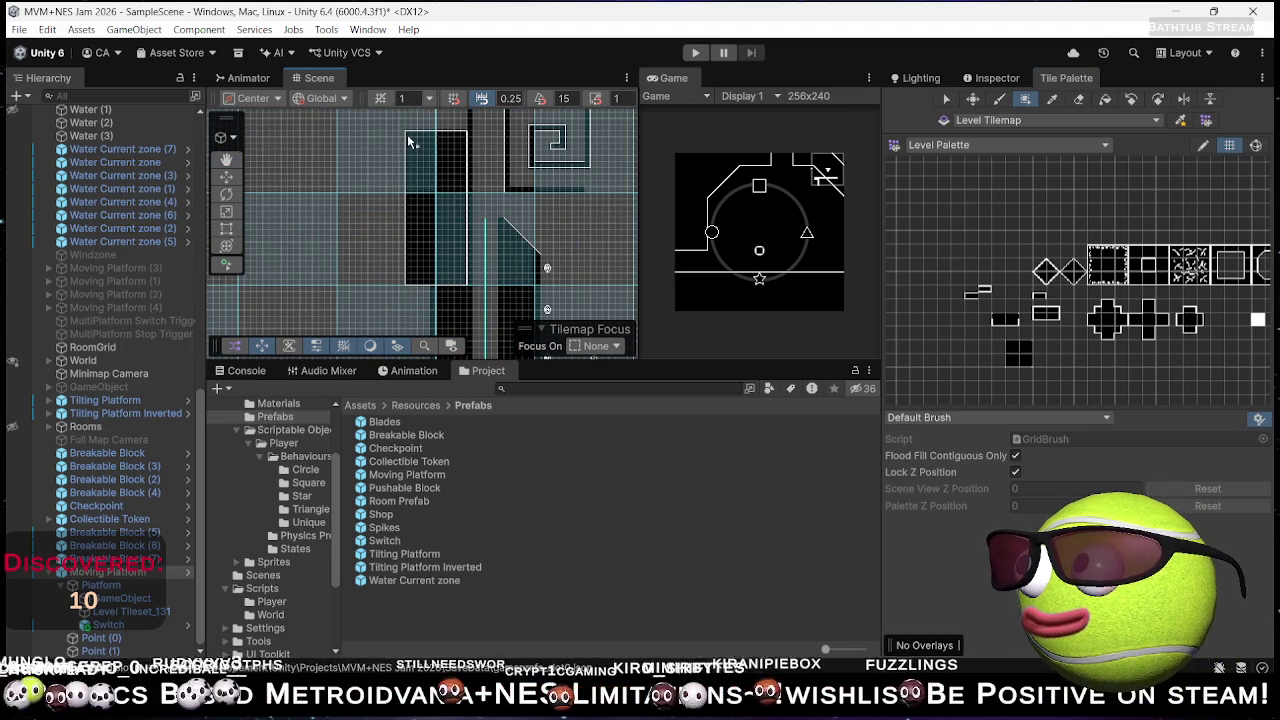
- Pan the Scene view across the tilemap to the pink room and its floor
key("q")
mouse_move(453, 137)
left_mouse_down()
mouse_move(437, 249)
mouse_move(447, 220)
left_mouse_up()
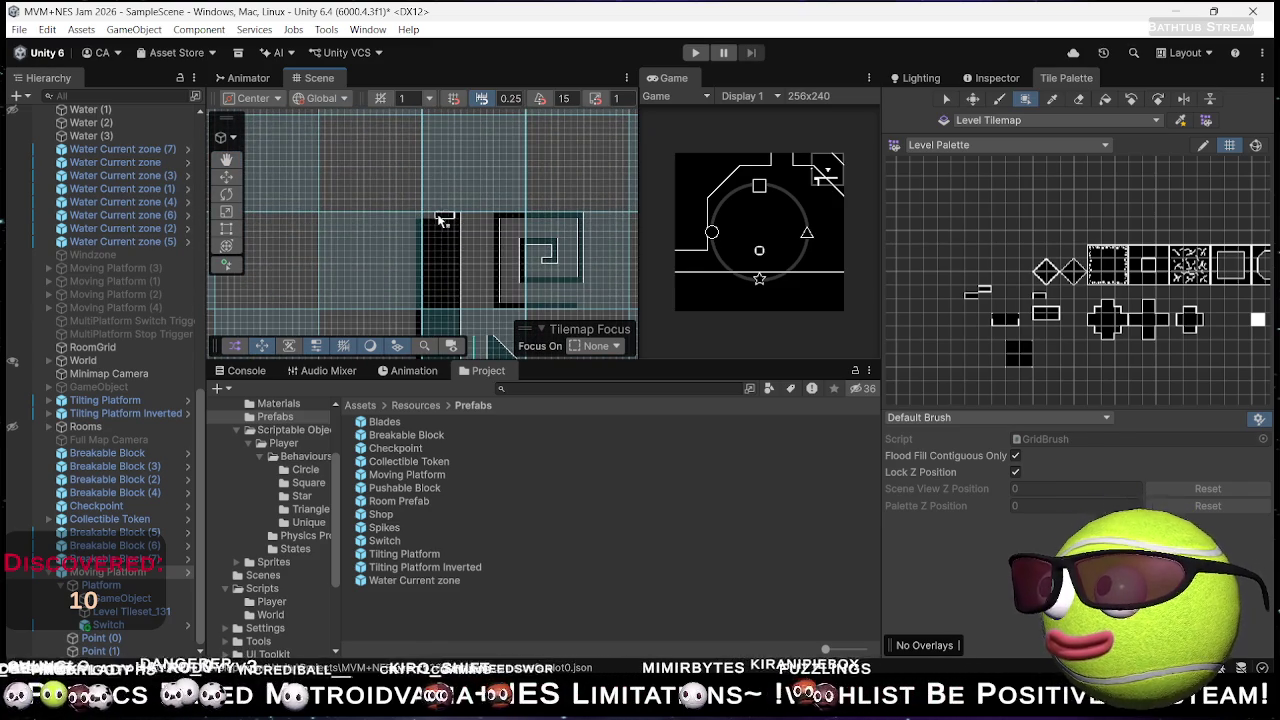
mouse_move(528, 274)
left_mouse_down()
mouse_move(560, 288)
mouse_move(528, 194)
left_mouse_up()
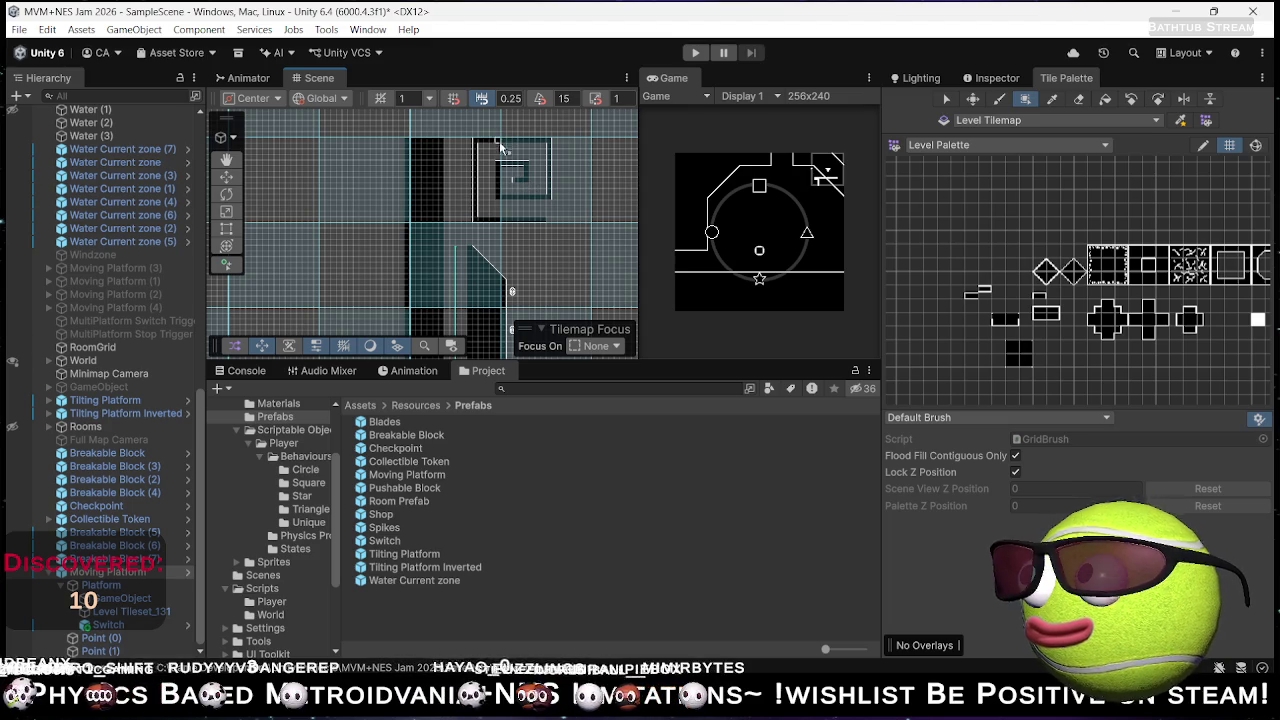
mouse_move(478, 187)
left_mouse_down()
mouse_move(485, 225)
mouse_move(530, 270)
mouse_move(567, 262)
mouse_move(491, 192)
left_mouse_up()
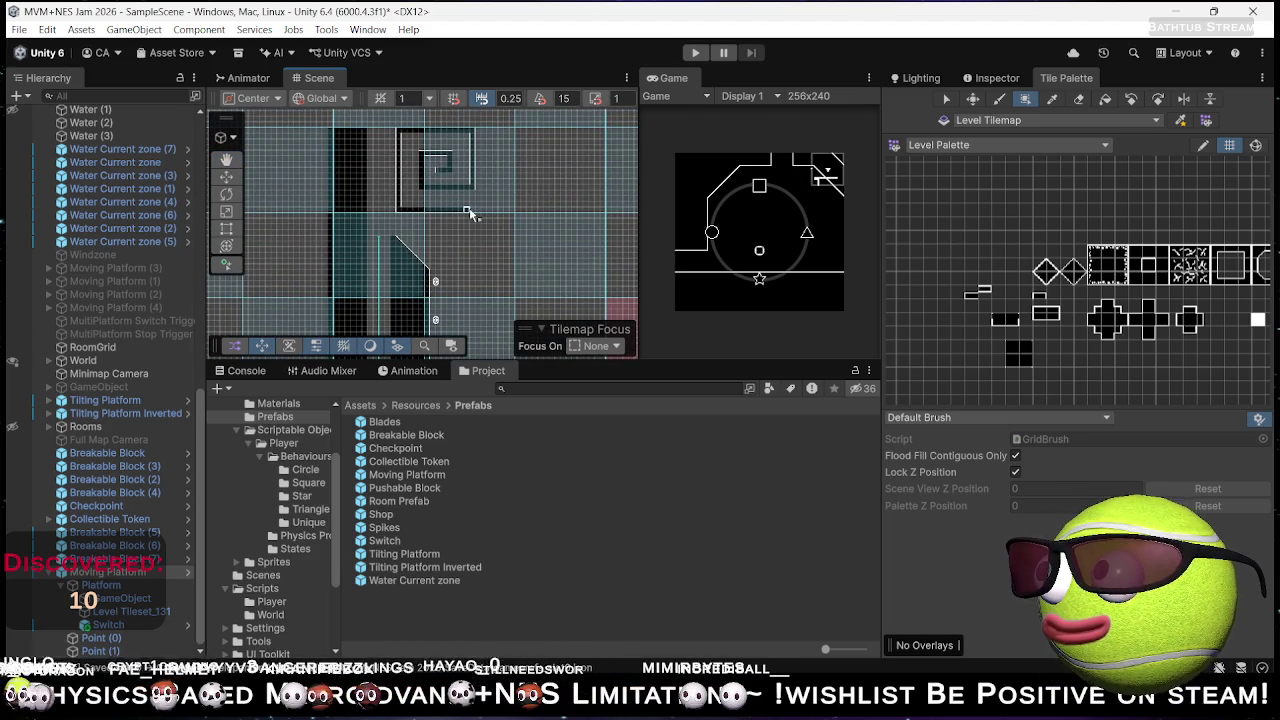
mouse_move(501, 257)
left_mouse_down()
mouse_move(490, 240)
mouse_move(520, 300)
mouse_move(467, 226)
mouse_move(331, 206)
mouse_move(620, 268)
mouse_move(545, 250)
left_mouse_up()
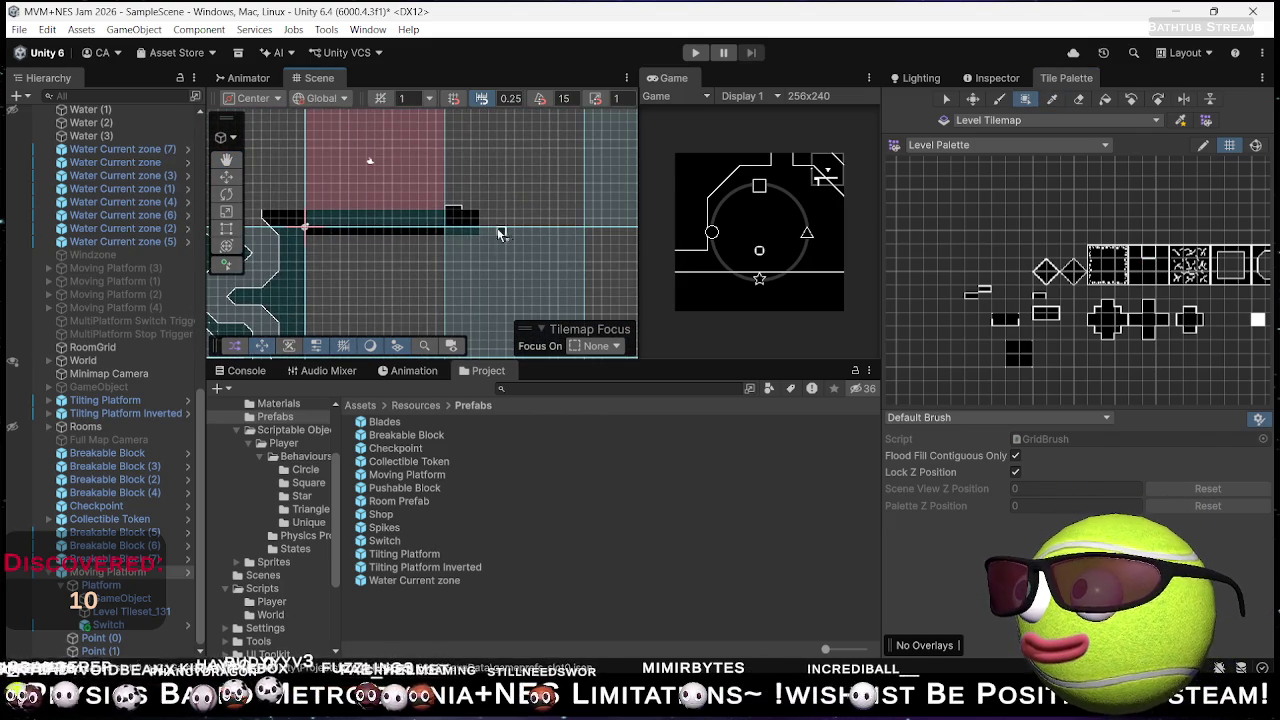
- Extend the black floor strip beside the pink room to the right
mouse_move(465, 213)
left_mouse_down()
mouse_move(620, 222)
mouse_move(607, 217)
left_mouse_up()
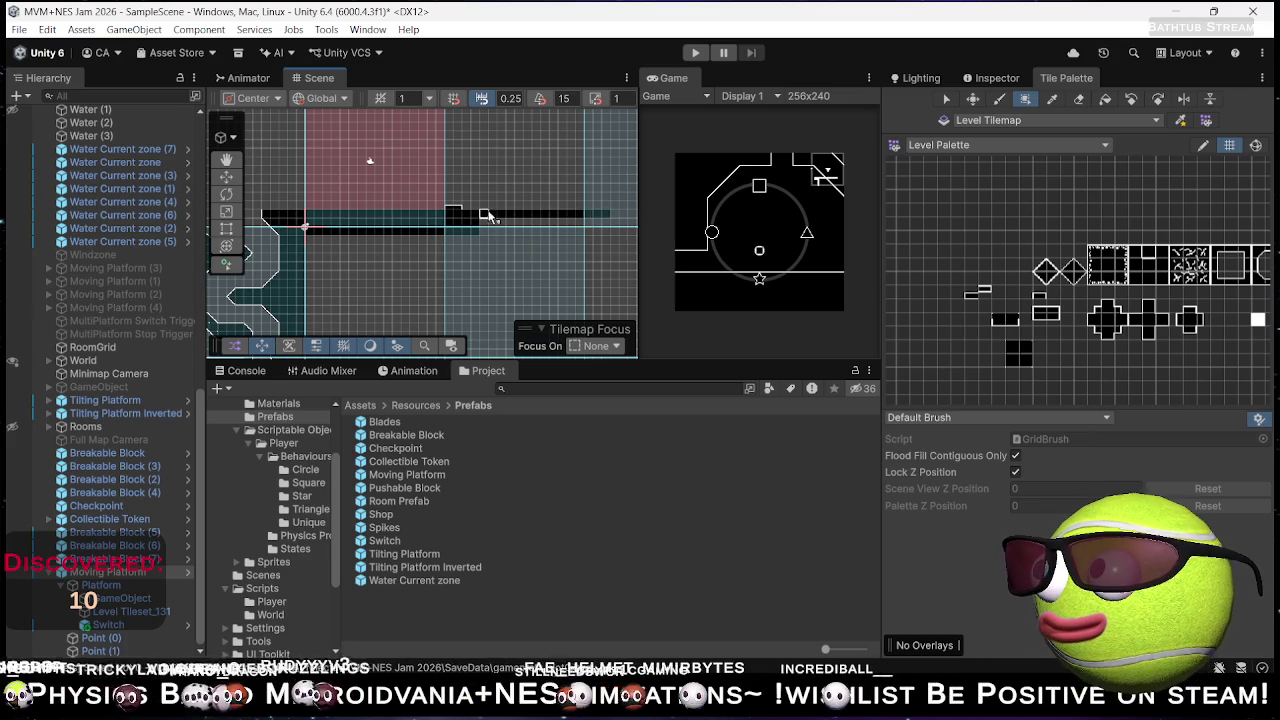
scroll(607, 217, "up", 3)
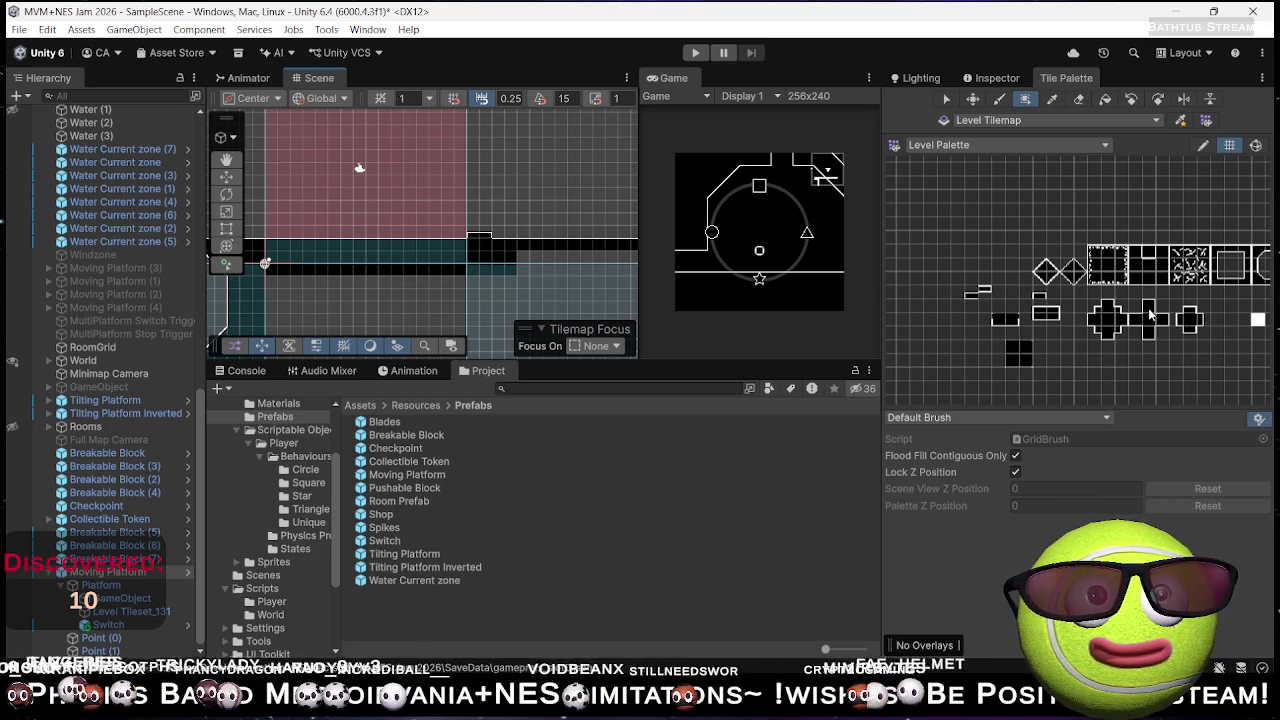
mouse_move(1163, 276)
left_mouse_down()
mouse_move(1022, 272)
mouse_move(1053, 267)
left_mouse_up()
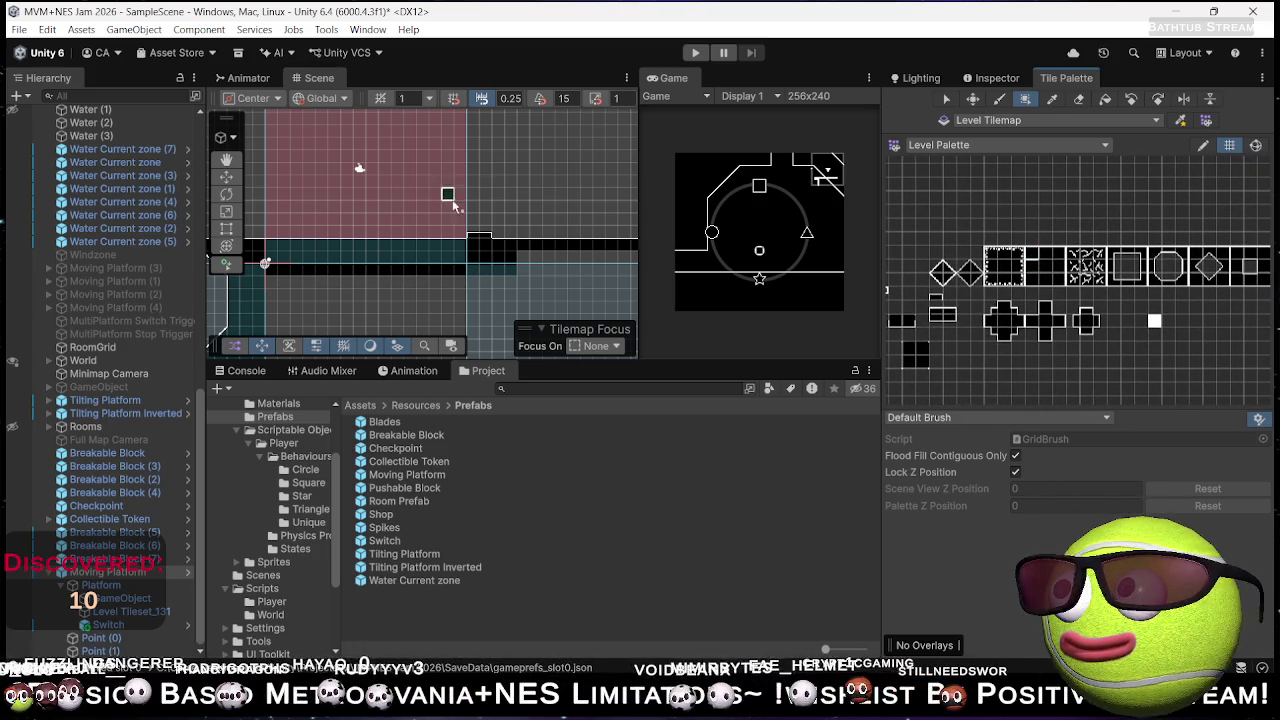
scroll(505, 233, "up", 3)
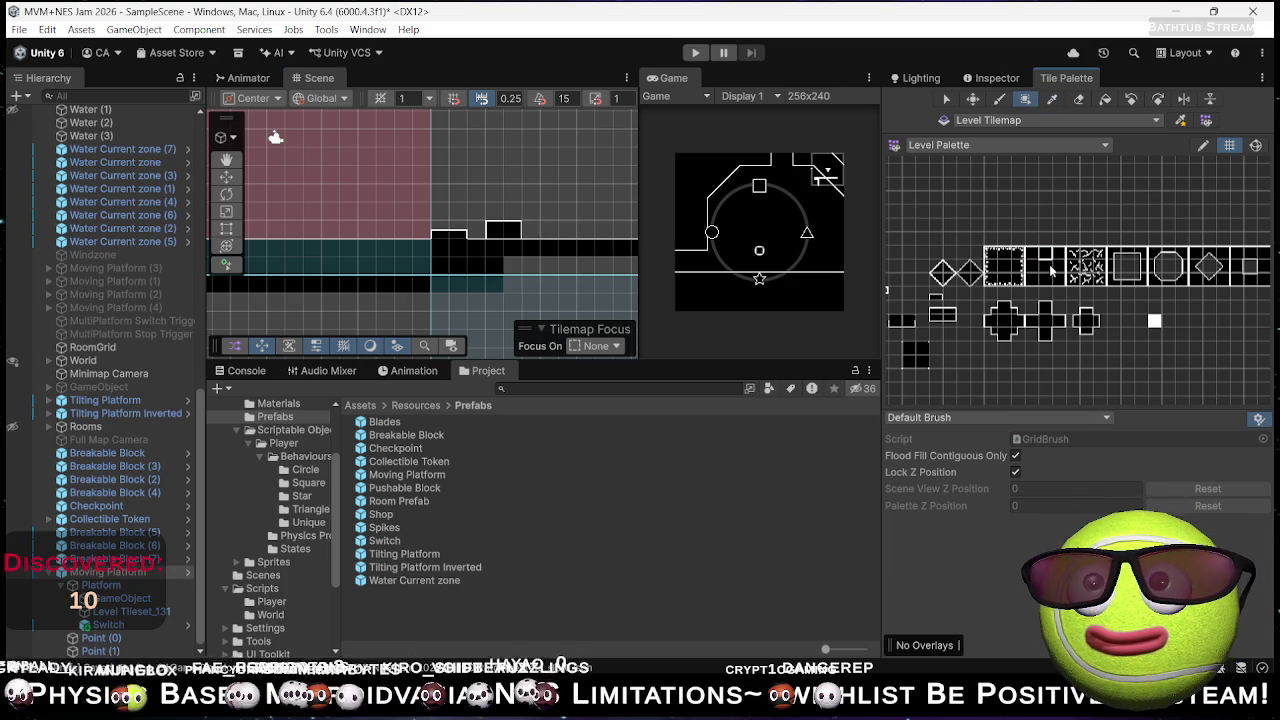
- Paint two step blocks on the floor, the second one taller and further right
left_click(549, 230)
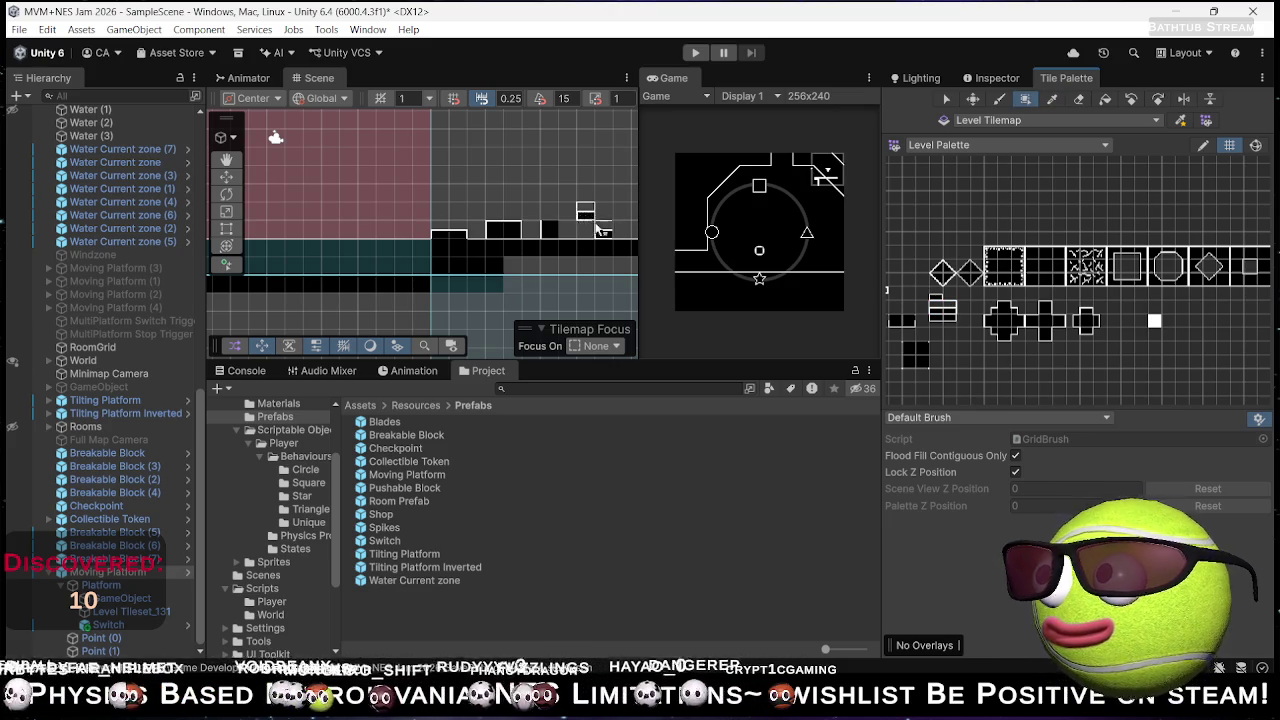
left_click(562, 218)
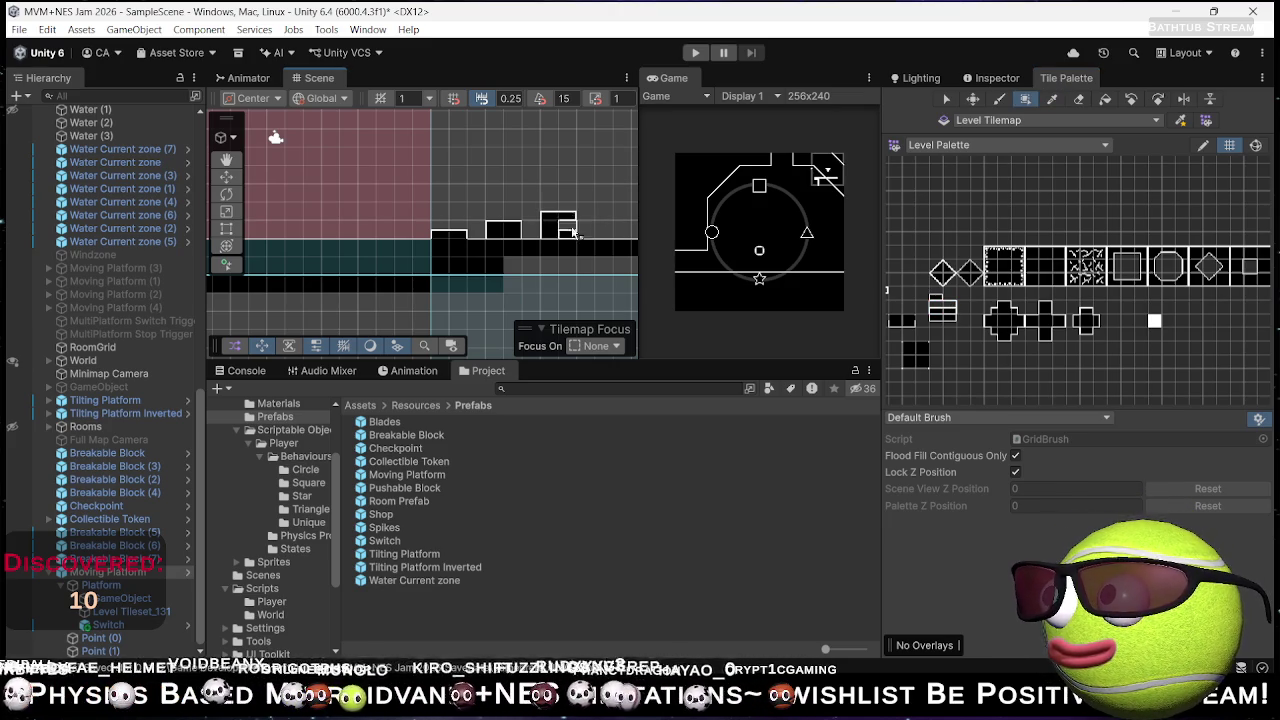
left_click(1060, 267)
key("s")
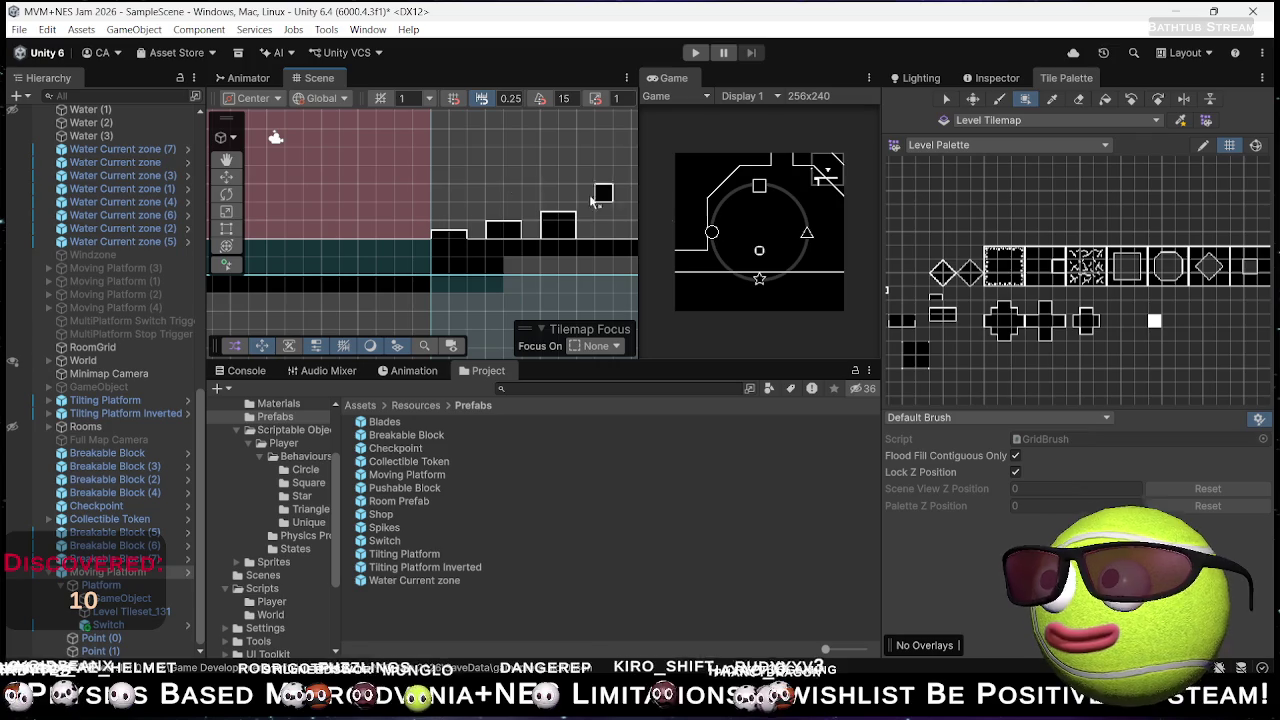
- Paint block tiles side by side on the ground platform, adding a taller one
scroll(525, 275, "up", 4)
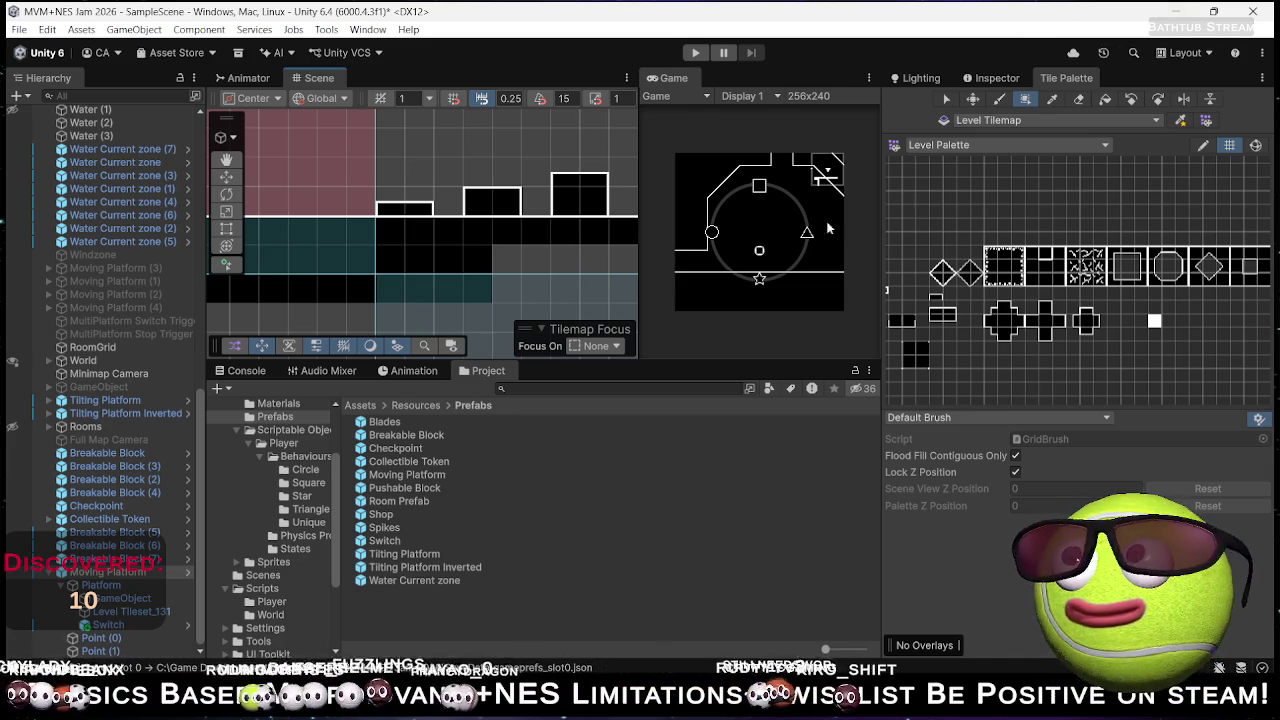
scroll(520, 259, "down", 5)
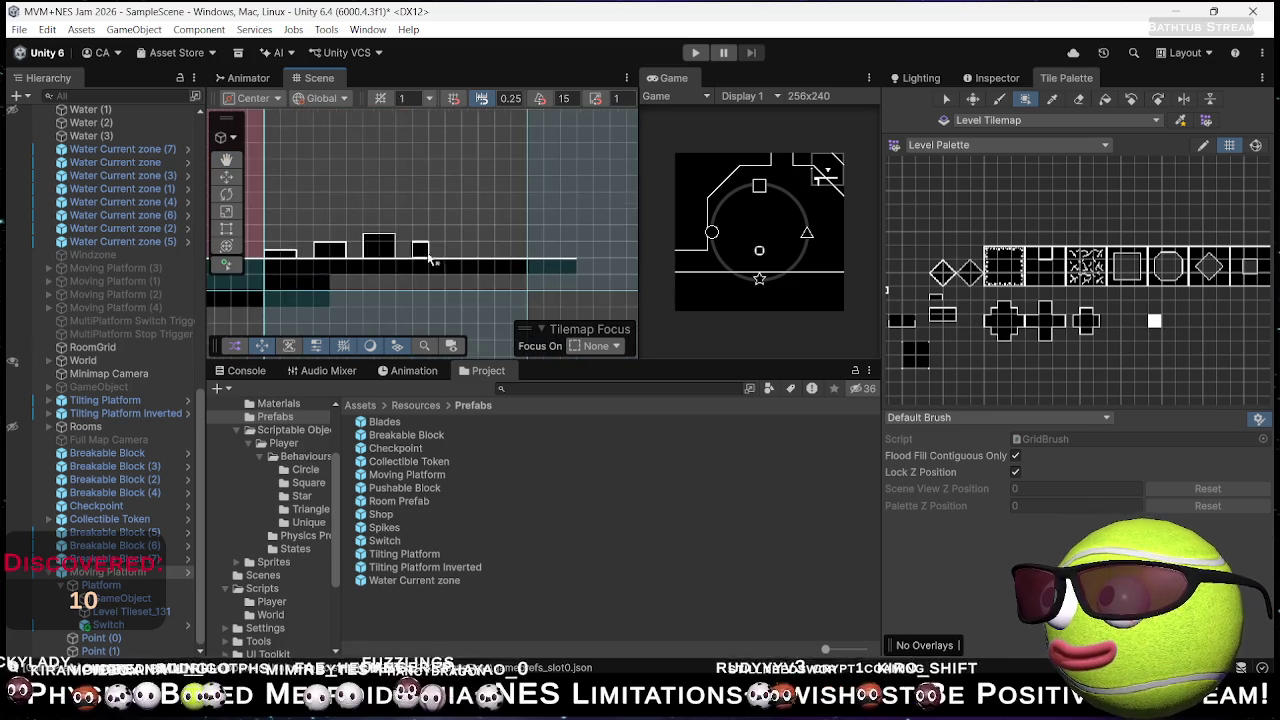
left_click_drag(450, 258, 471, 250)
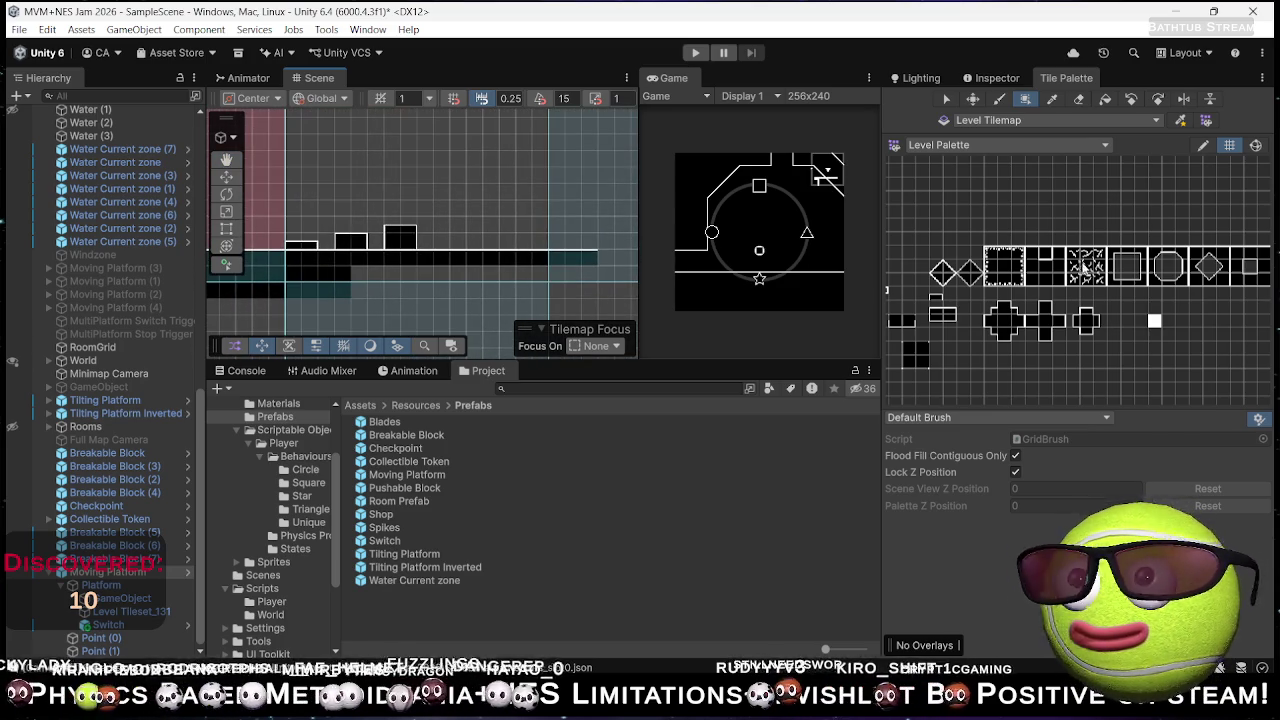
left_click(1045, 265)
left_click(443, 243)
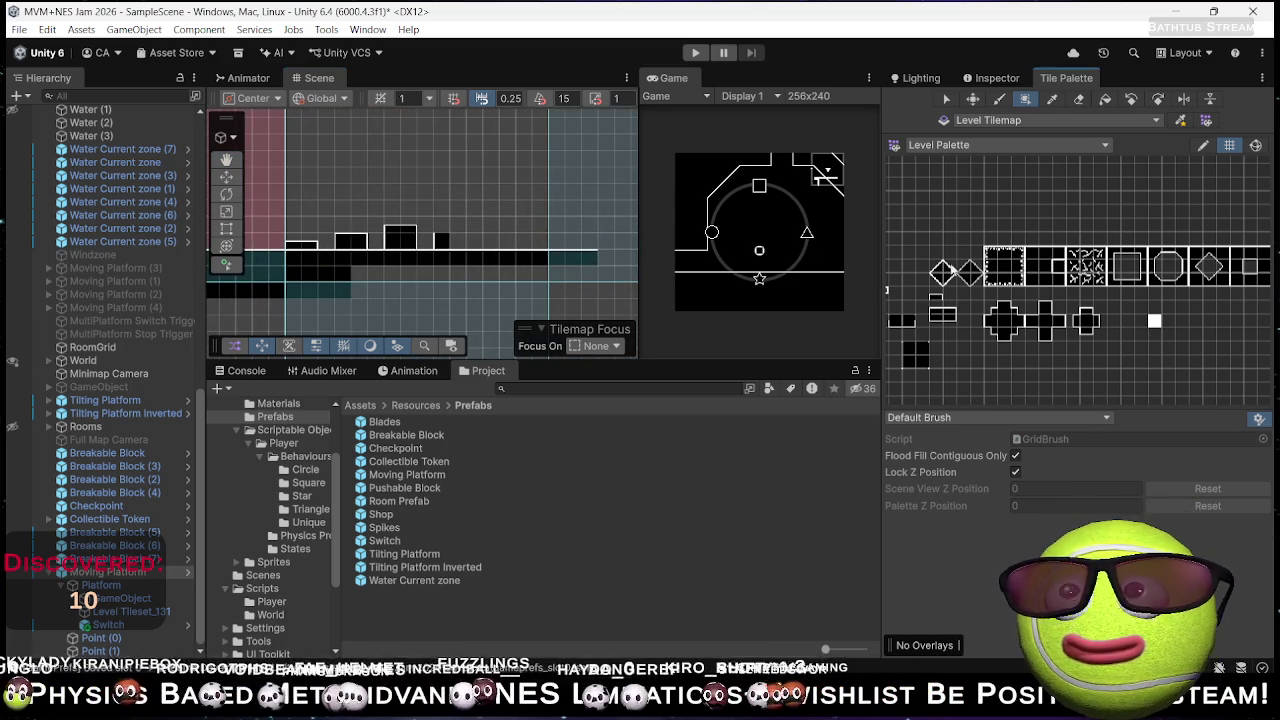
left_click(457, 243)
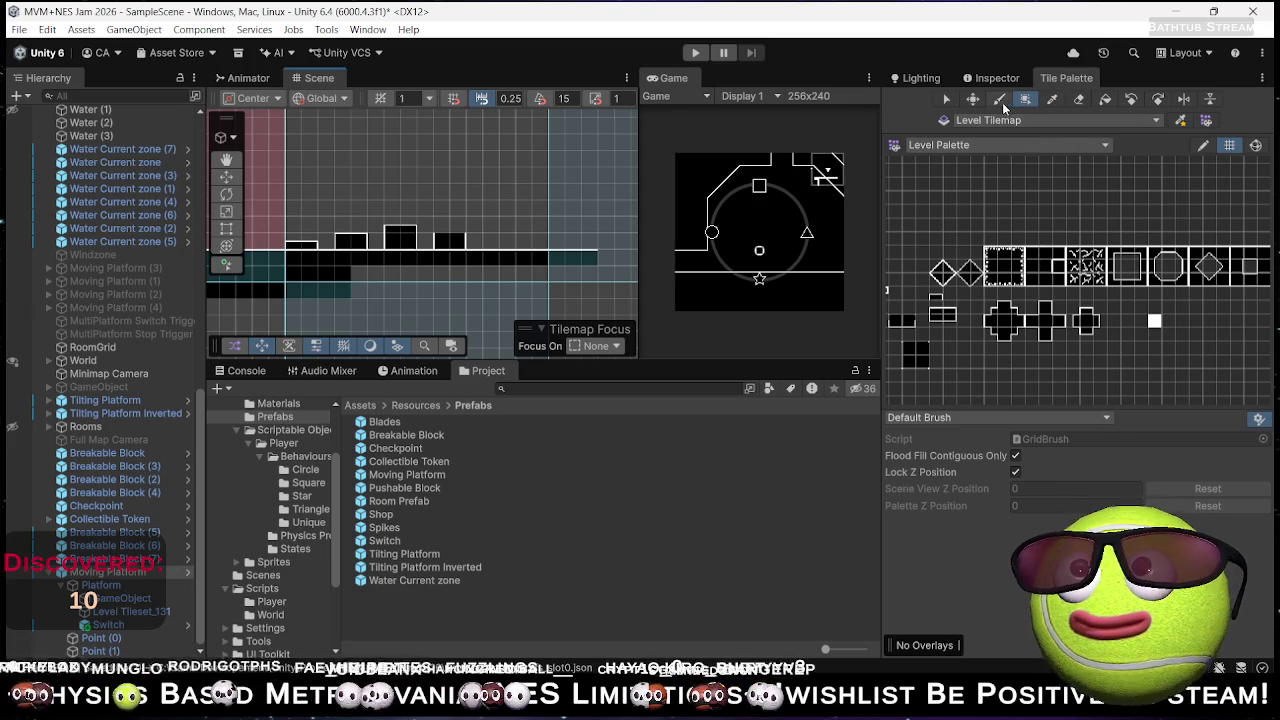
key("b")
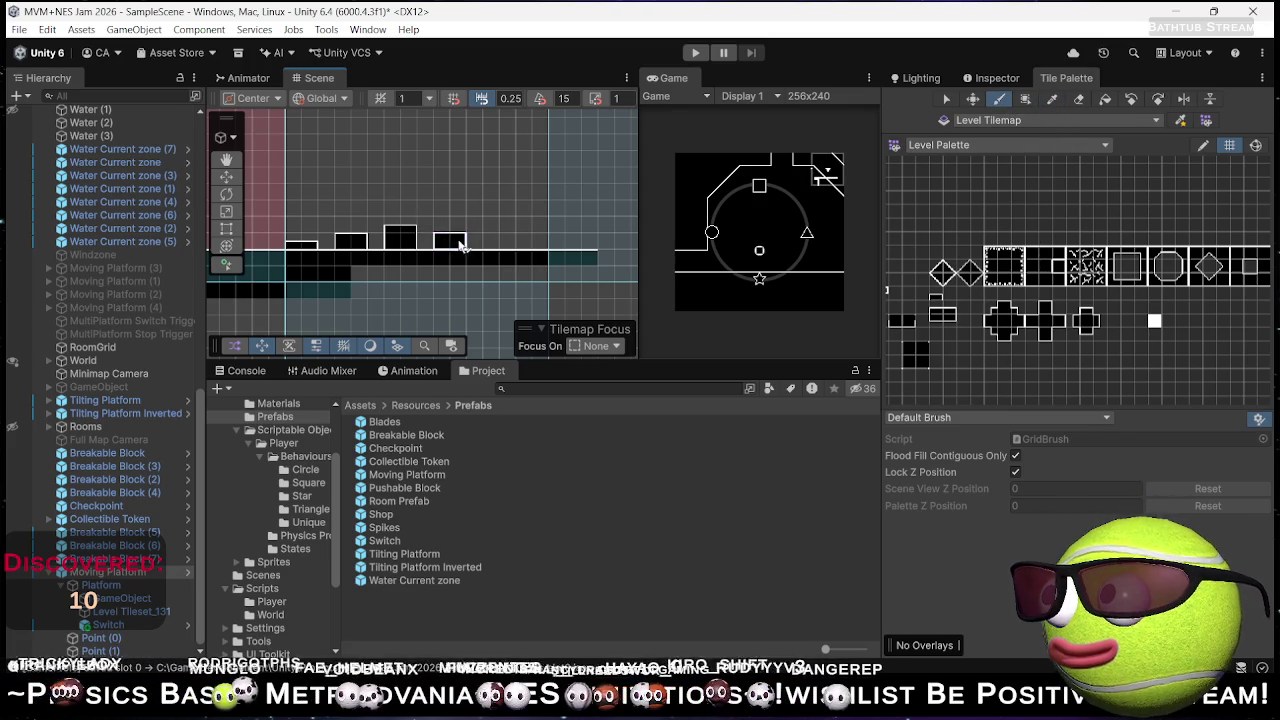
left_click(449, 232)
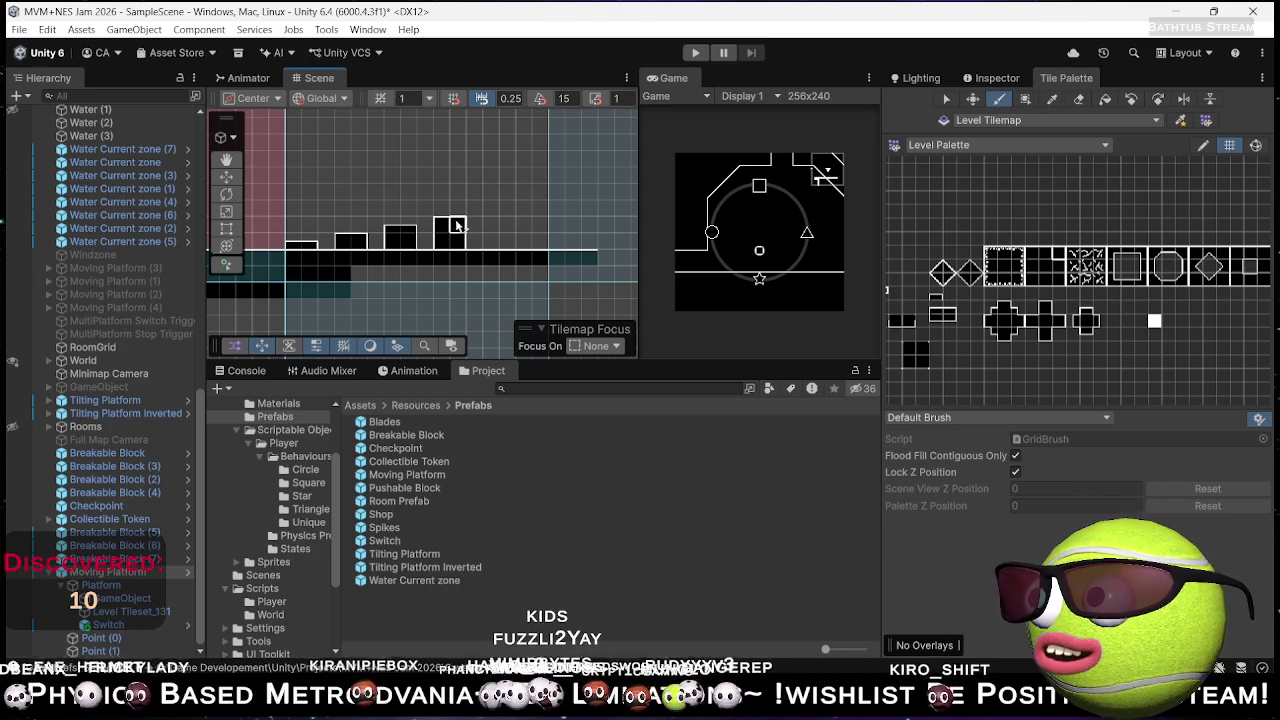
- Paint a black tile at the platform's right end, topped with the small stacked tile
left_click_drag(488, 206, 524, 166)
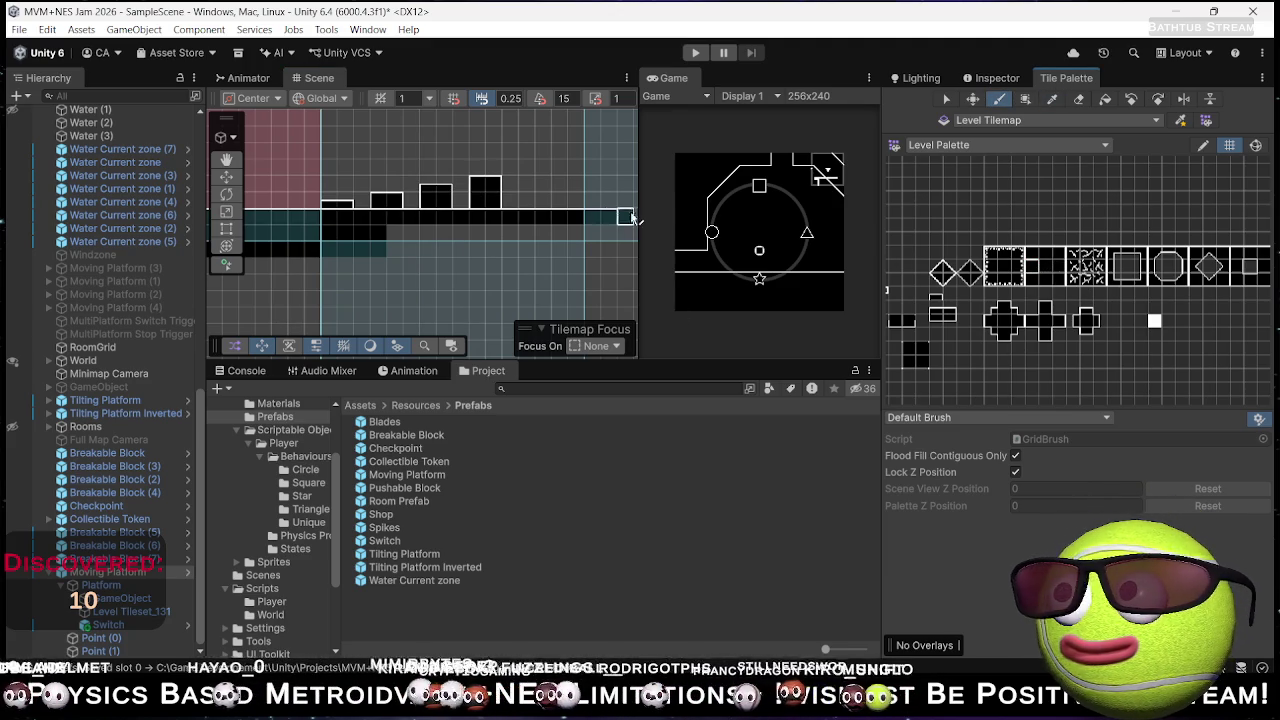
left_click(527, 203)
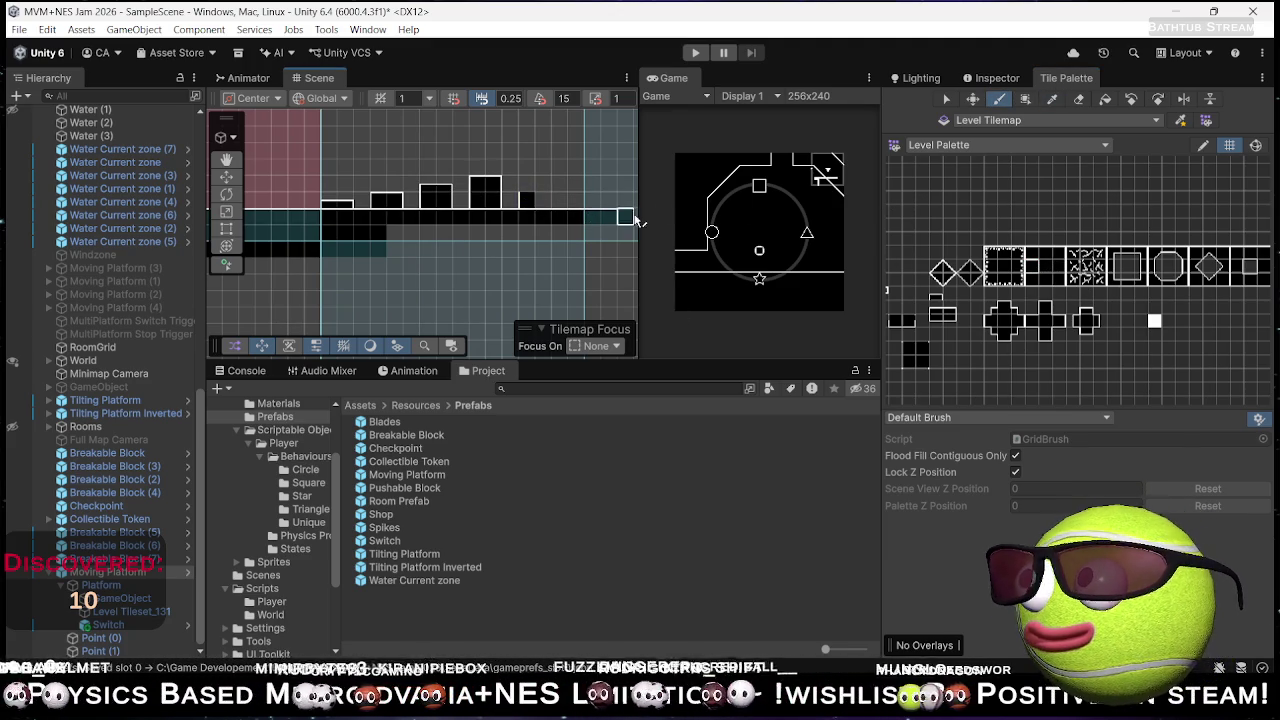
left_click(943, 310)
left_click(530, 170)
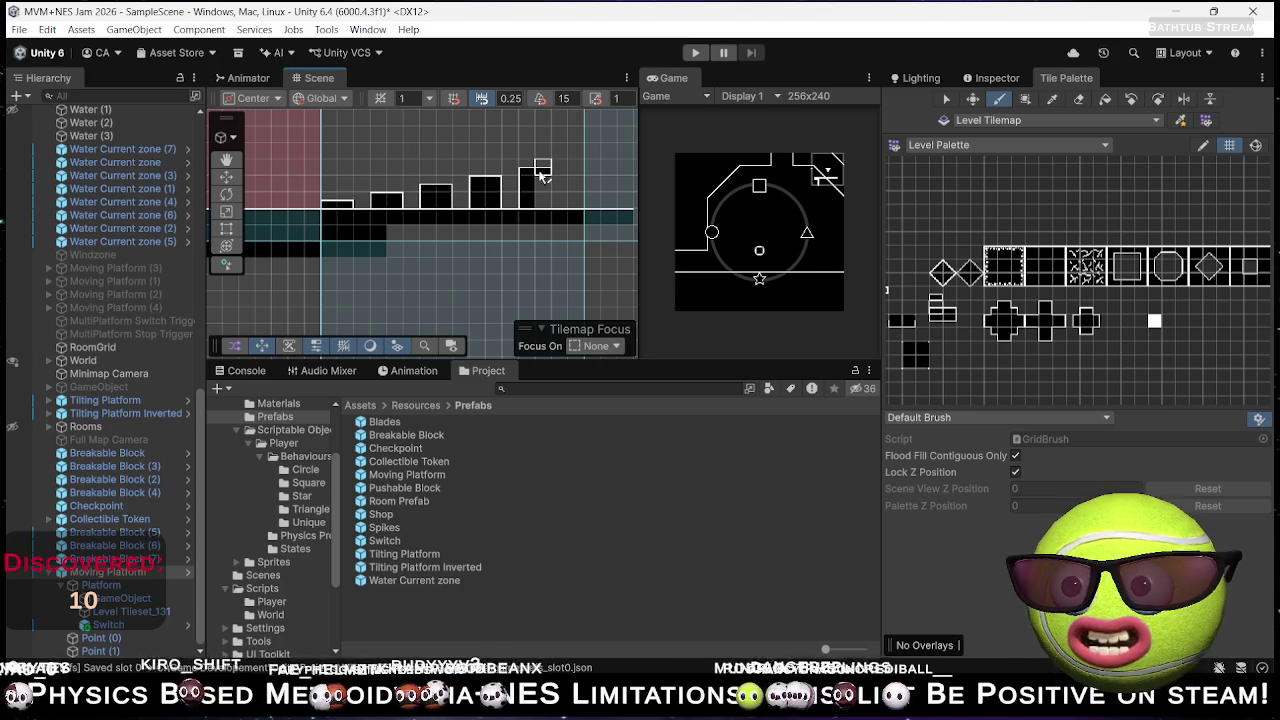
left_click(947, 316)
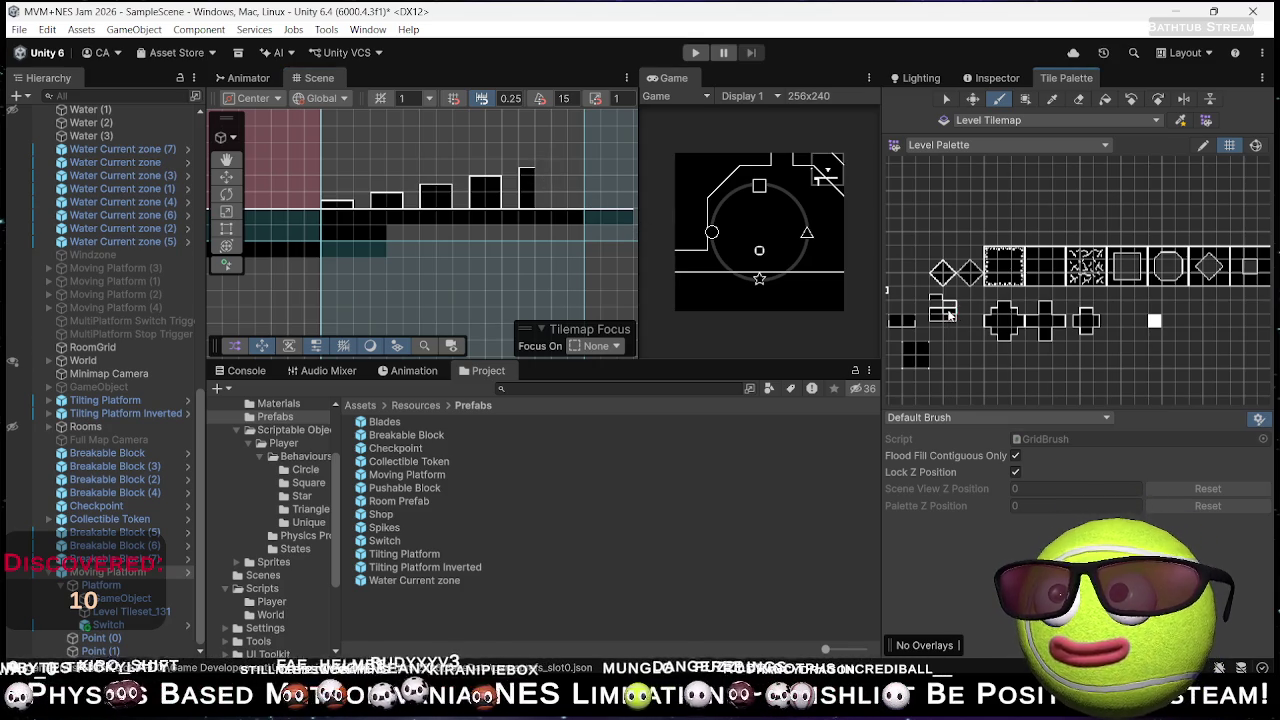
- Pick a solid tile from the zoomed Tile Palette to repaint the tallest step
scroll(942, 316, "up", 2)
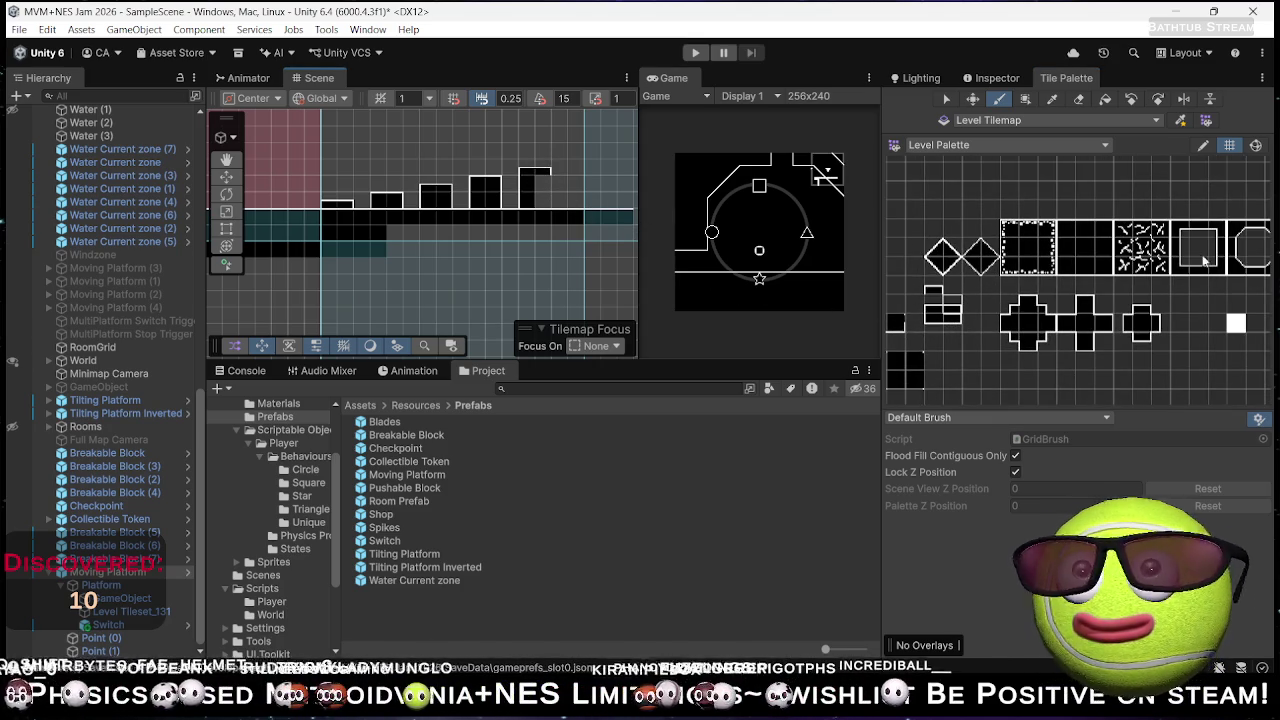
left_click(1102, 246)
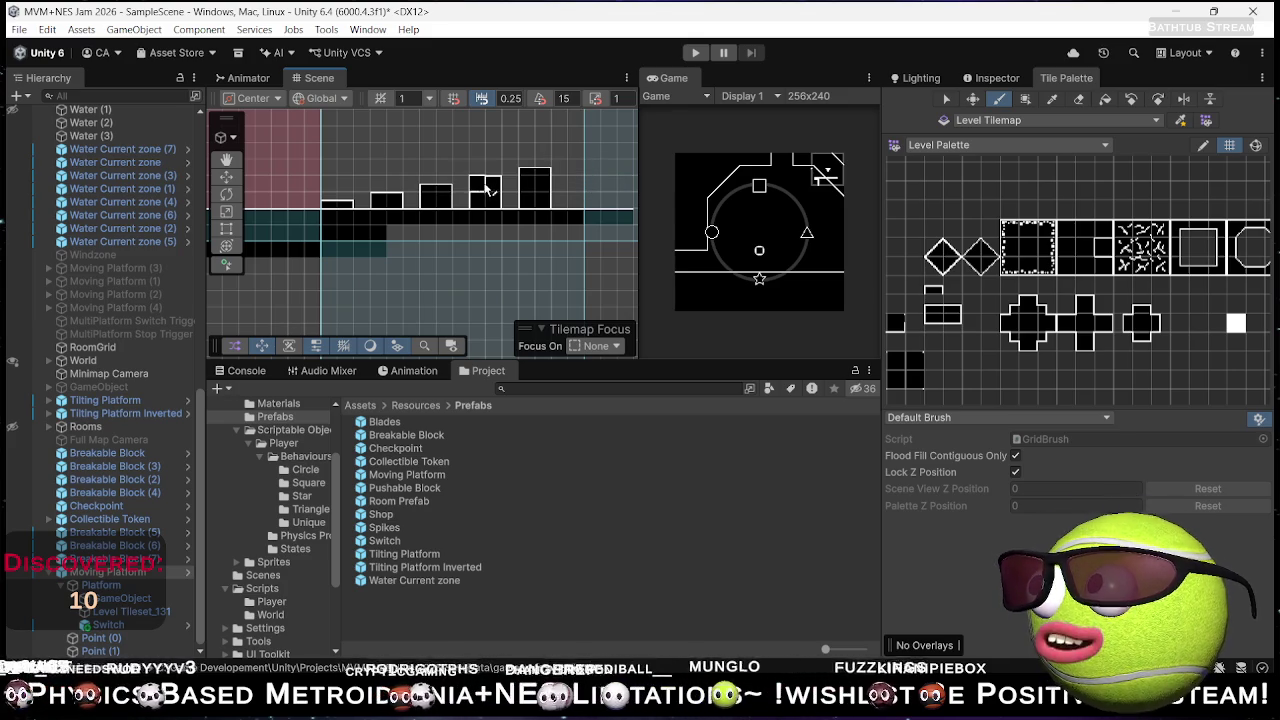
scroll(490, 185, "down", 3)
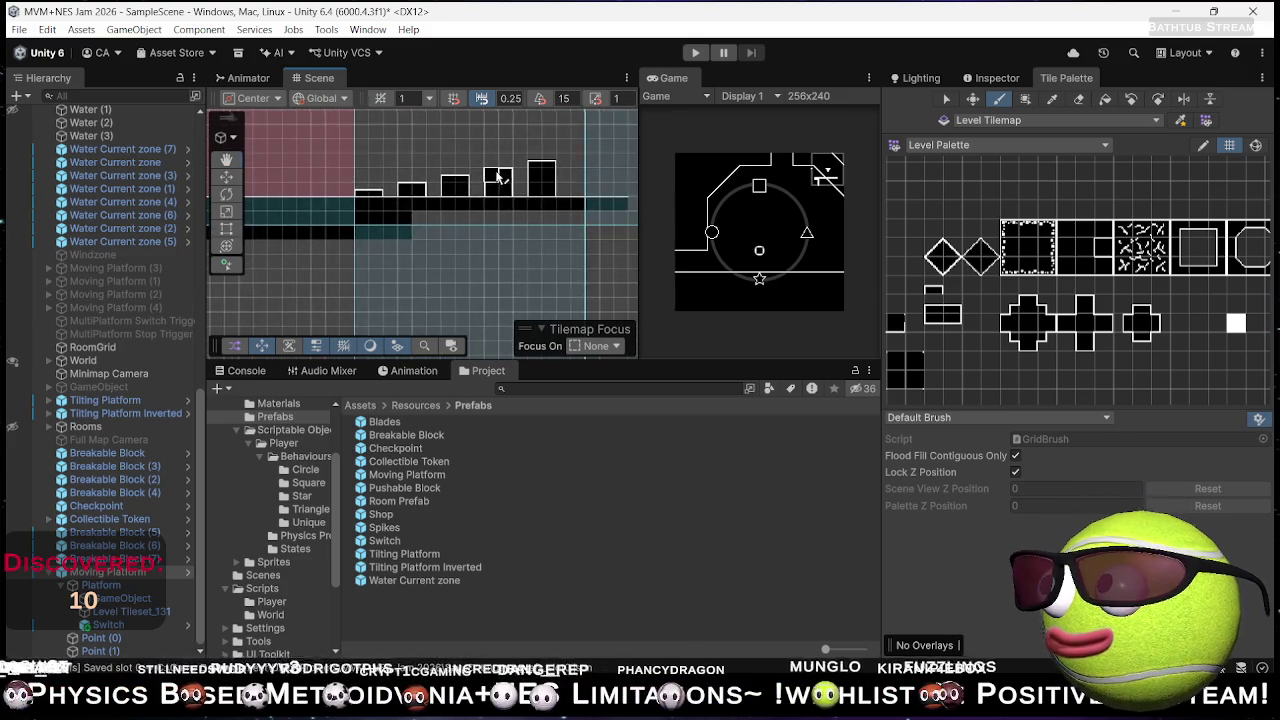
scroll(480, 185, "up", 2)
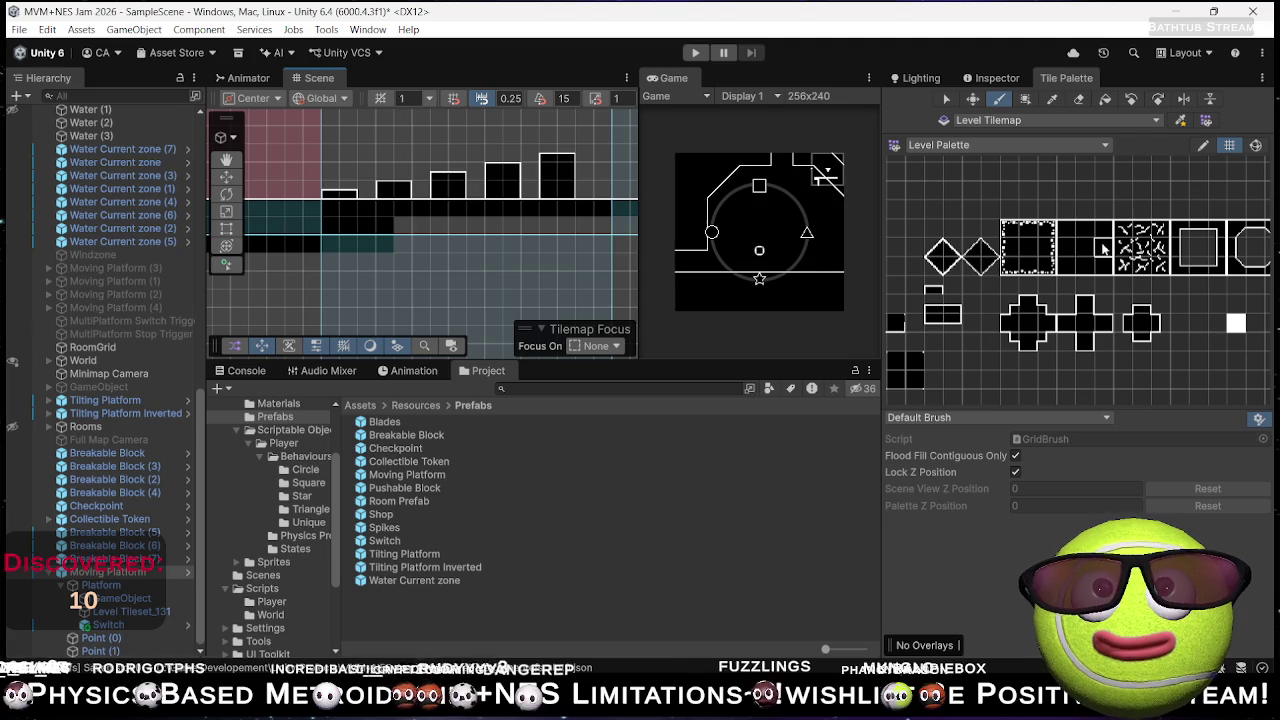
scroll(406, 190, "down", 1)
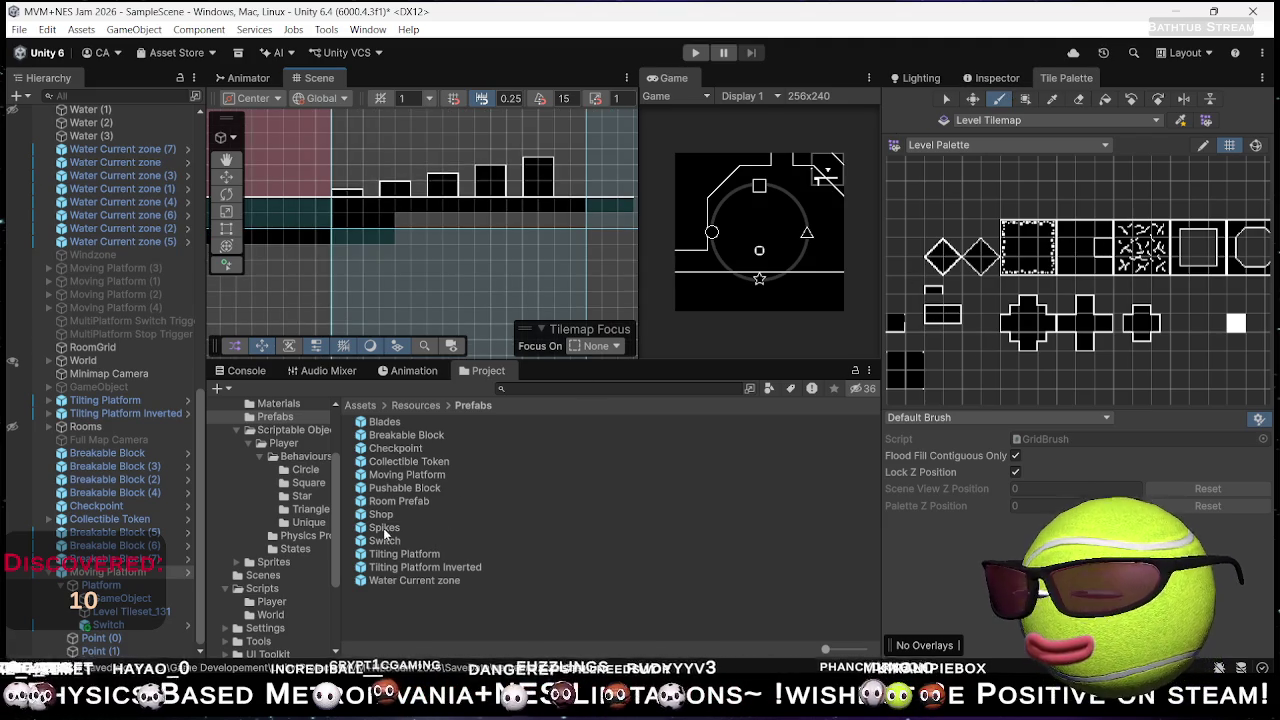
- Drag the Spikes prefab into the scene and lower it into a gap between the blocks
key("w")
mouse_move(387, 530)
left_mouse_down()
mouse_move(410, 334)
mouse_move(378, 207)
left_mouse_up()
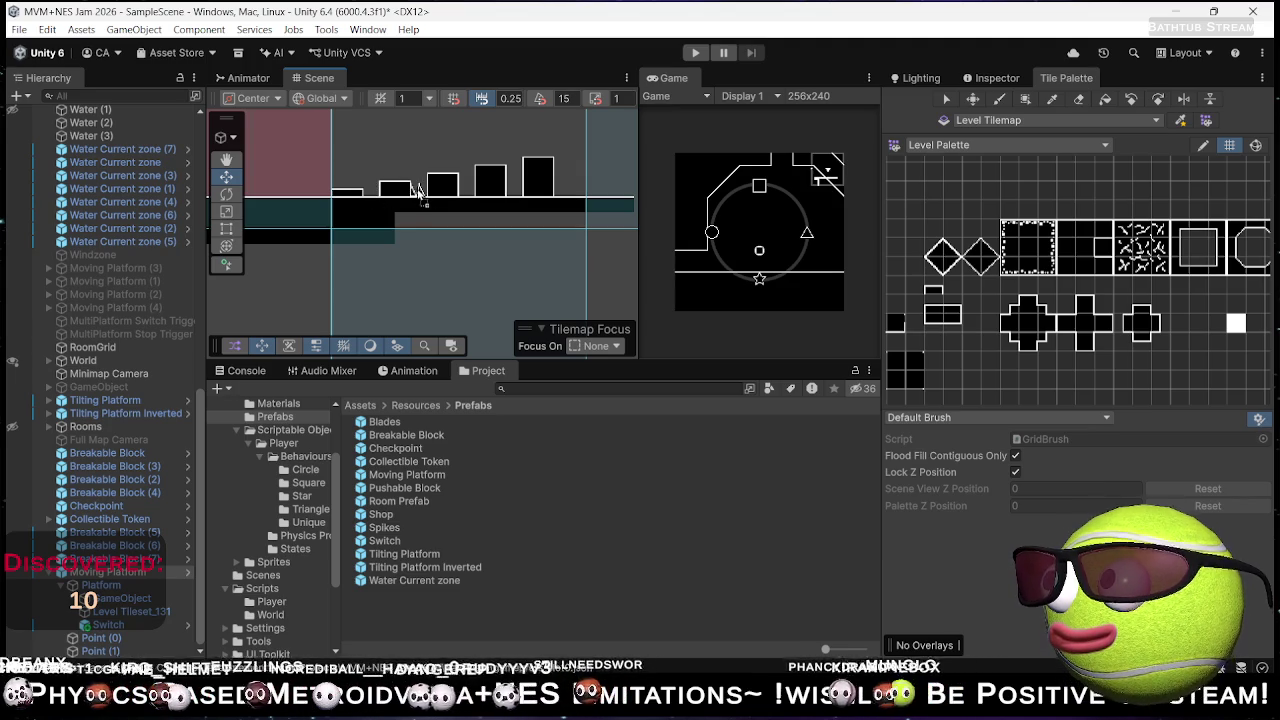
left_click_drag(420, 190, 420, 195)
scroll(420, 205, "up", 5)
scroll(422, 207, "up", 1)
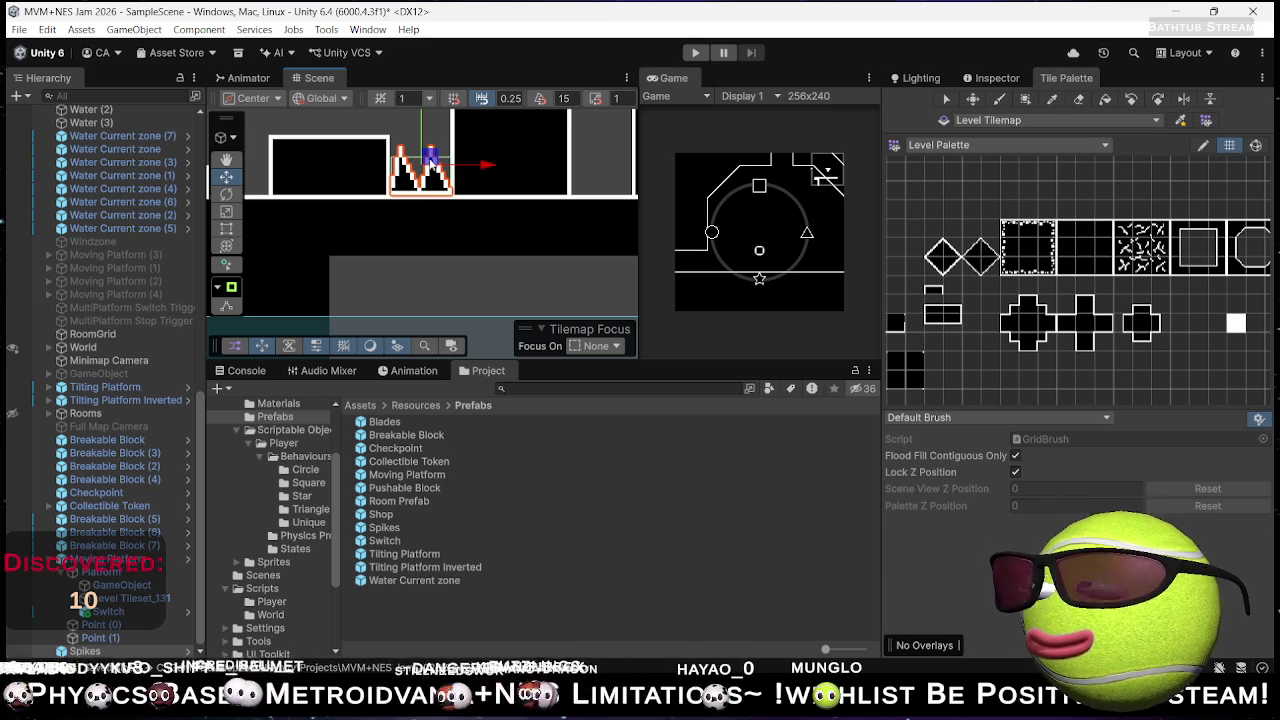
left_click_drag(430, 157, 432, 160)
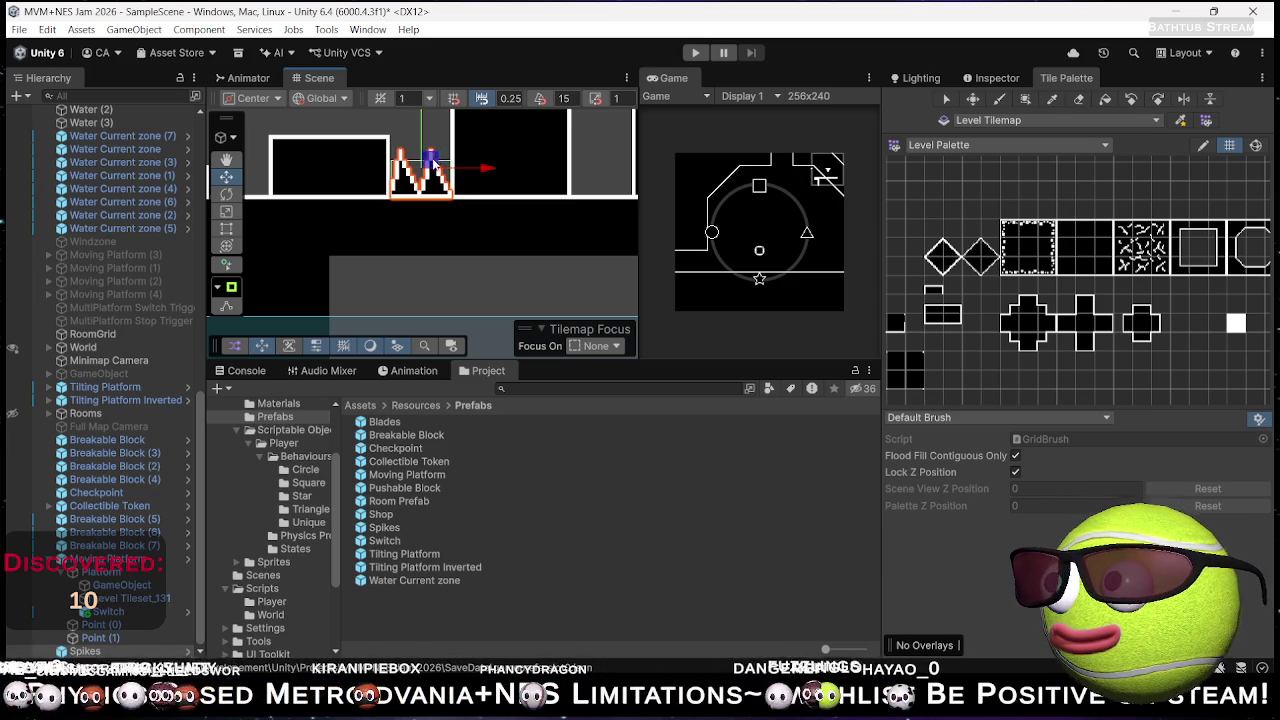
scroll(432, 160, "up", 3)
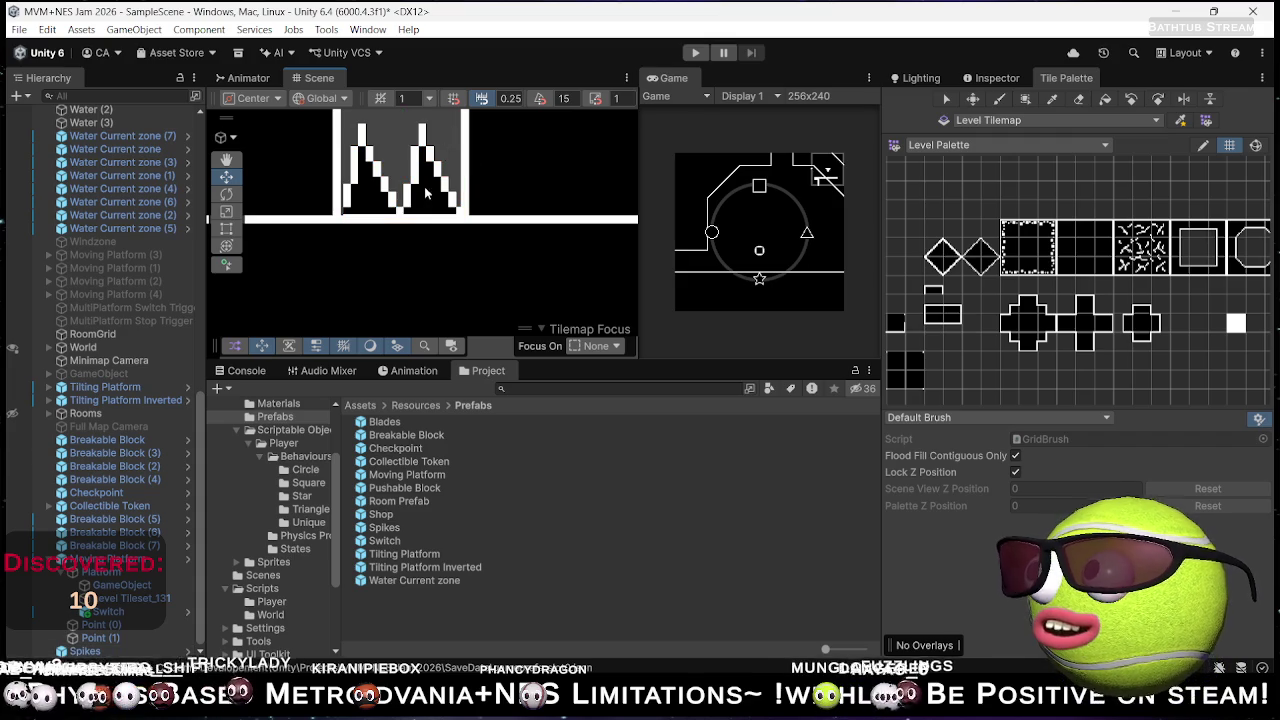
left_click_drag(471, 163, 473, 163)
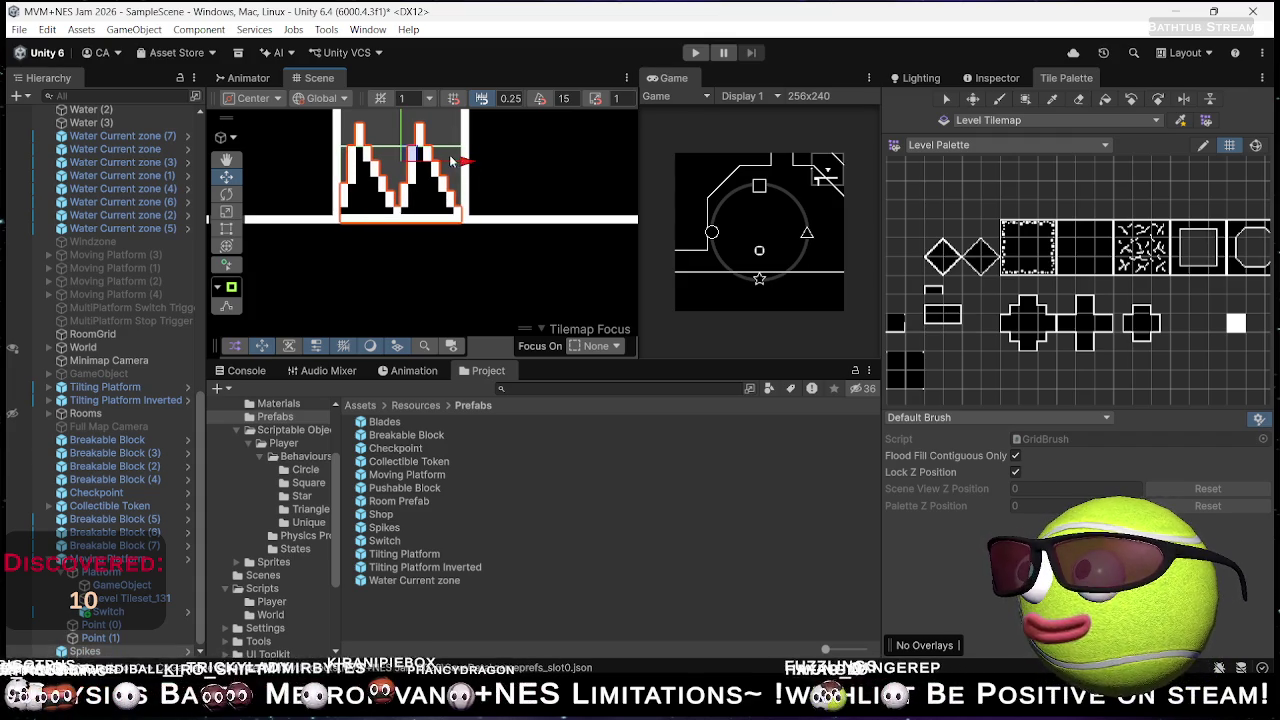
left_click_drag(403, 125, 403, 135)
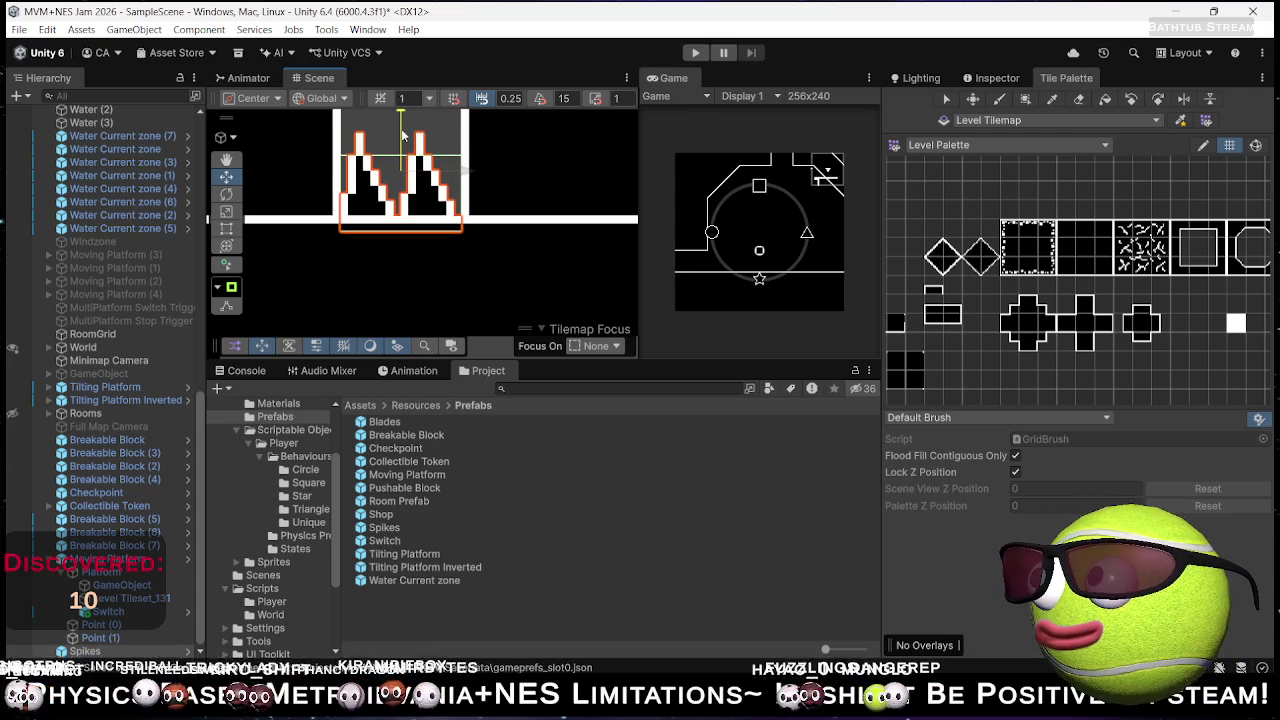
scroll(440, 200, "down", 5)
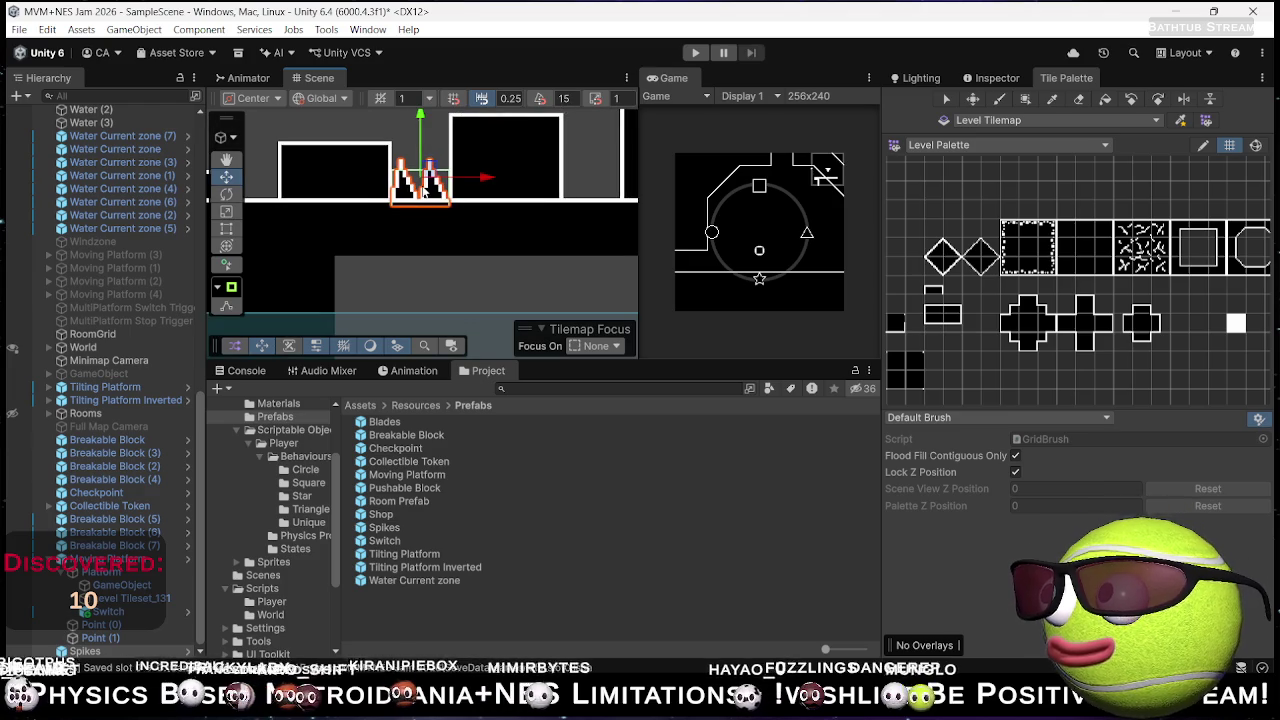
- Duplicate the spikes and move the copy into the left gap
left_click_drag(428, 202, 533, 210)
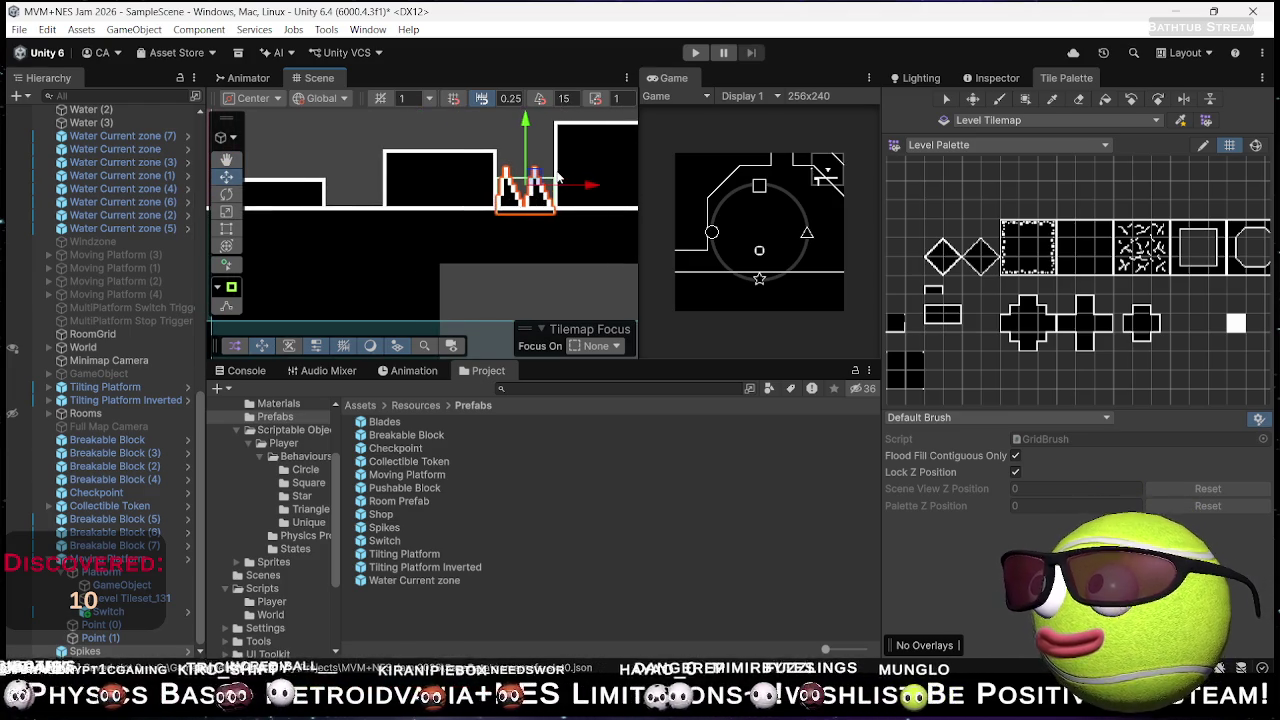
key("ctrl+d")
left_click_drag(560, 190, 411, 188)
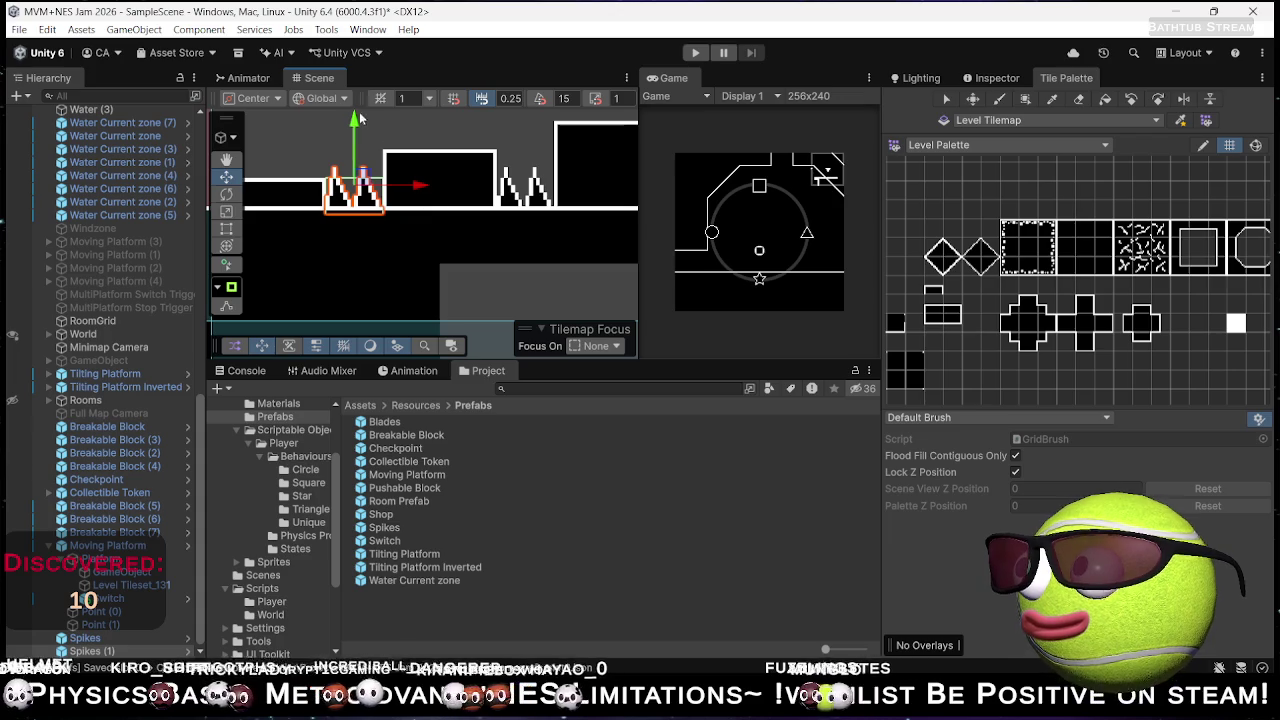
left_click(398, 127)
- Select the spikes between the blocks and move them further right
scroll(365, 177, "down", 2)
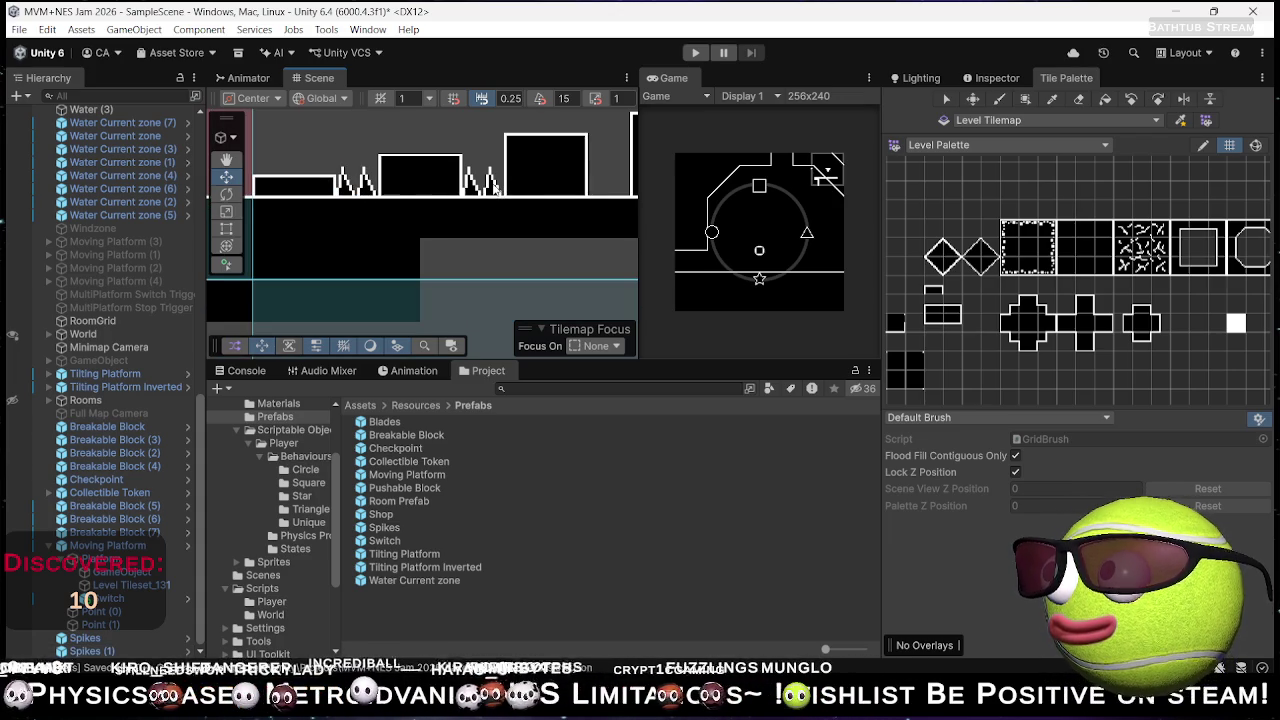
left_click(493, 189)
left_click(370, 195)
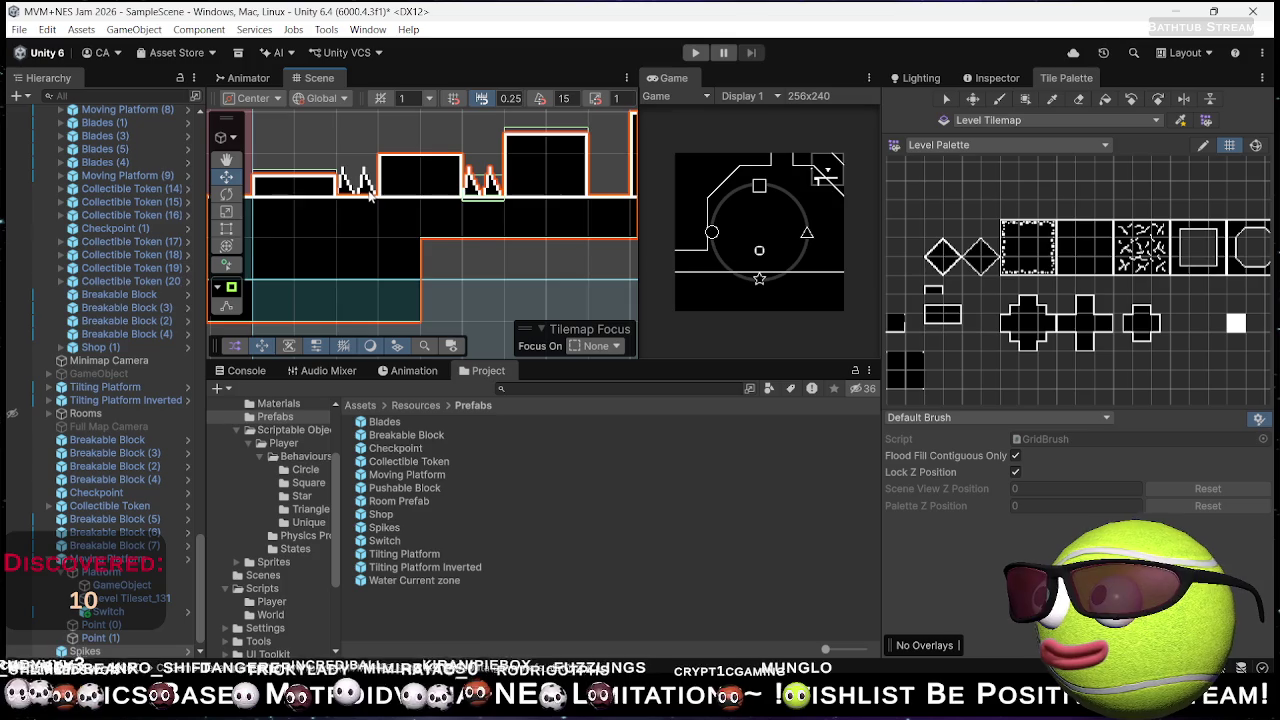
left_click(405, 205)
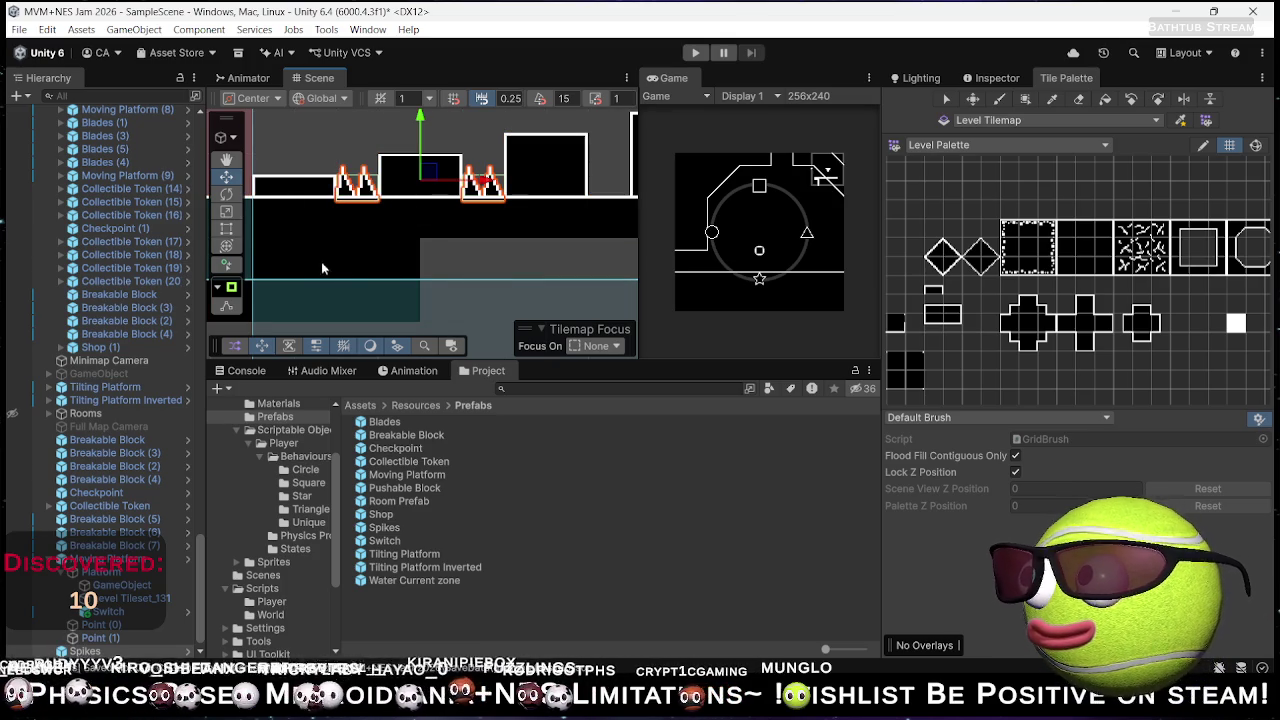
scroll(127, 418, "down", 15)
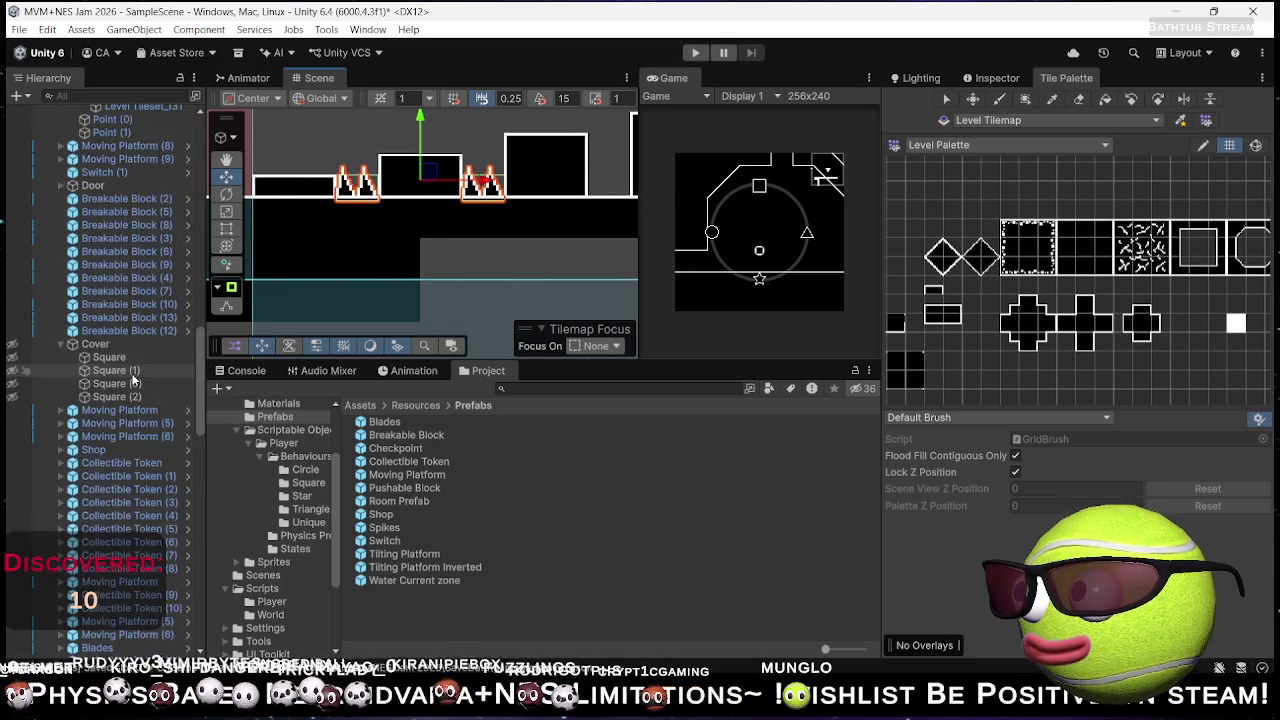
scroll(132, 375, "up", 15)
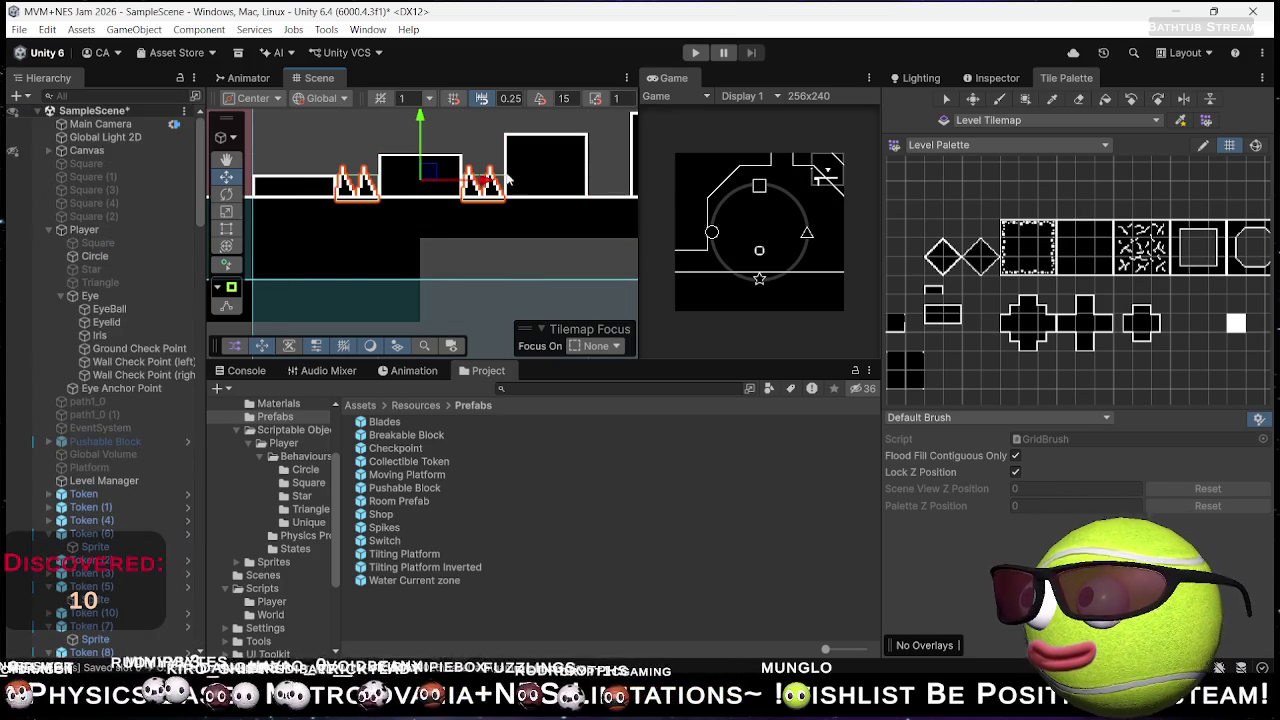
left_click_drag(510, 178, 748, 192)
left_click_drag(440, 178, 325, 192)
scroll(451, 221, "down", 5)
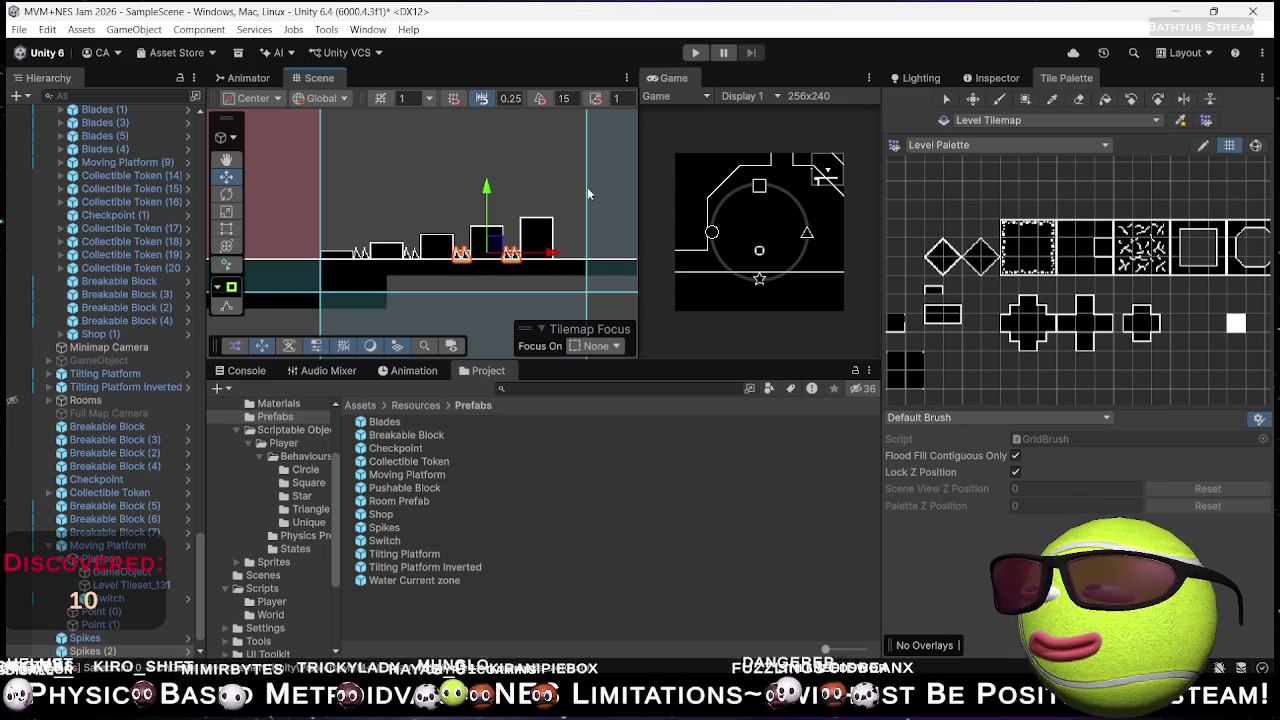
- Deselect the spikes and select the Player object at the top of the Hierarchy
left_click(551, 174)
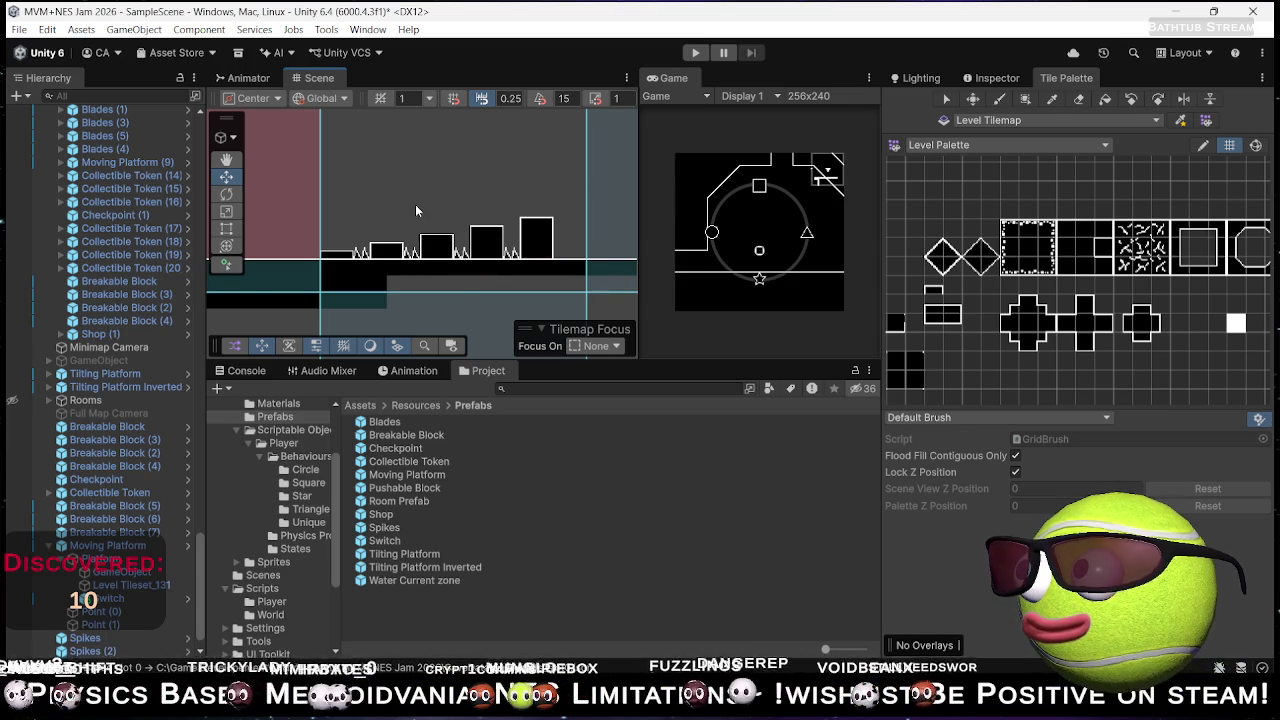
scroll(405, 212, "up", 5)
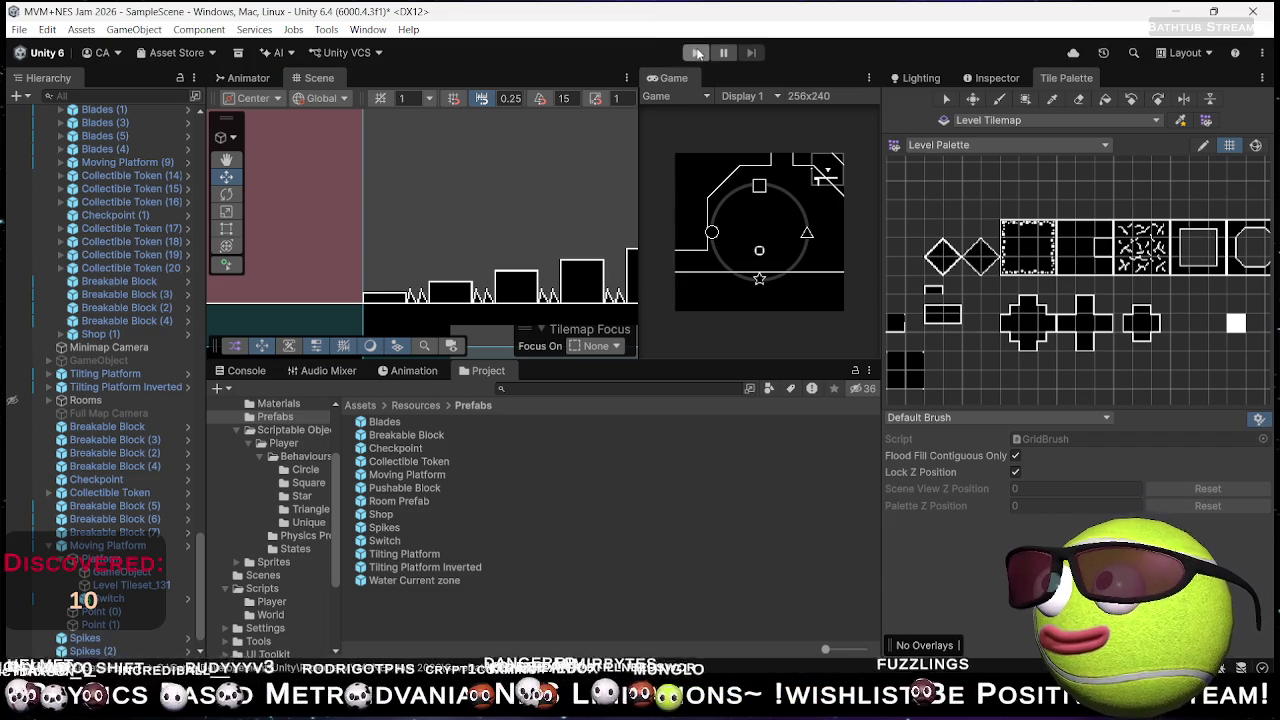
scroll(492, 184, "down", 5)
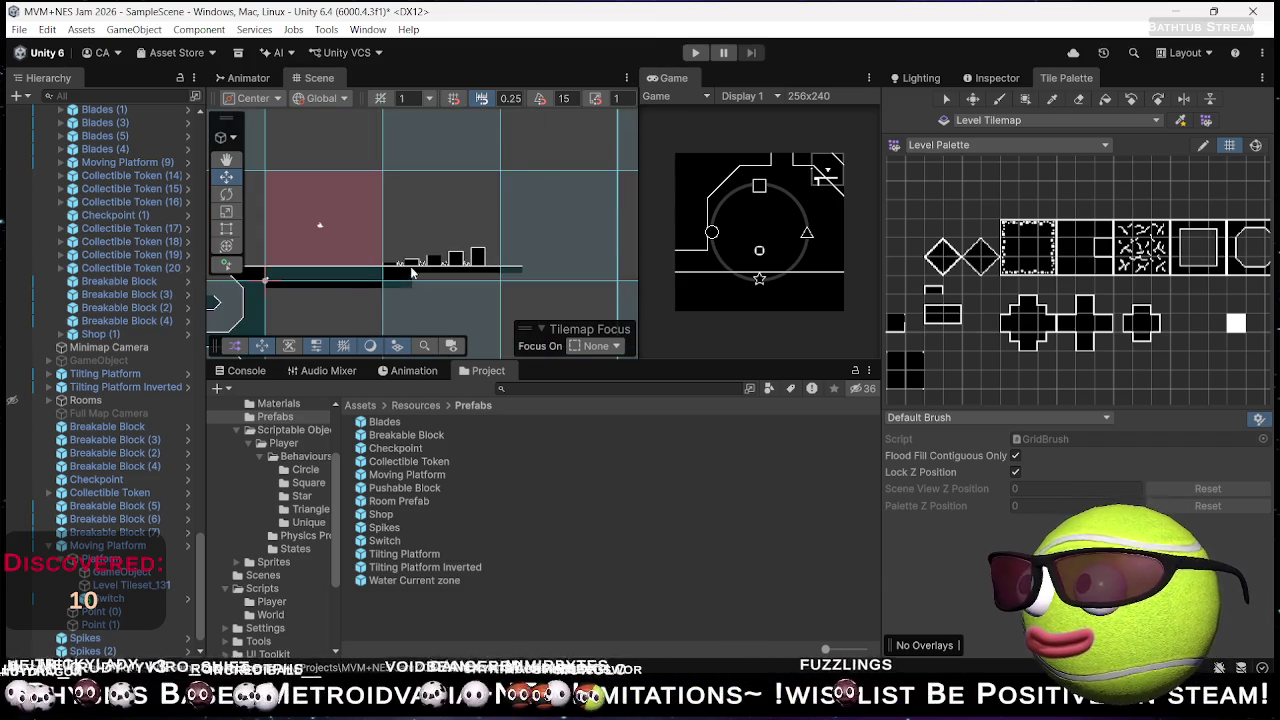
scroll(476, 245, "up", 5)
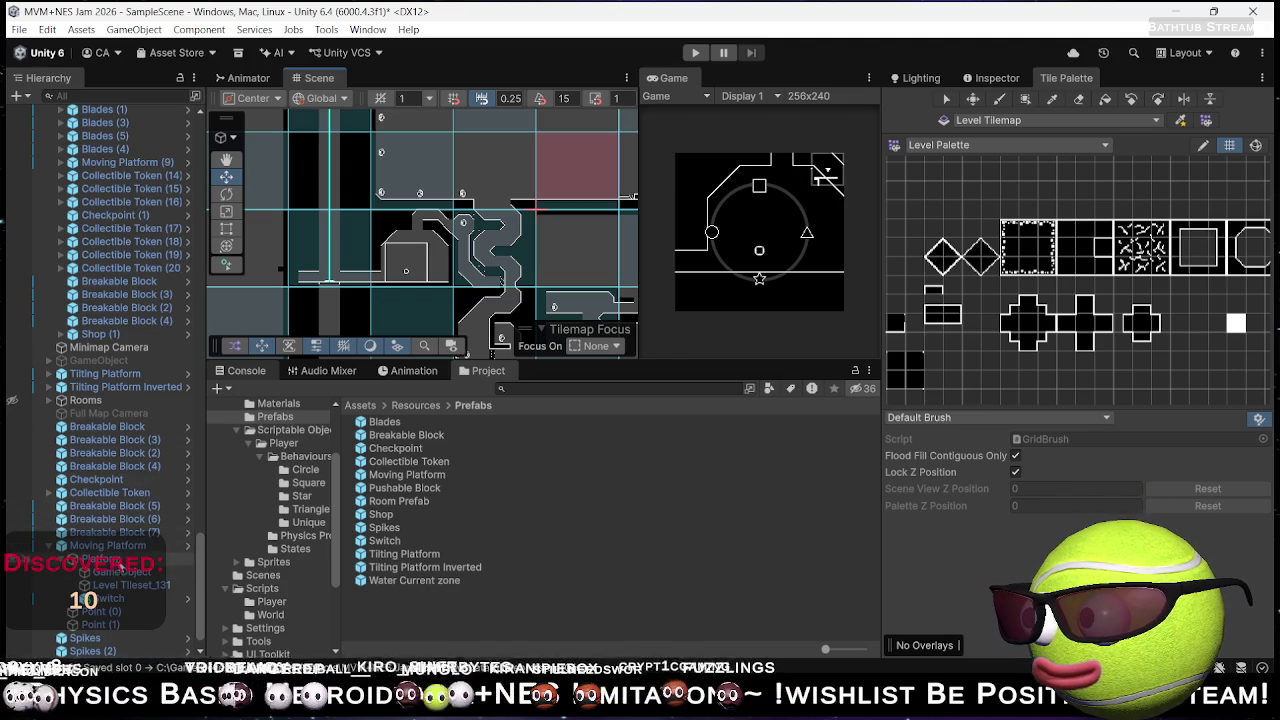
scroll(120, 578, "down", 1)
scroll(146, 292, "up", 10)
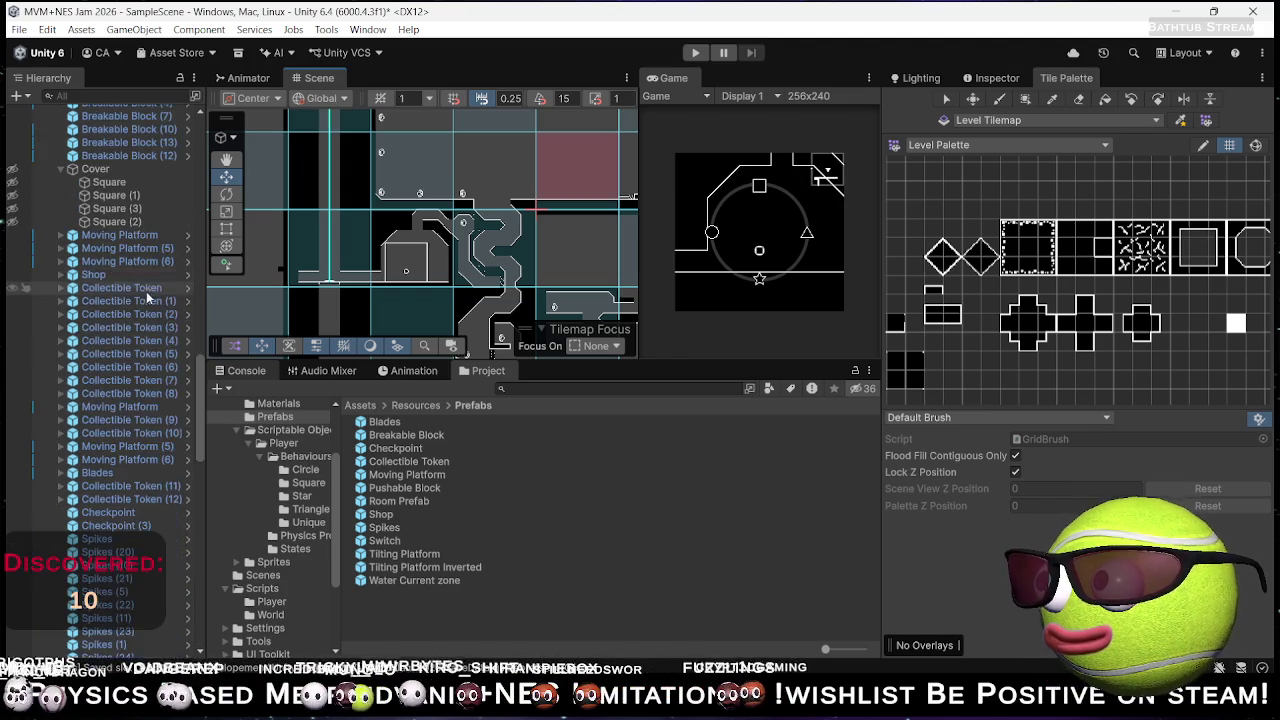
scroll(121, 391, "up", 10)
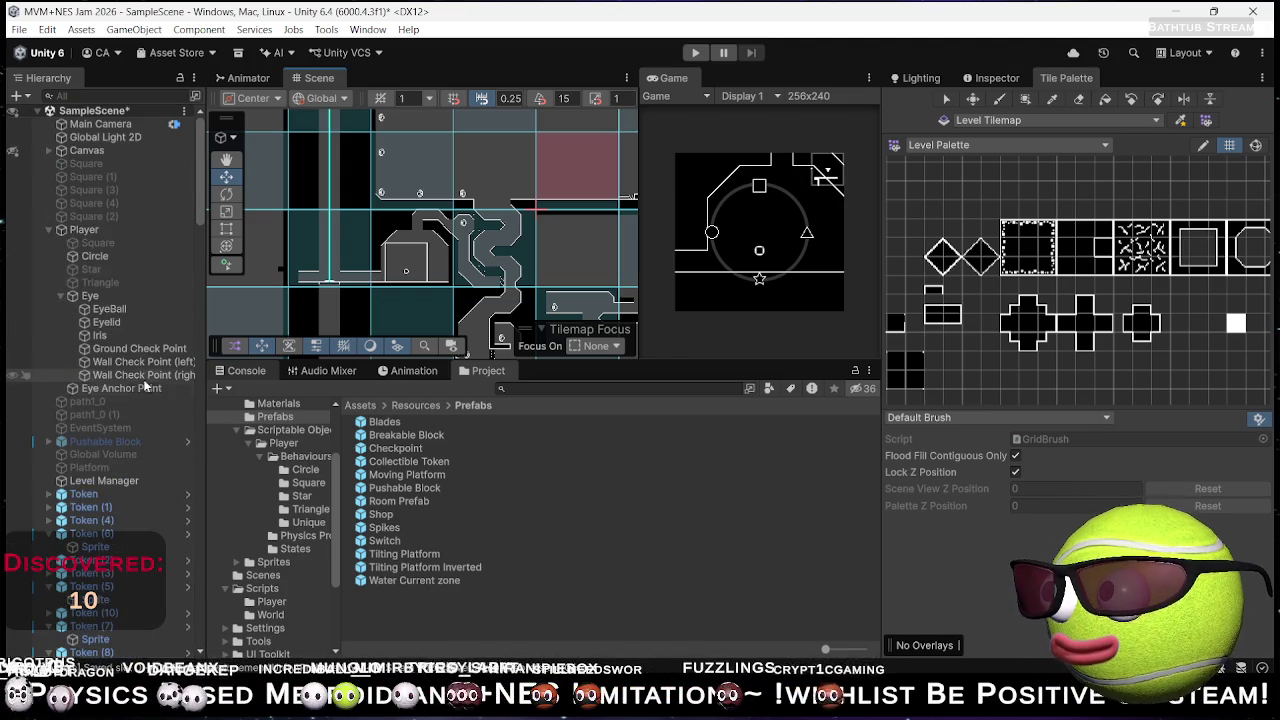
left_click(92, 231)
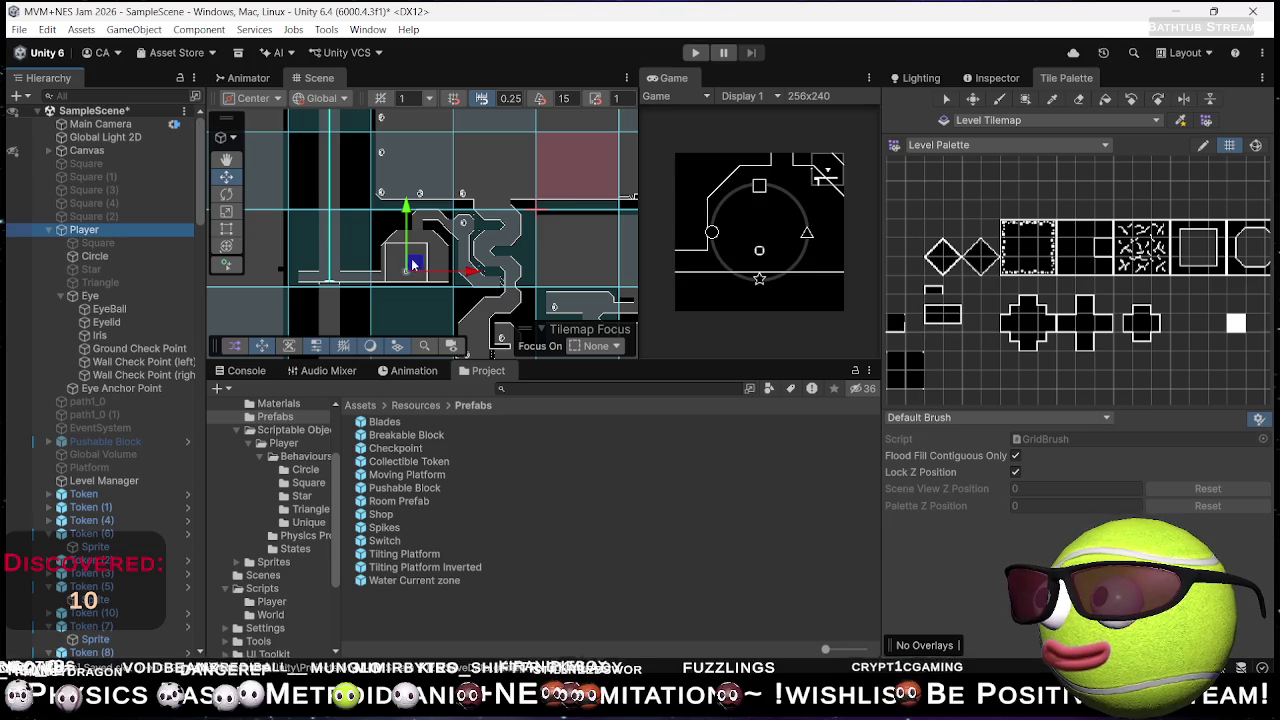
- Move the Player into the red room, run and stop a playtest, then frame the moving platform
left_click_drag(410, 265, 575, 178)
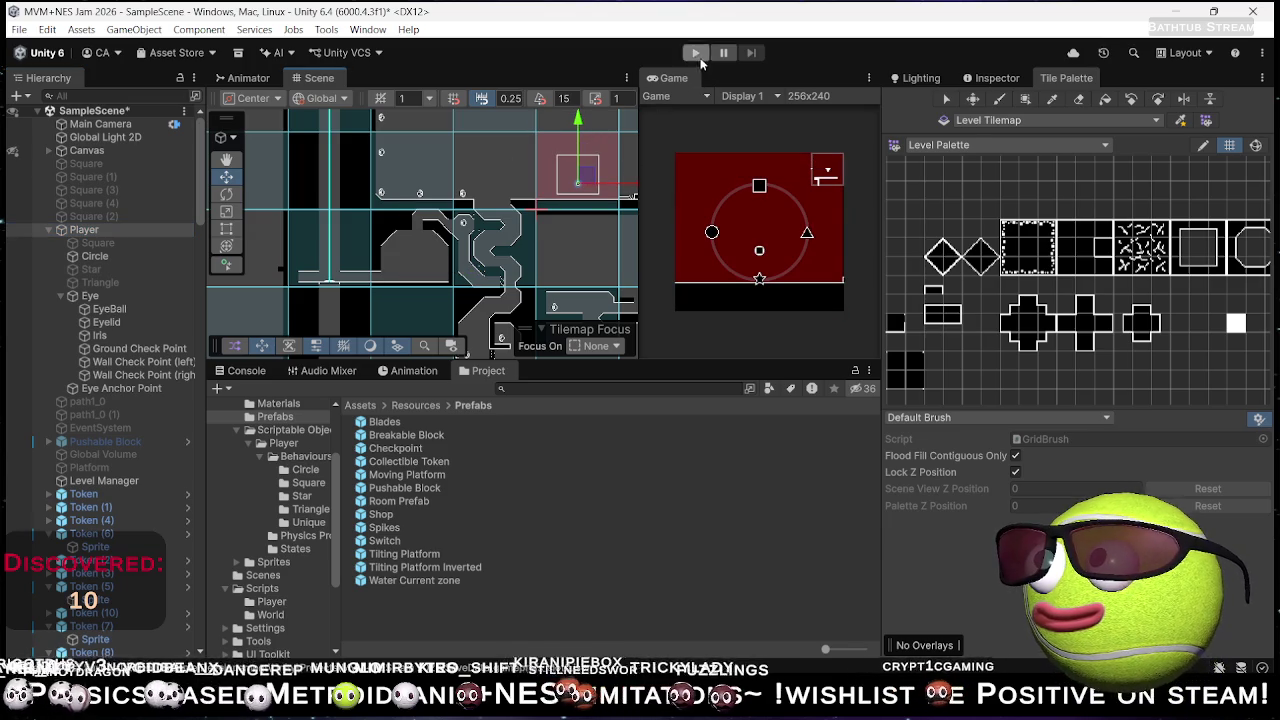
left_click(696, 53)
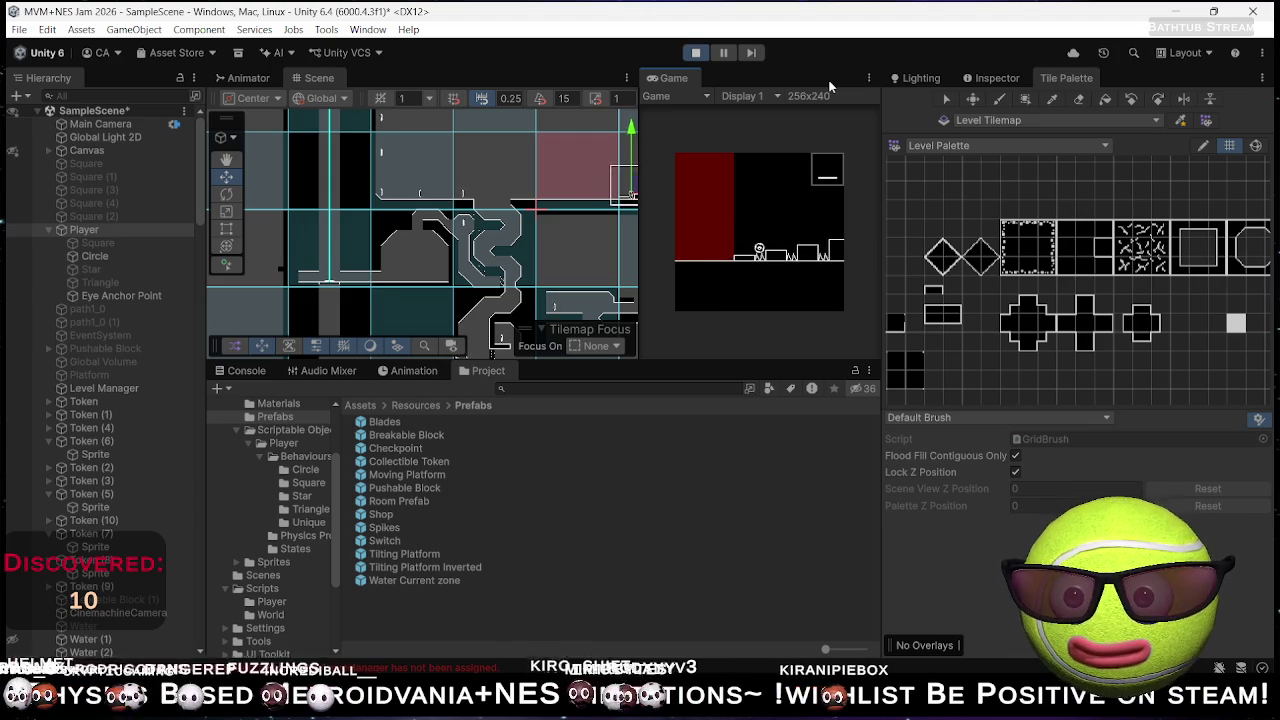
left_click(696, 52)
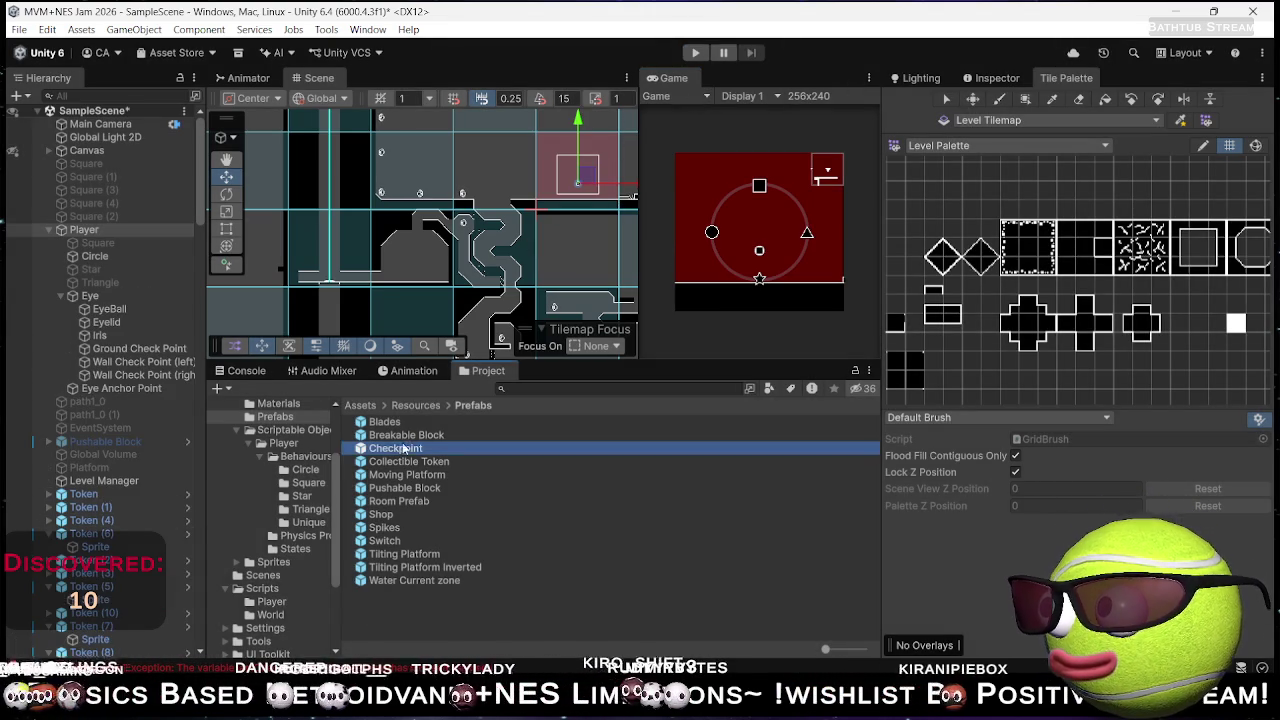
left_click(580, 196)
key("f")
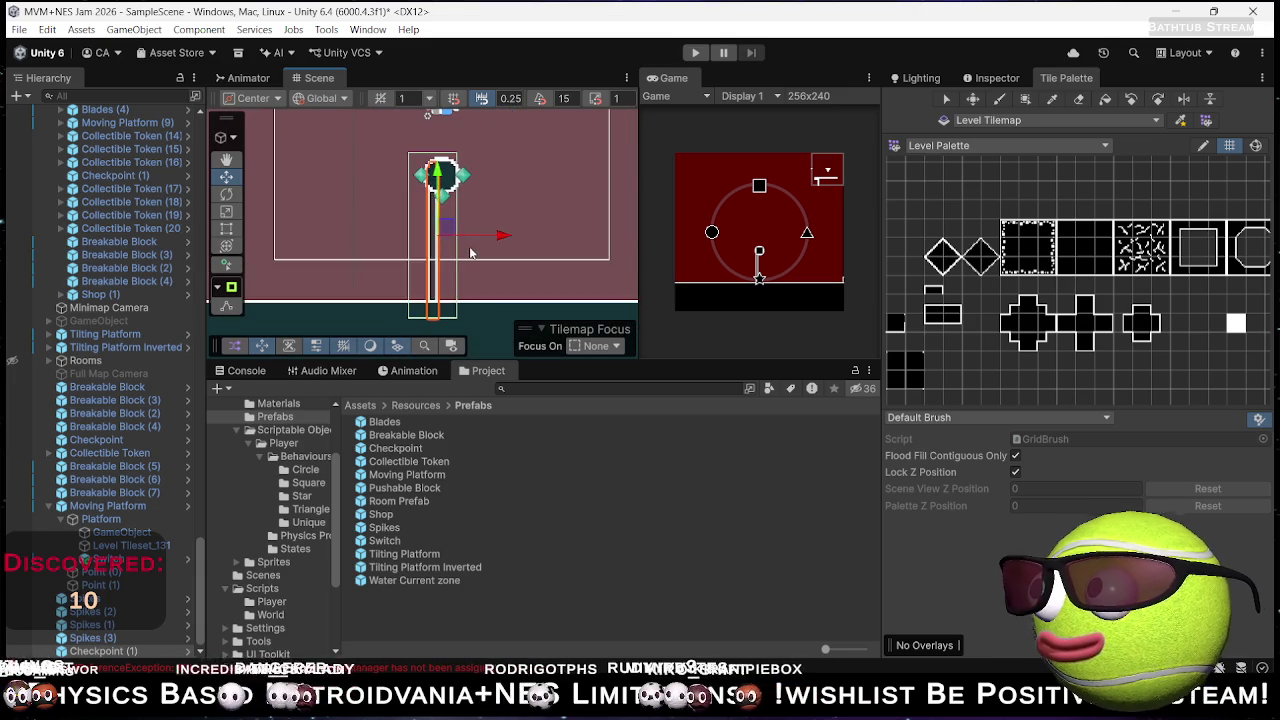
- Nudge the moving platform slightly right, then start and stop another playtest
left_click_drag(453, 227, 462, 226)
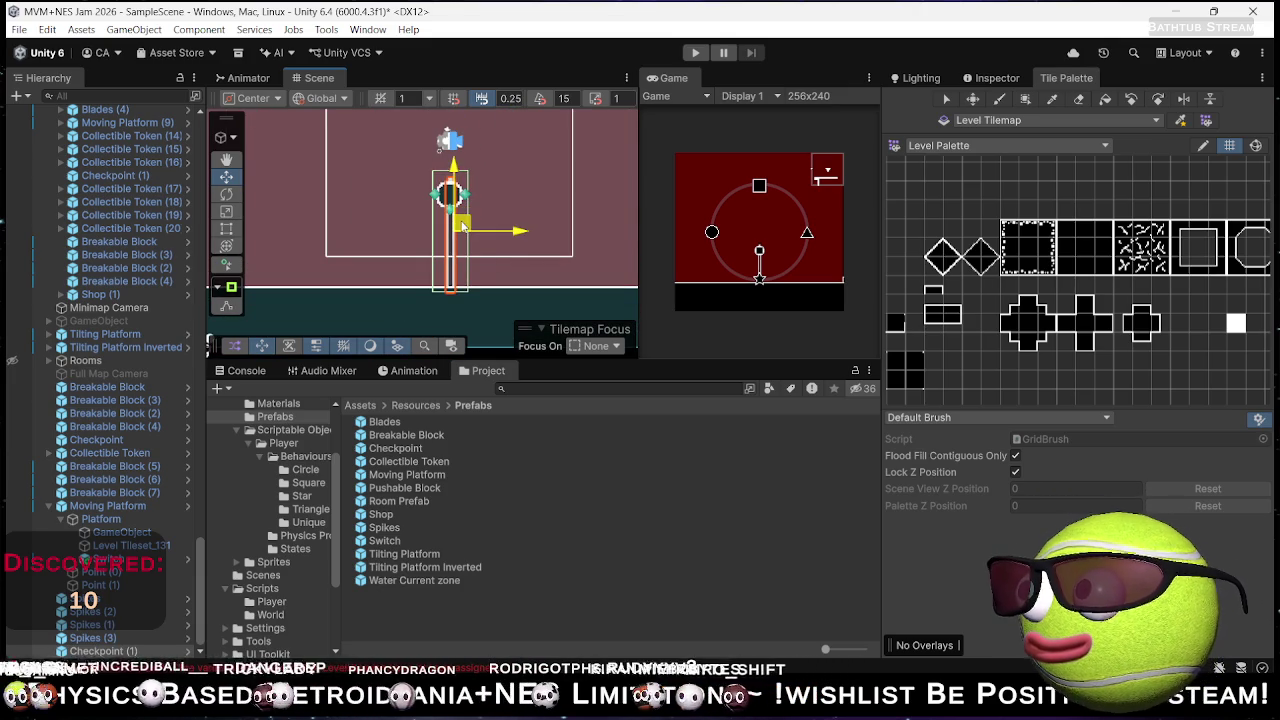
left_click(695, 54)
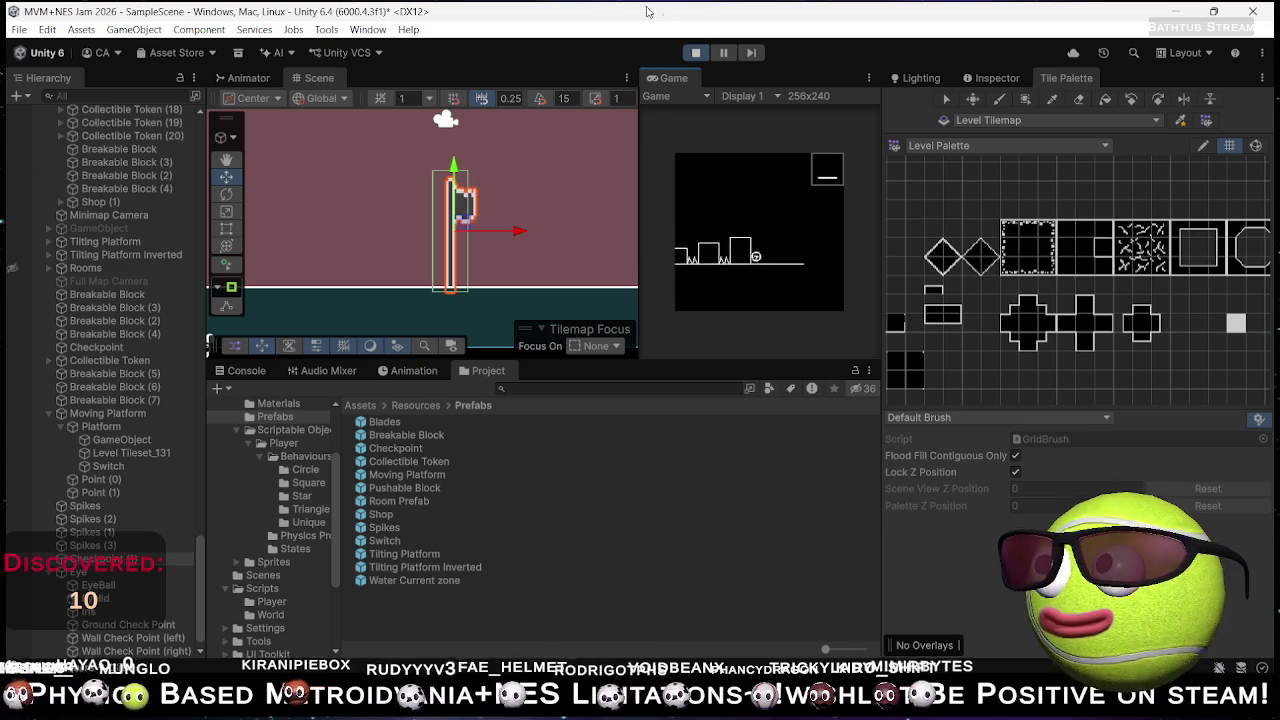
left_click(693, 52)
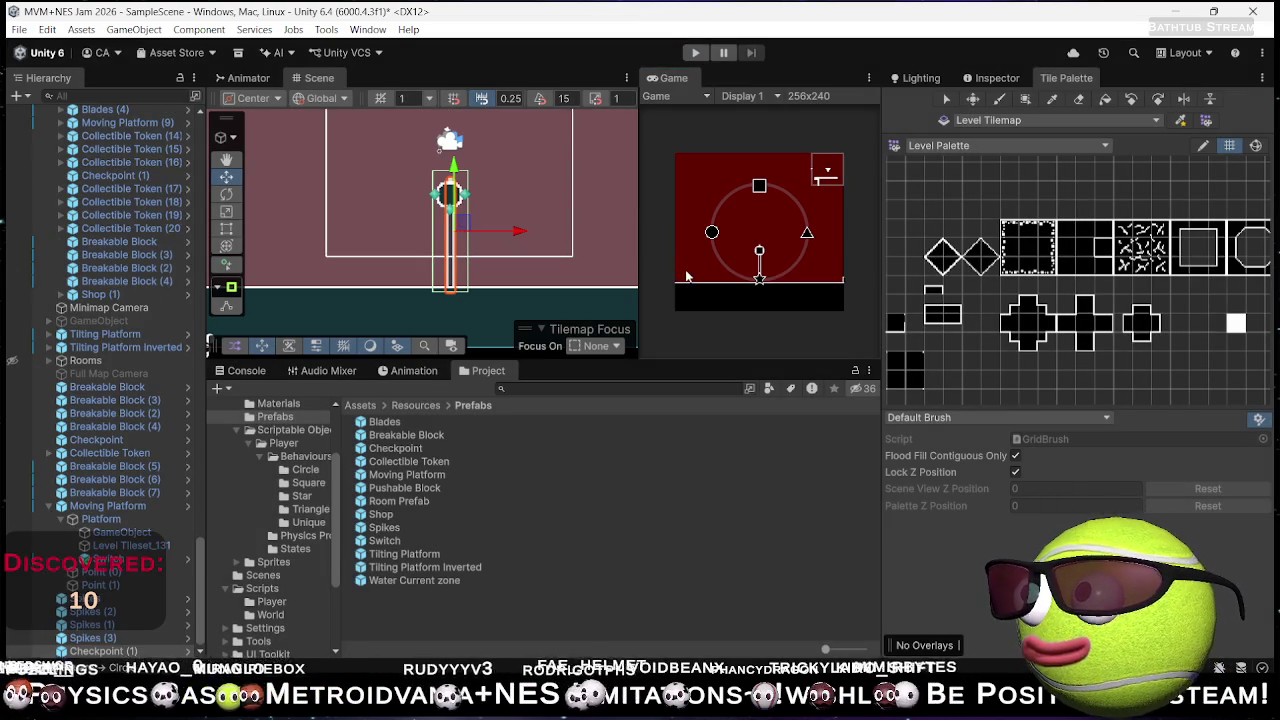
scroll(507, 174, "down", 10)
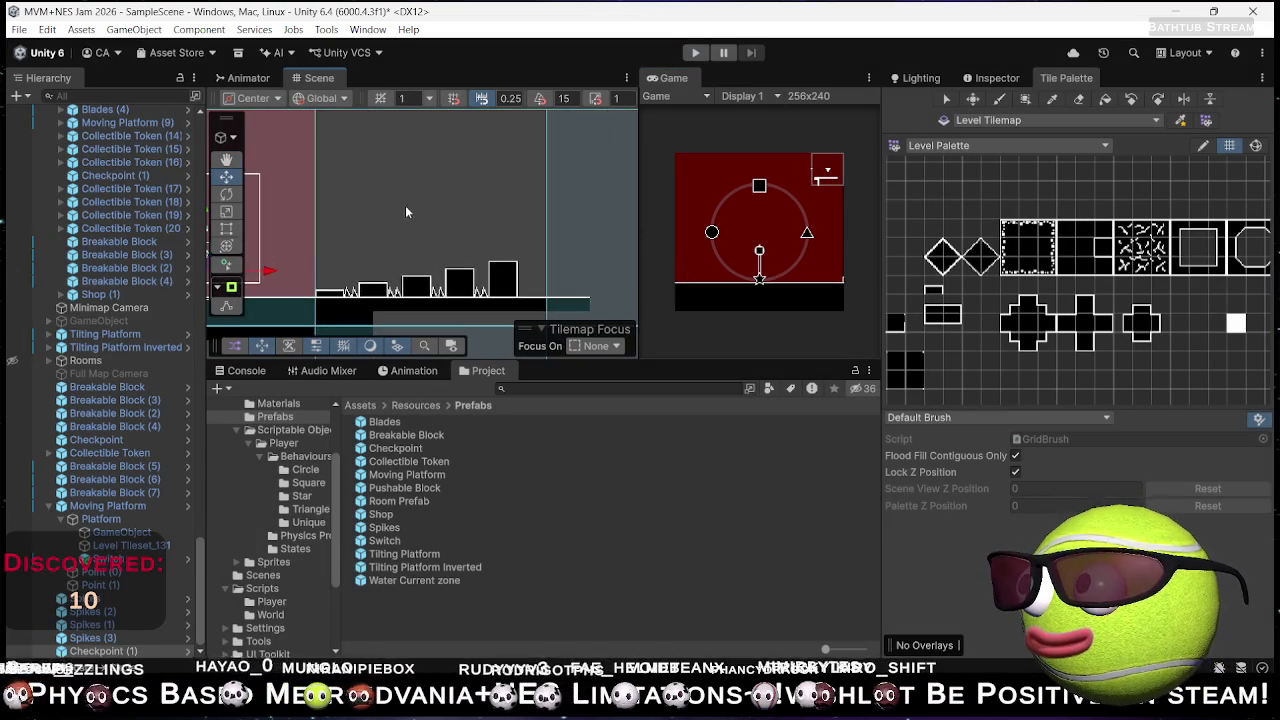
scroll(487, 214, "down", 5)
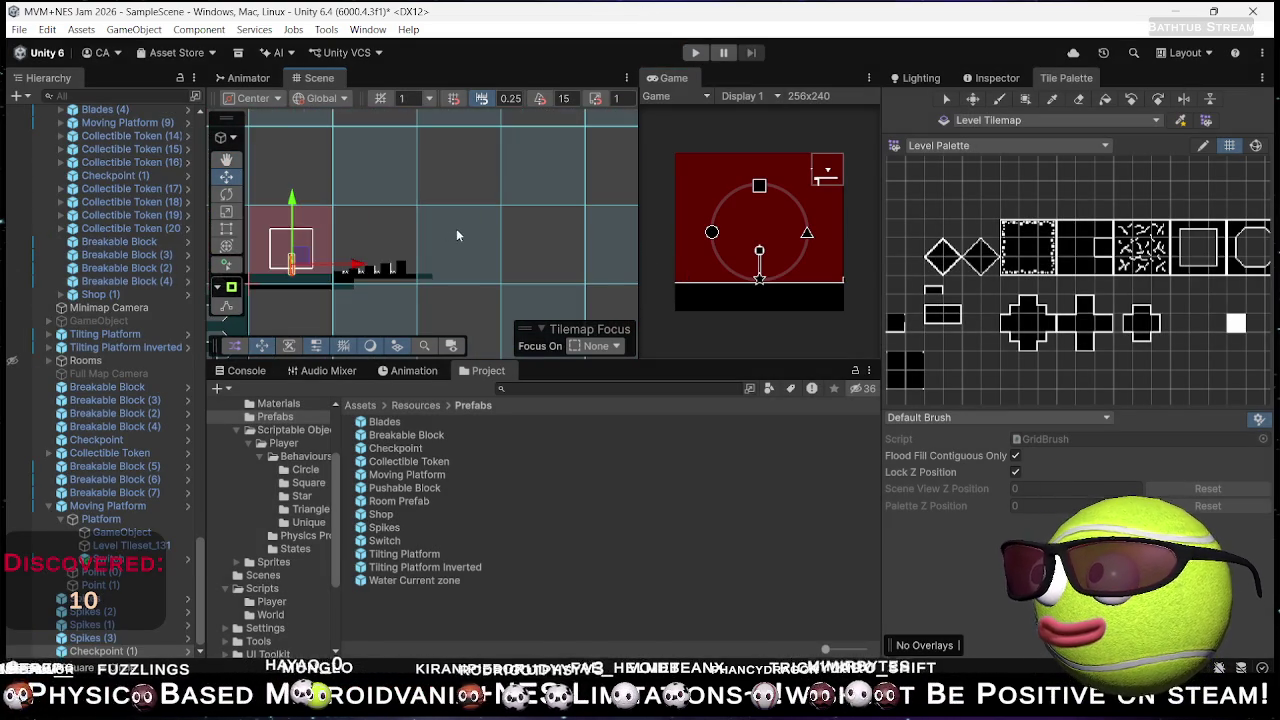
scroll(470, 248, "up", 5)
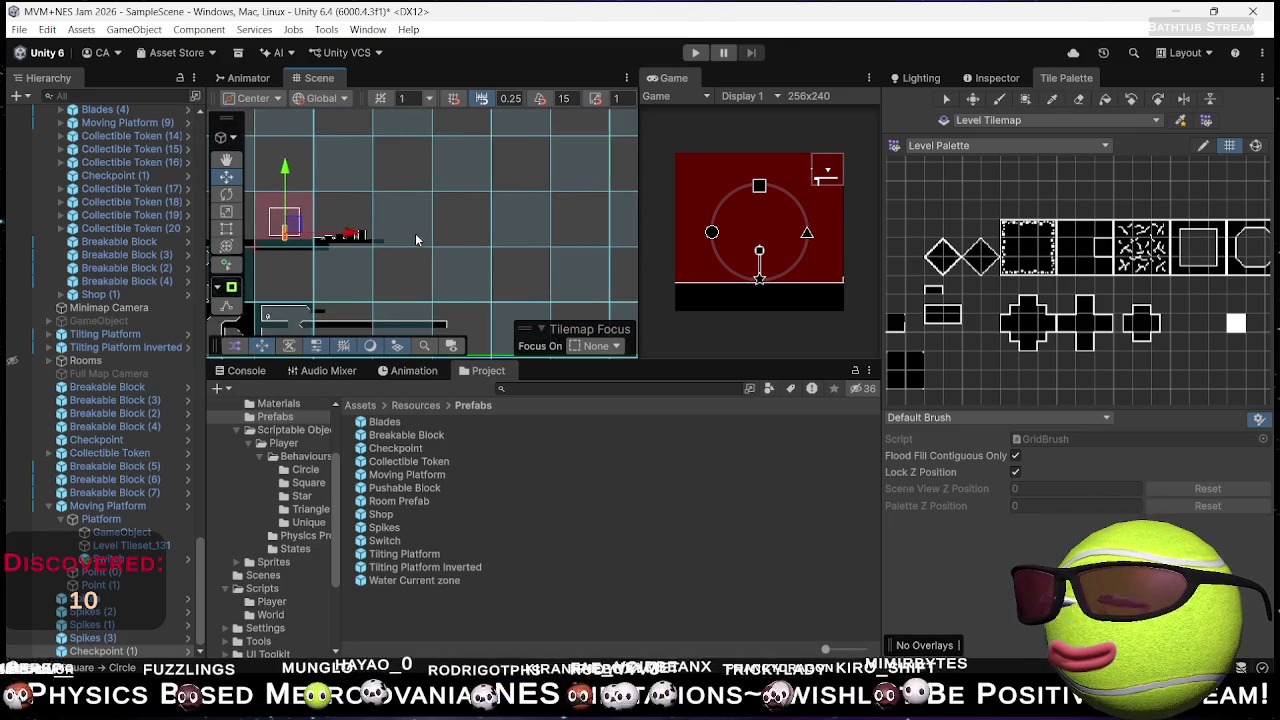
scroll(414, 241, "up", 10)
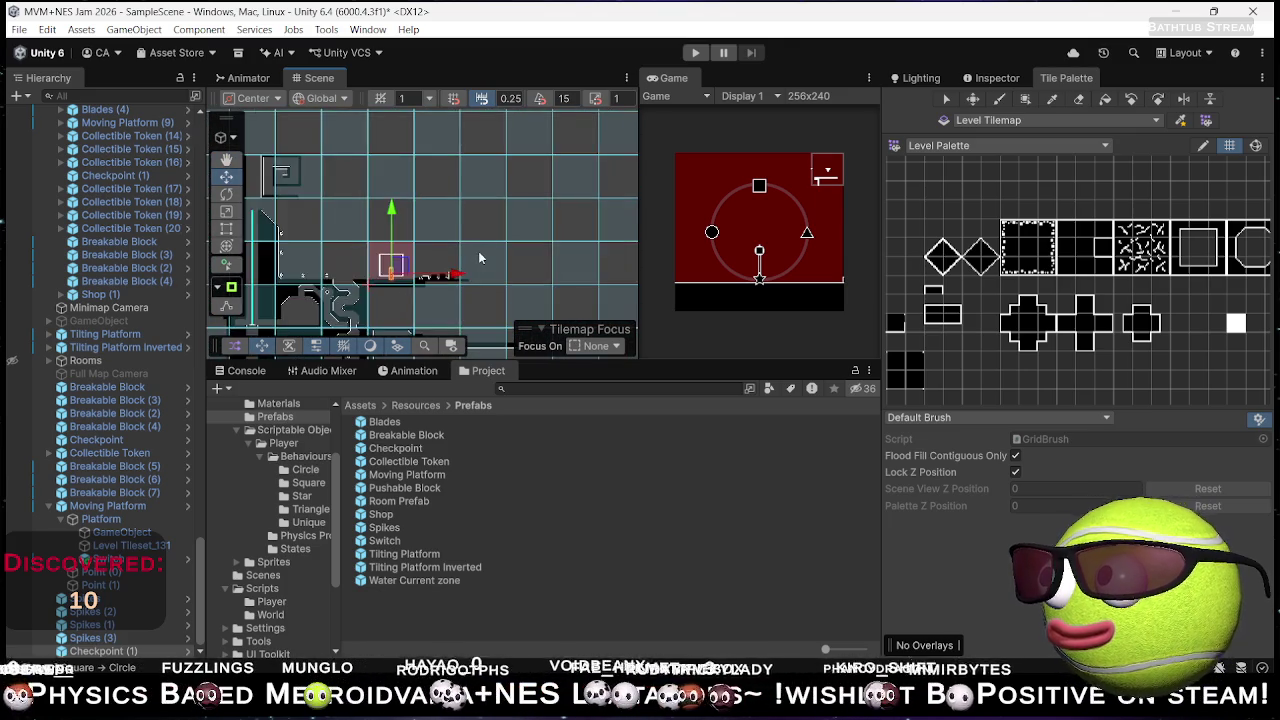
mouse_move(552, 311)
left_mouse_down()
mouse_move(530, 199)
mouse_move(497, 140)
left_mouse_up()
scroll(538, 230, "down", 3)
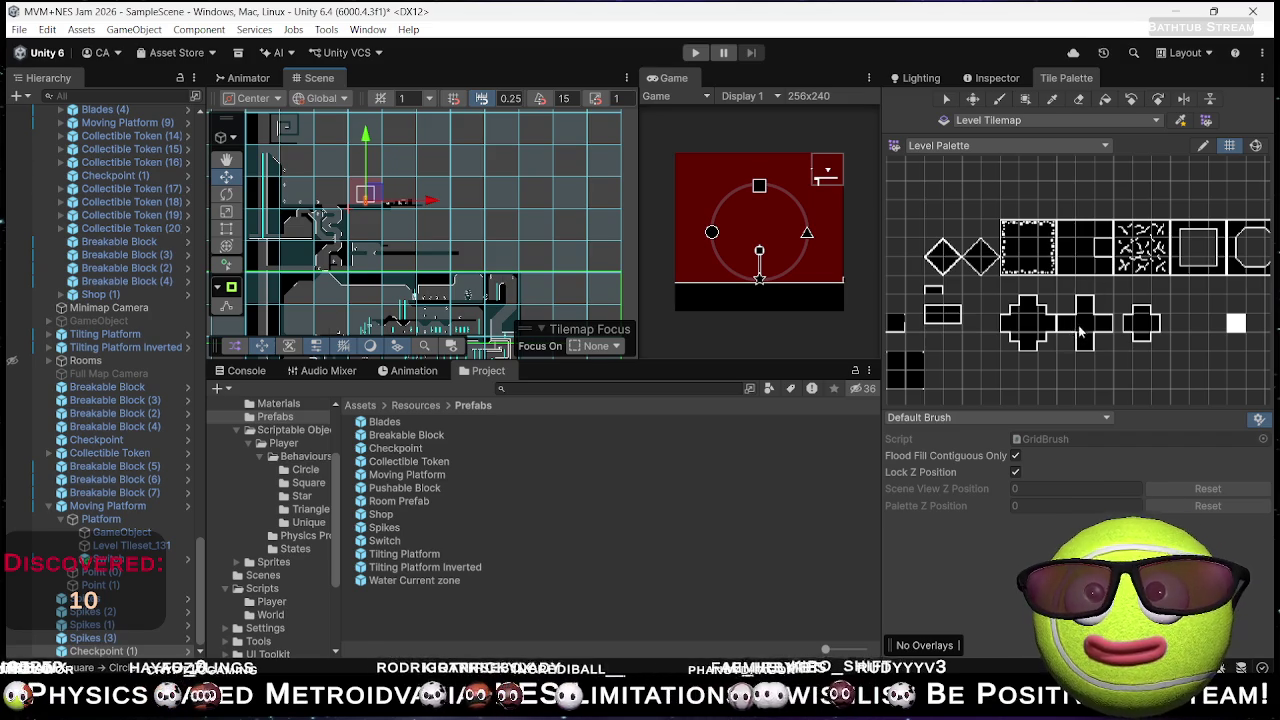
- Paint a row of tiles right of the red room's ledge, then undo it
left_click(1082, 255)
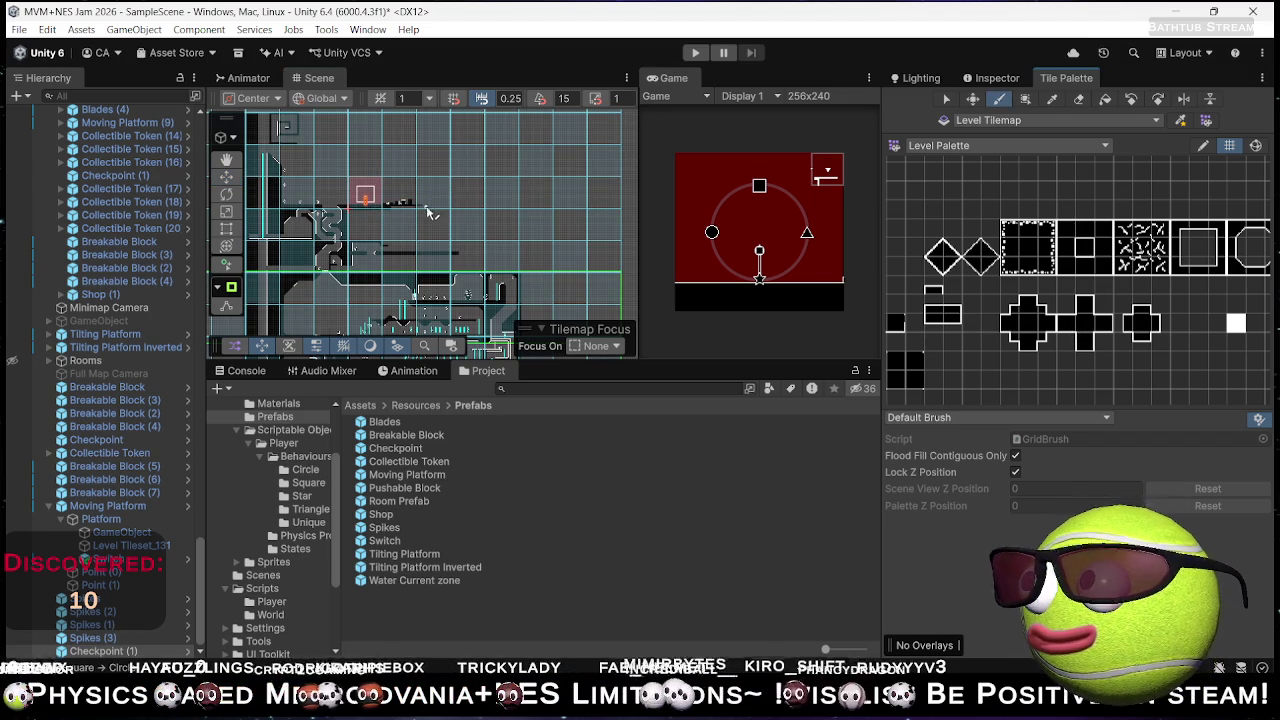
scroll(427, 210, "up", 5)
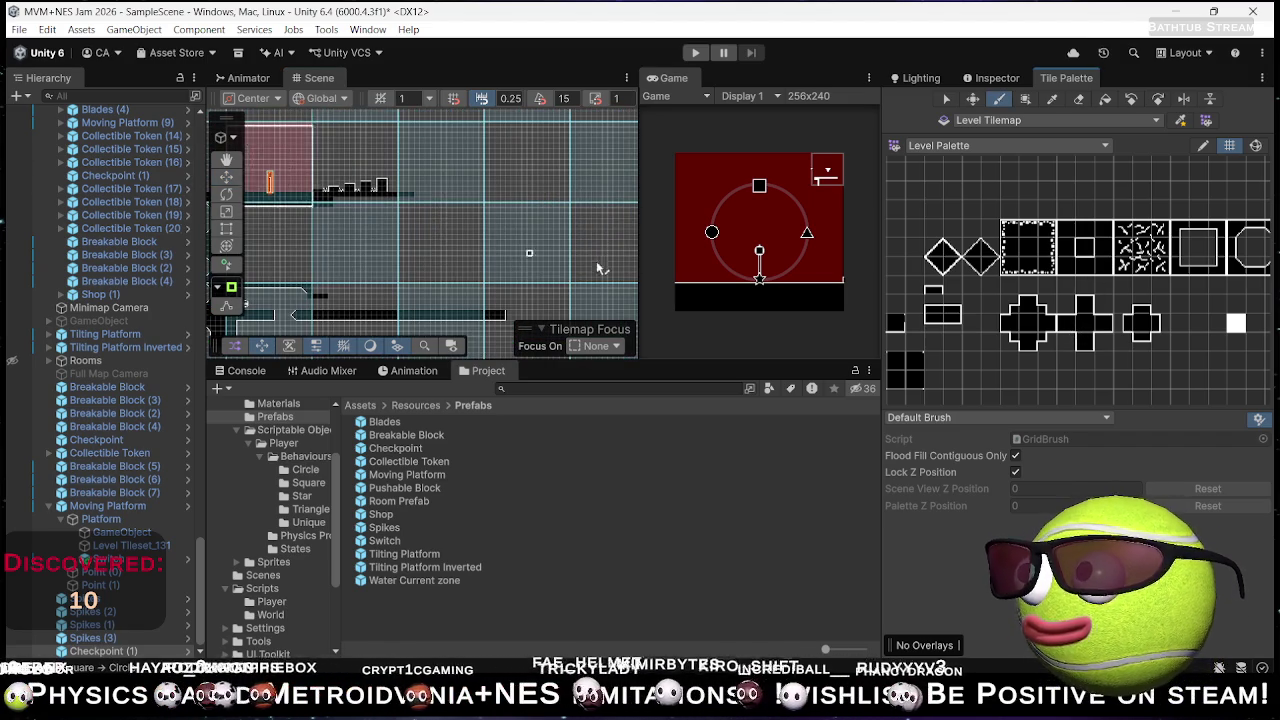
left_click_drag(416, 200, 572, 204)
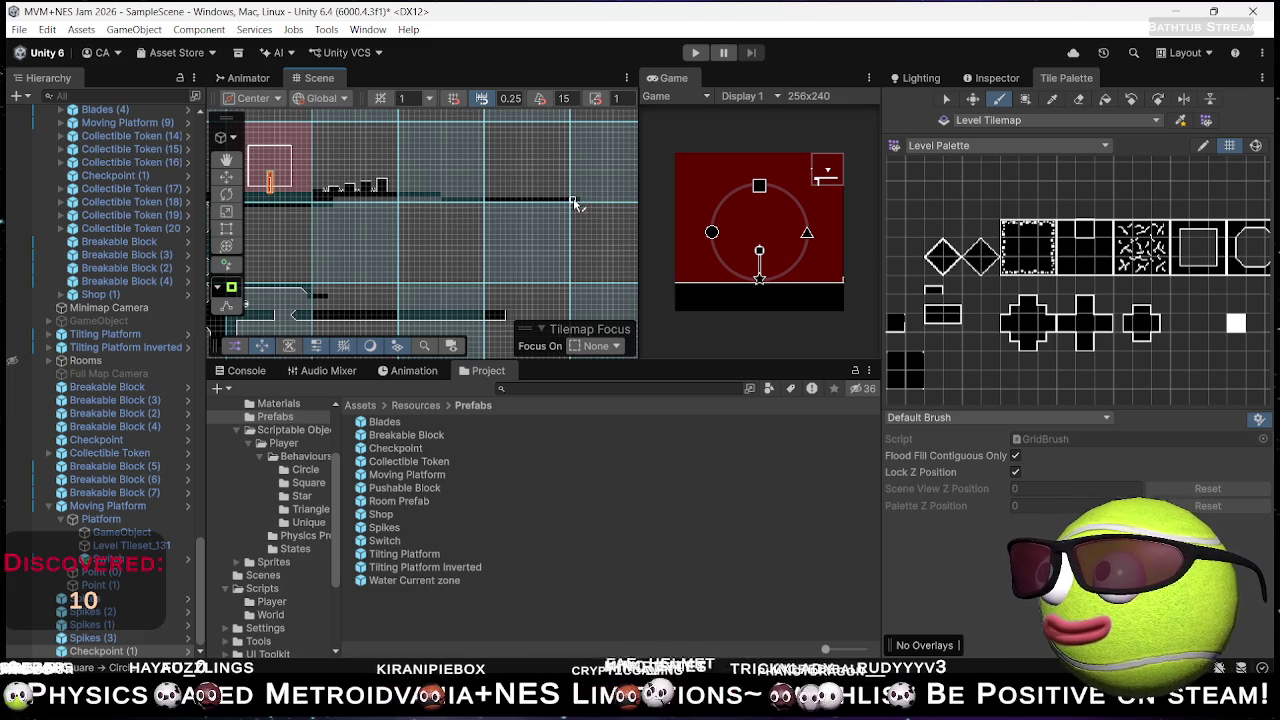
key("ctrl+z")
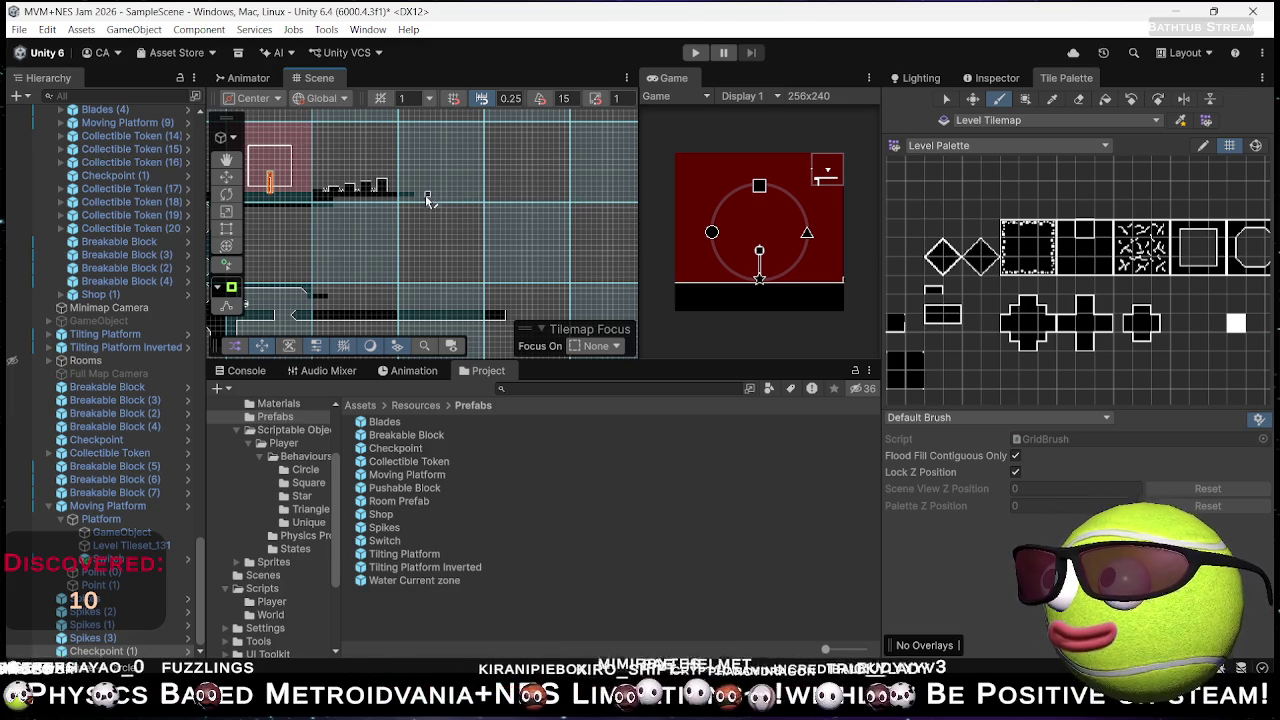
- Box Fill a long thin strip of floor tiles extending right from the ledge
left_click(1024, 99)
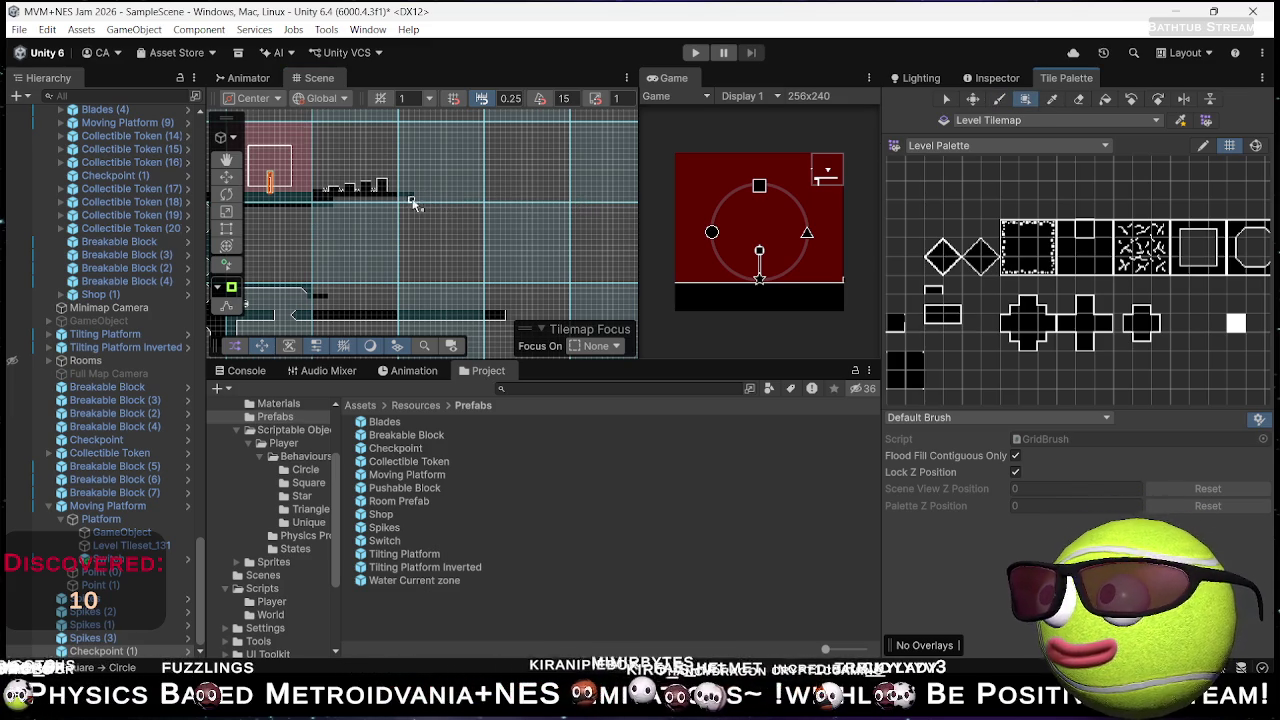
mouse_move(418, 197)
left_mouse_down()
mouse_move(635, 193)
mouse_move(555, 210)
left_mouse_up()
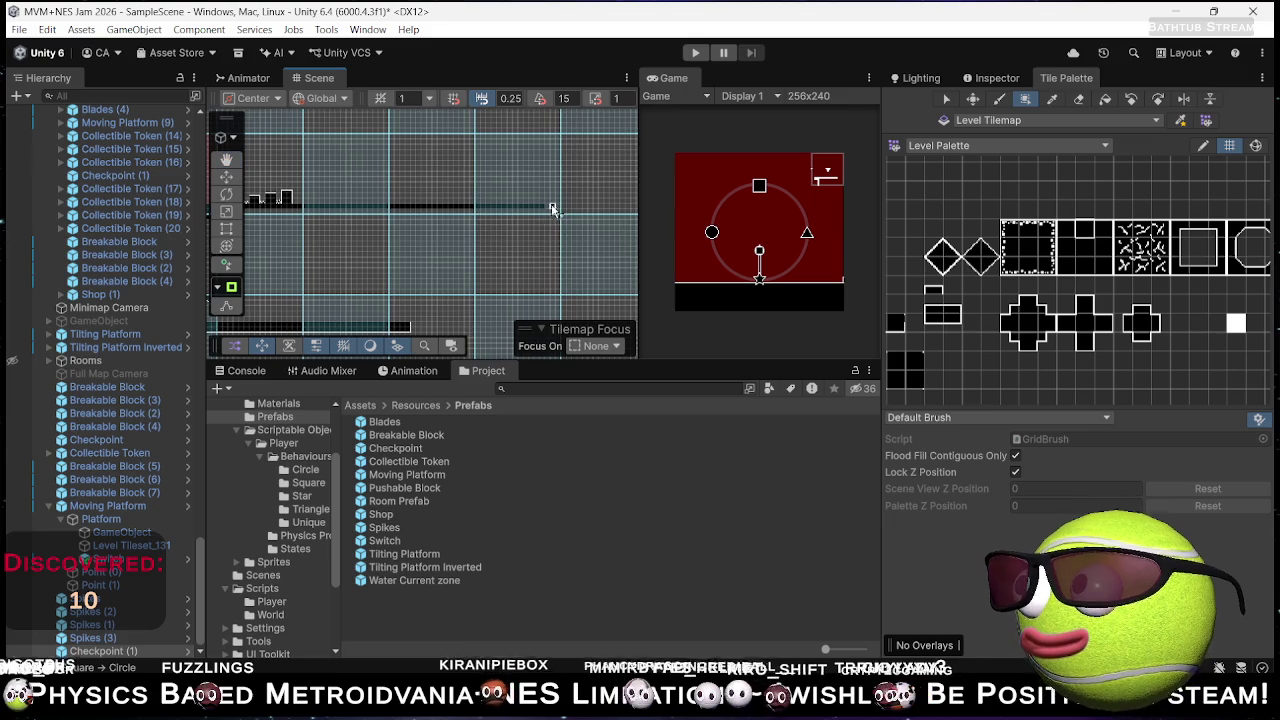
scroll(533, 224, "down", 2)
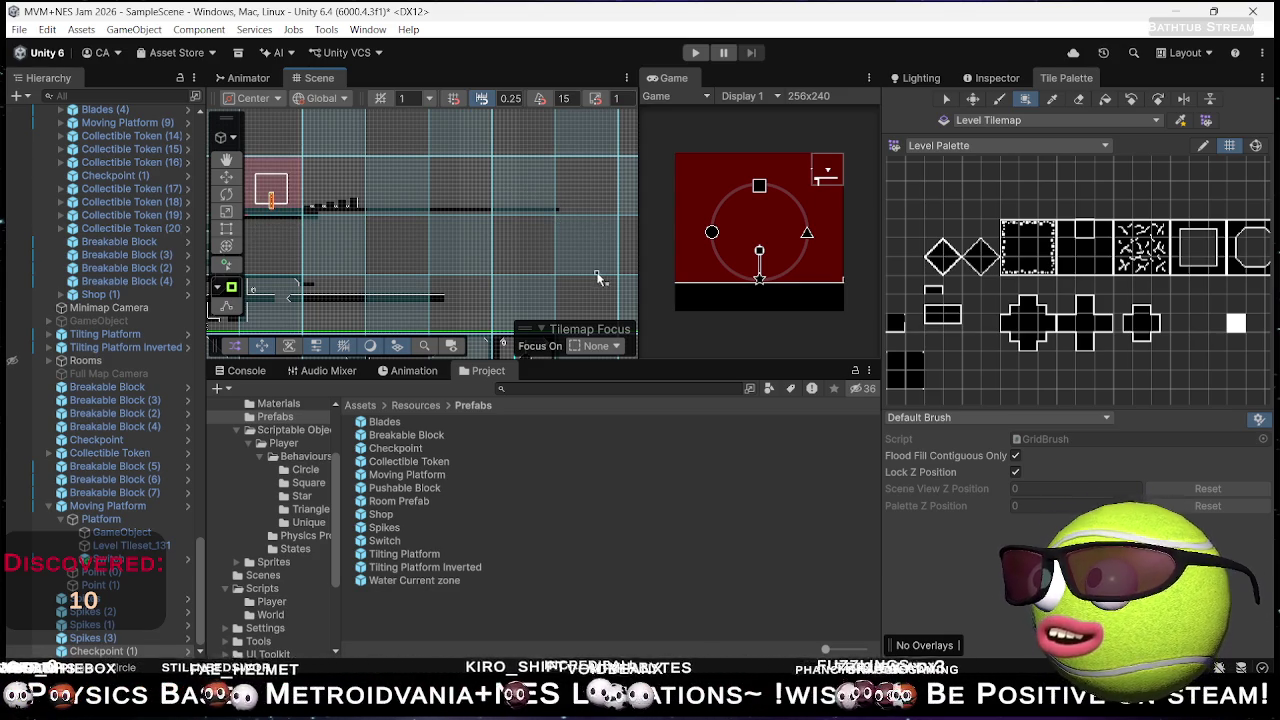
scroll(555, 210, "up", 3)
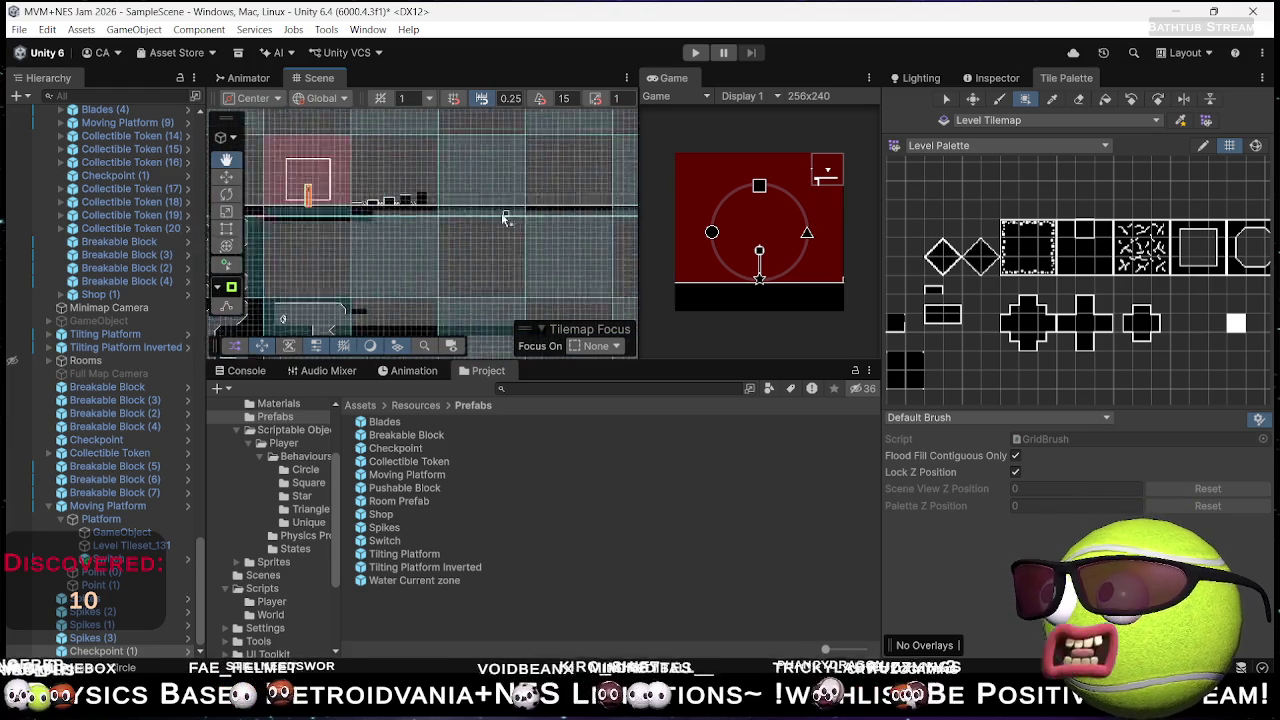
scroll(451, 130, "down", 5)
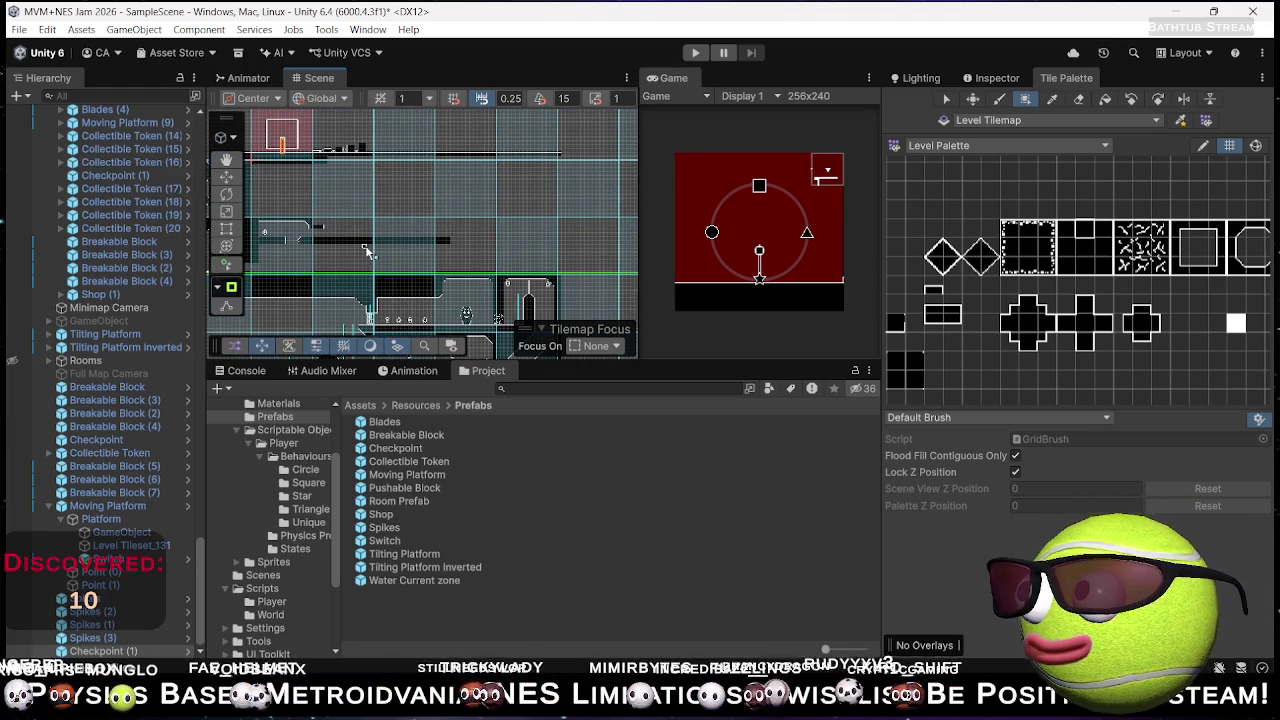
mouse_move(386, 235)
left_mouse_down()
mouse_move(515, 200)
mouse_move(485, 245)
mouse_move(505, 285)
mouse_move(514, 264)
mouse_move(469, 304)
mouse_move(400, 312)
left_mouse_up()
scroll(487, 272, "up", 2)
scroll(314, 309, "down", 3)
scroll(428, 280, "down", 2)
scroll(447, 291, "up", 2)
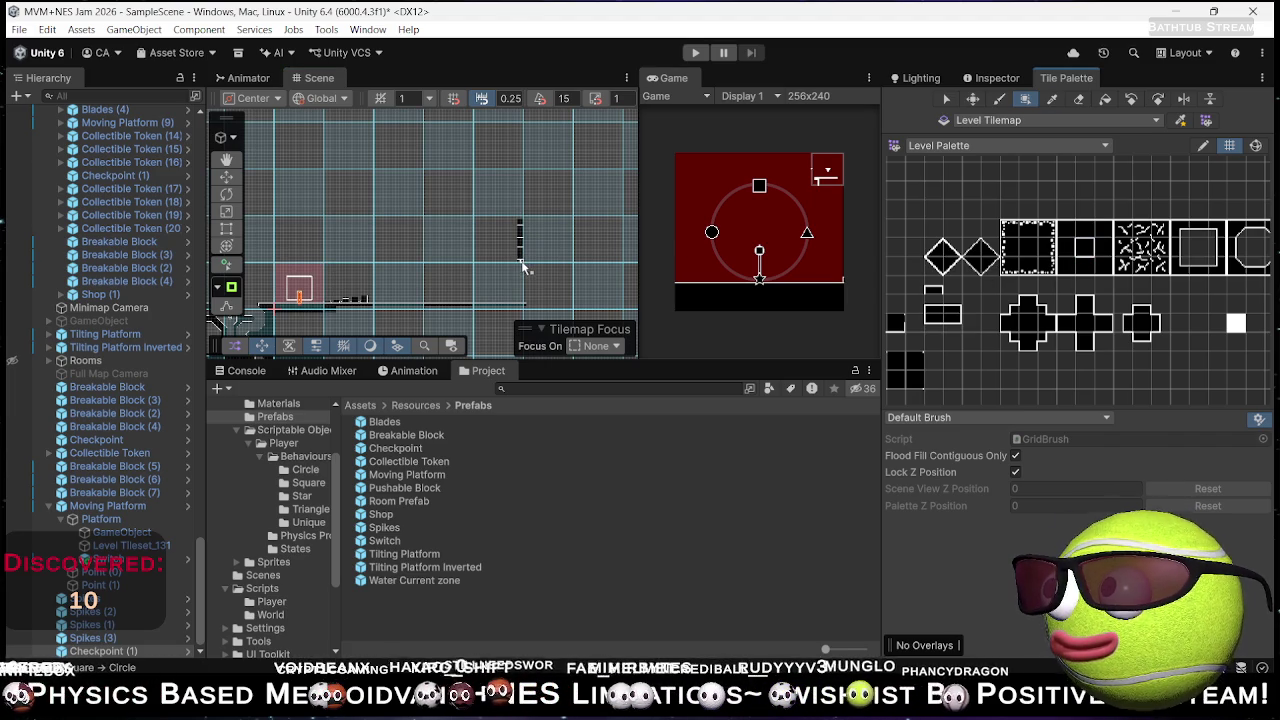
- Paint dark wall tiles into the new room: one single cell, then two stacked cells
left_click(478, 225)
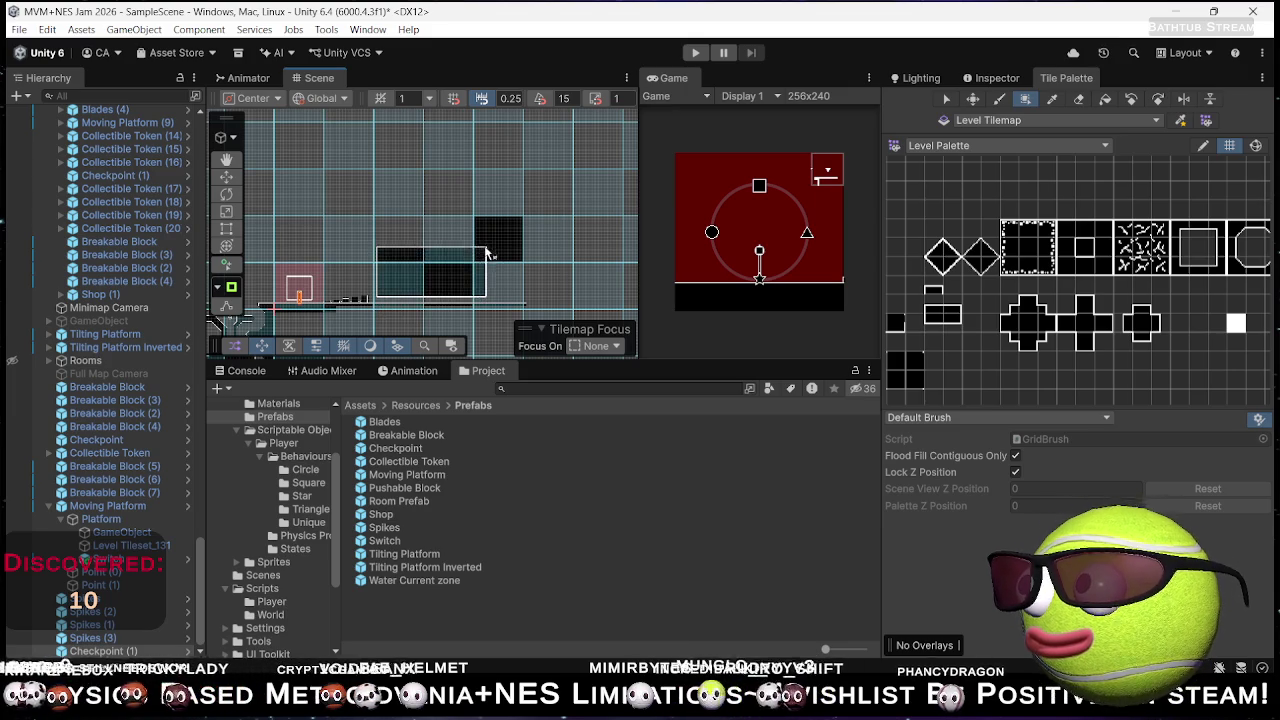
left_click_drag(537, 244, 440, 265)
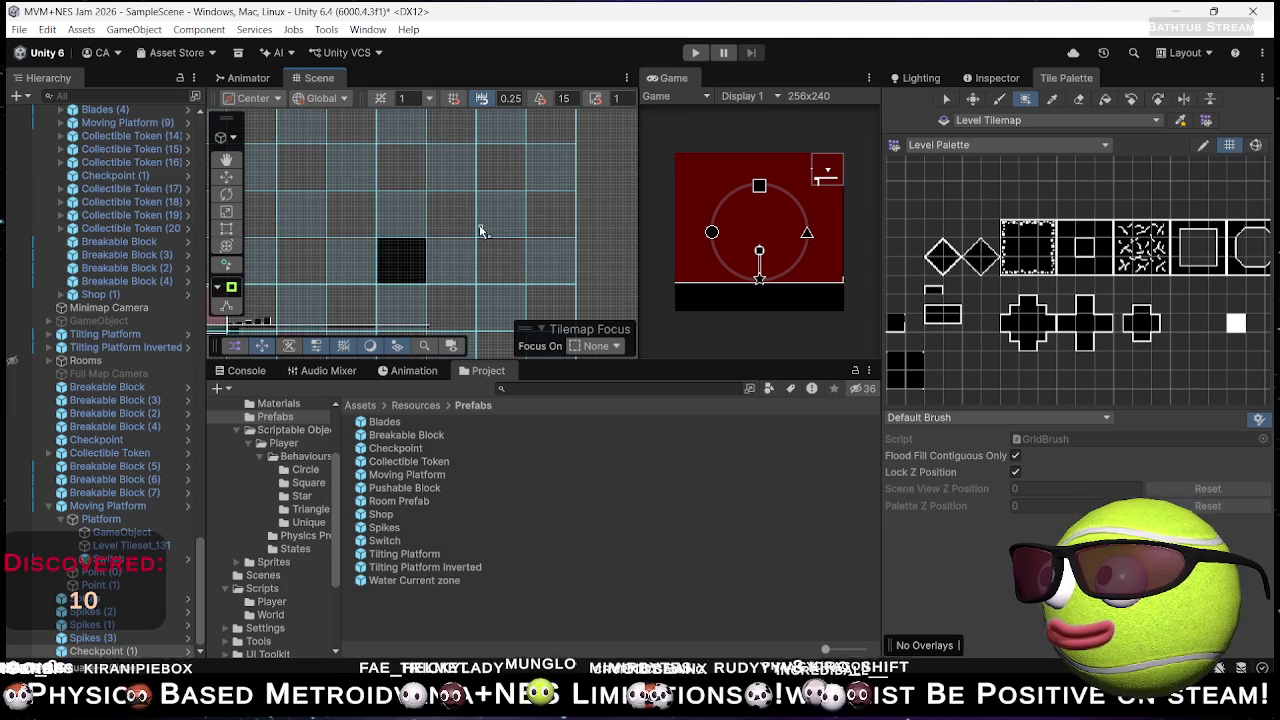
scroll(505, 230, "down", 3)
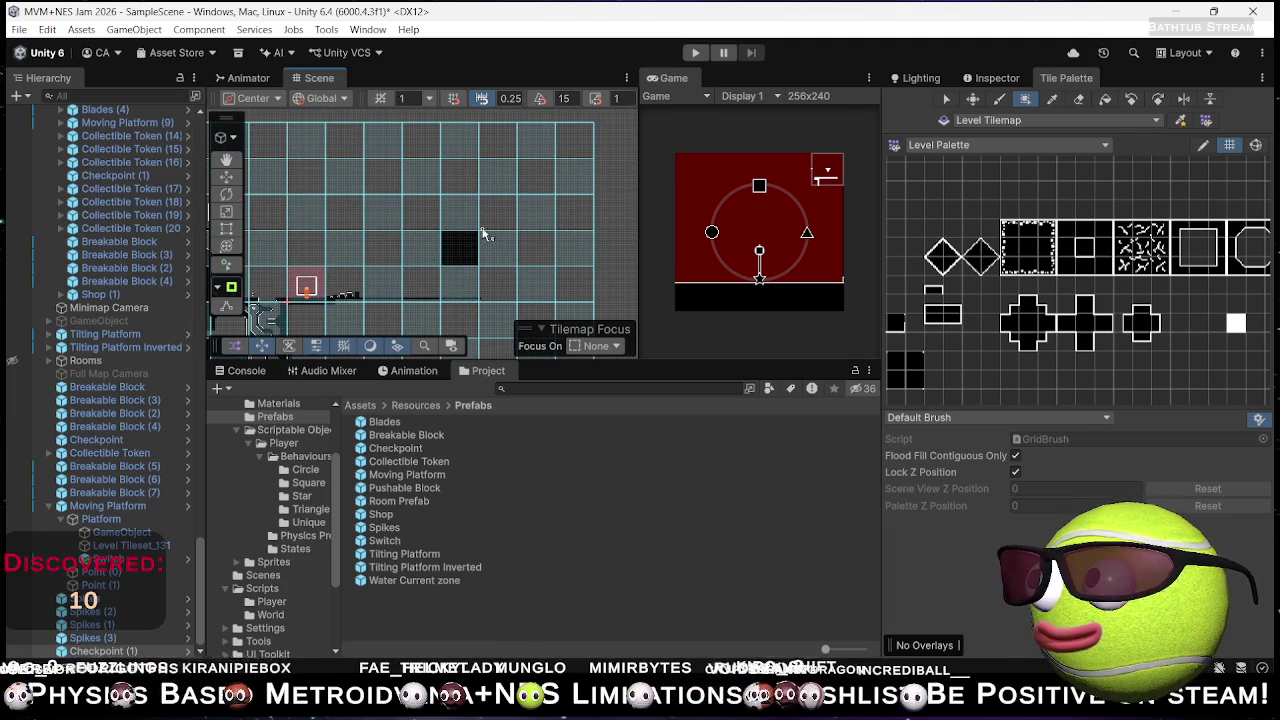
mouse_move(505, 210)
left_mouse_down()
mouse_move(525, 157)
mouse_move(518, 130)
left_mouse_up()
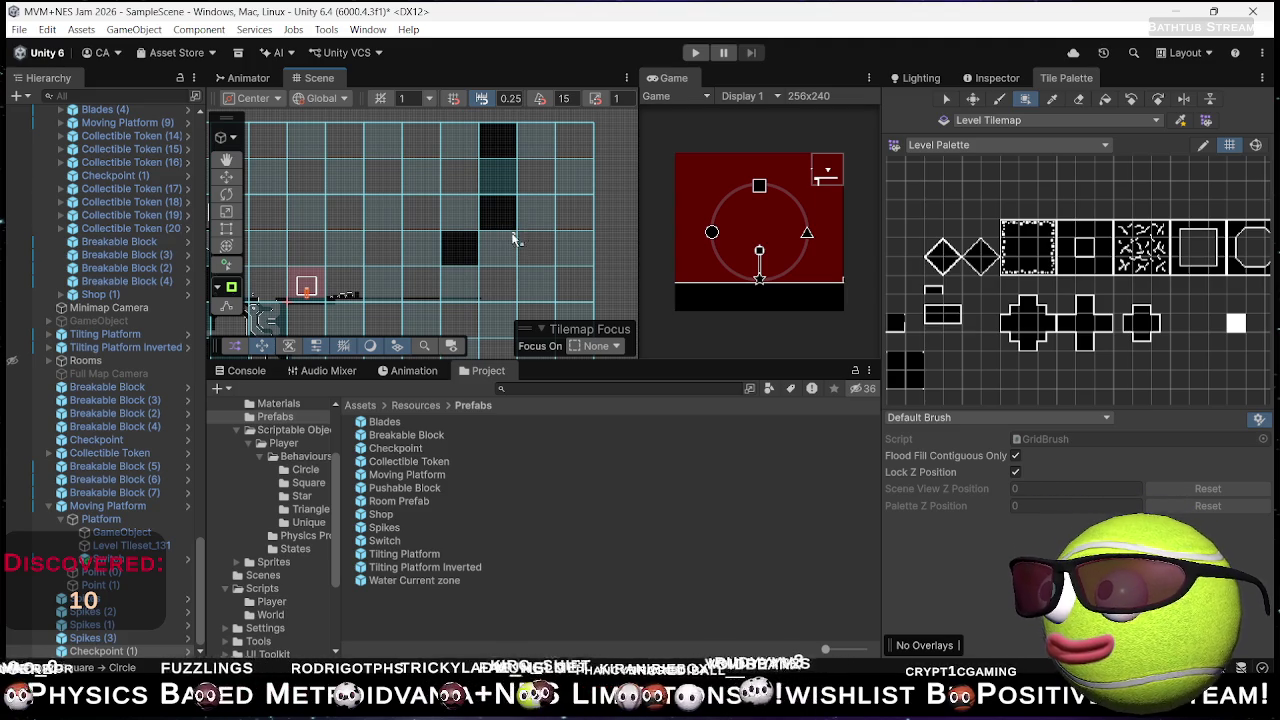
left_click_drag(476, 260, 556, 272)
scroll(580, 275, "down", 3)
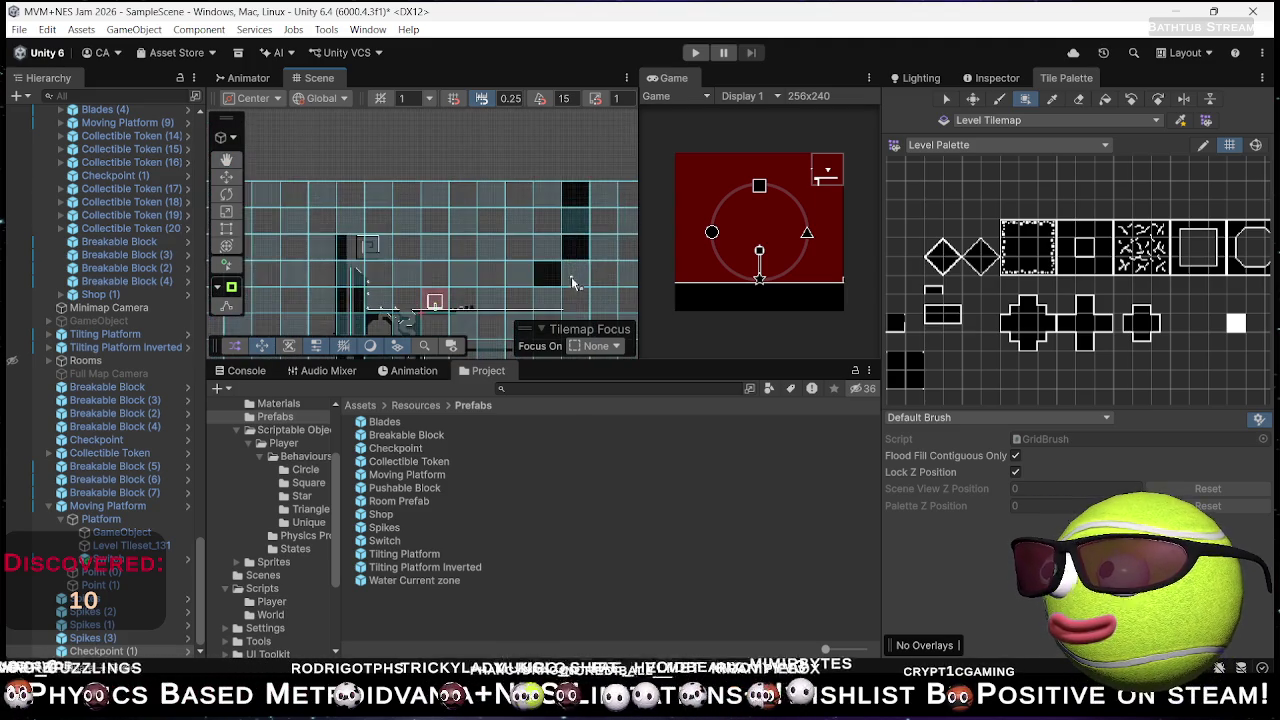
scroll(514, 243, "up", 5)
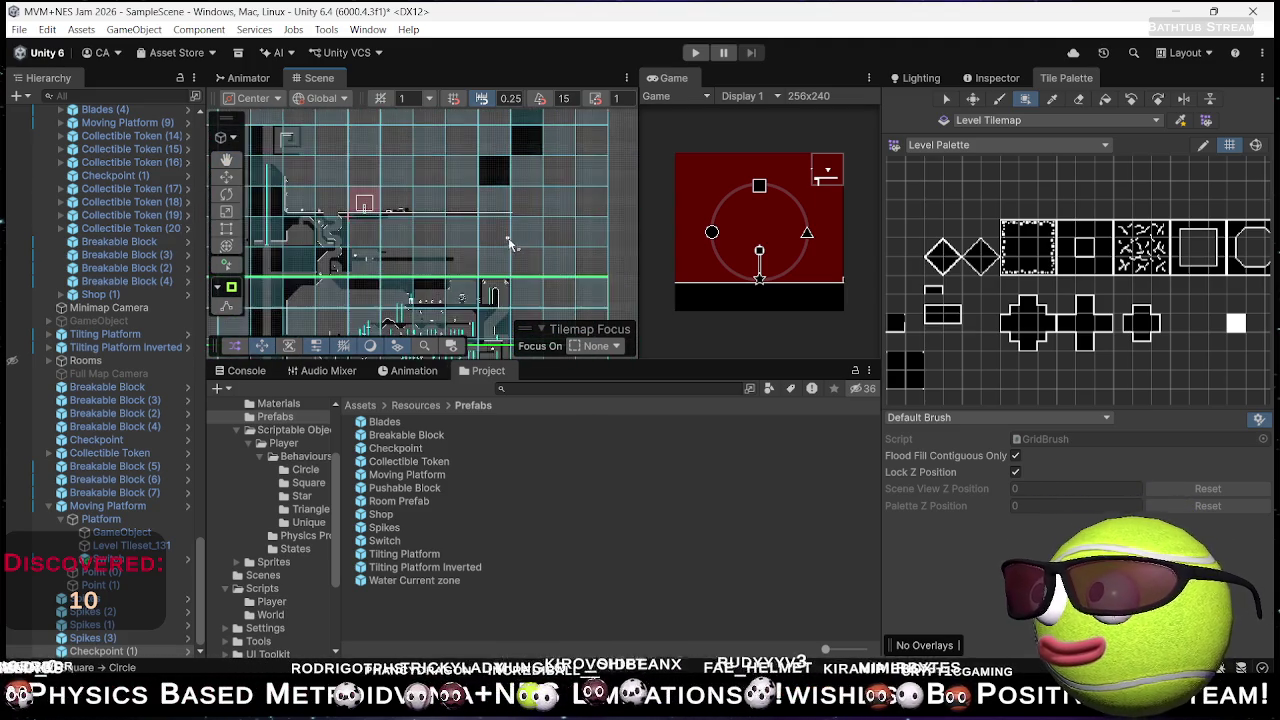
scroll(514, 200, "down", 2)
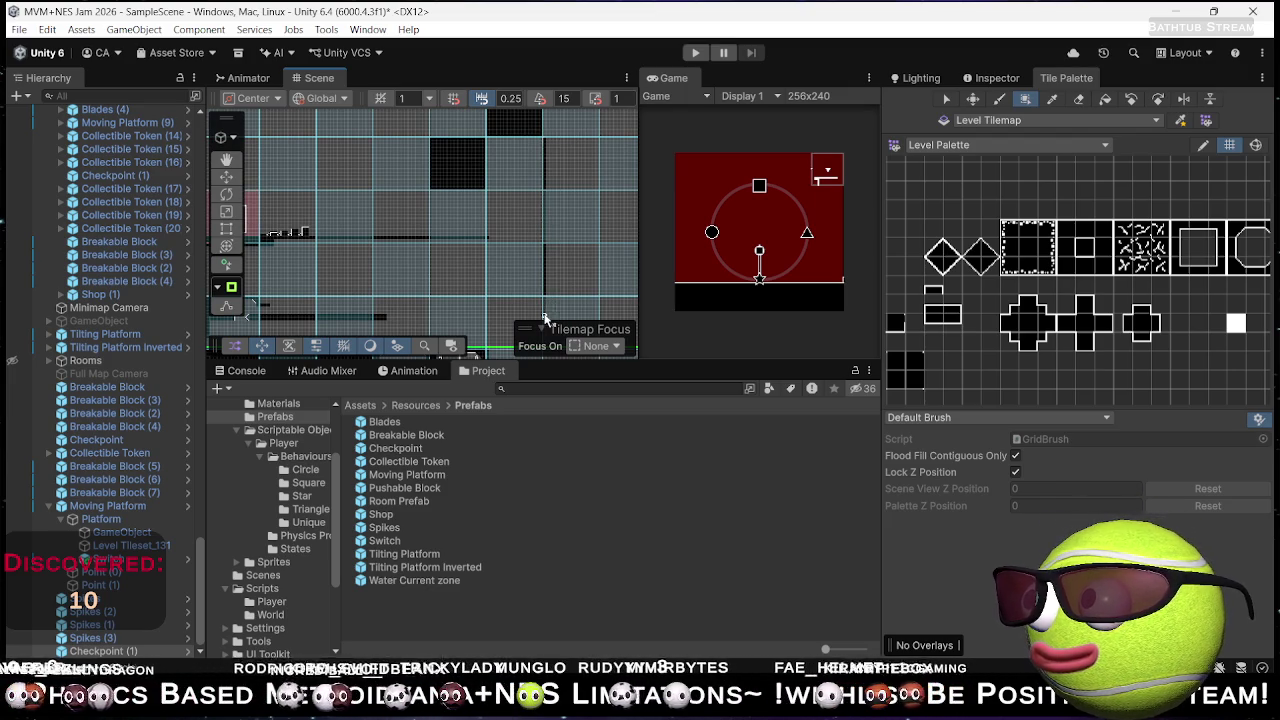
mouse_move(560, 296)
left_mouse_down()
mouse_move(575, 265)
mouse_move(562, 240)
mouse_move(412, 248)
left_mouse_up()
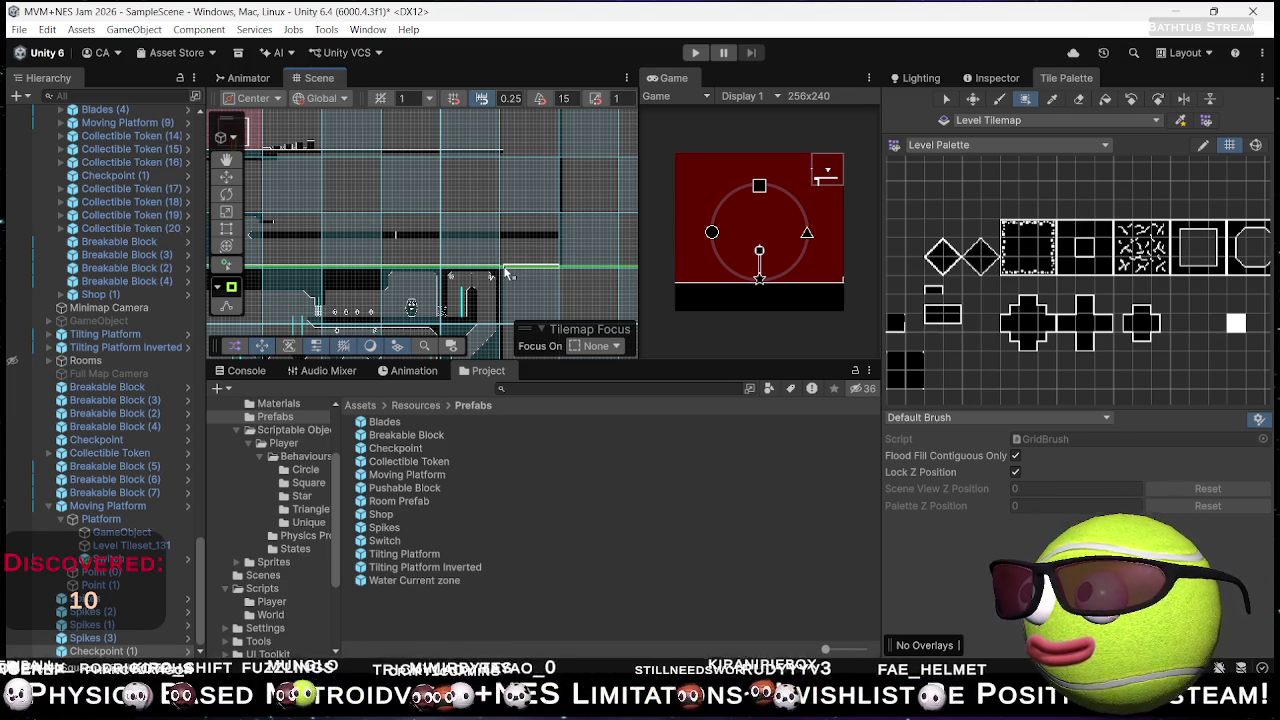
scroll(505, 271, "up", 5)
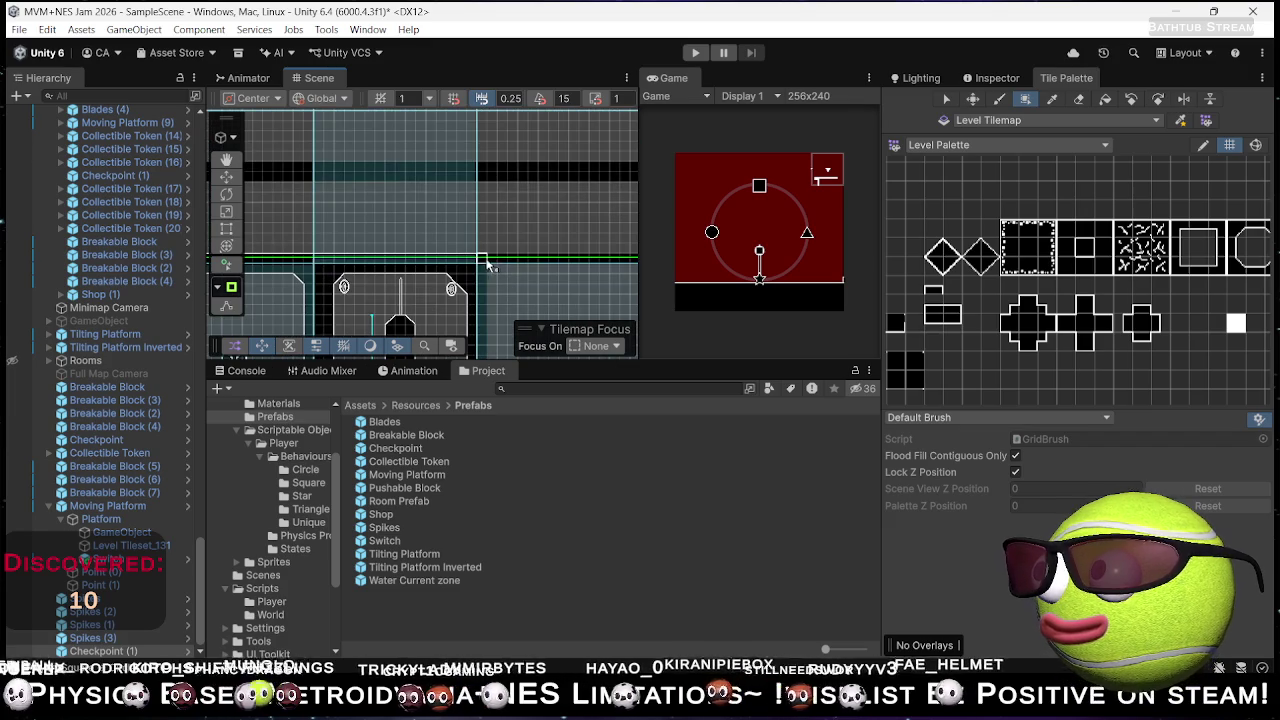
scroll(485, 263, "down", 8)
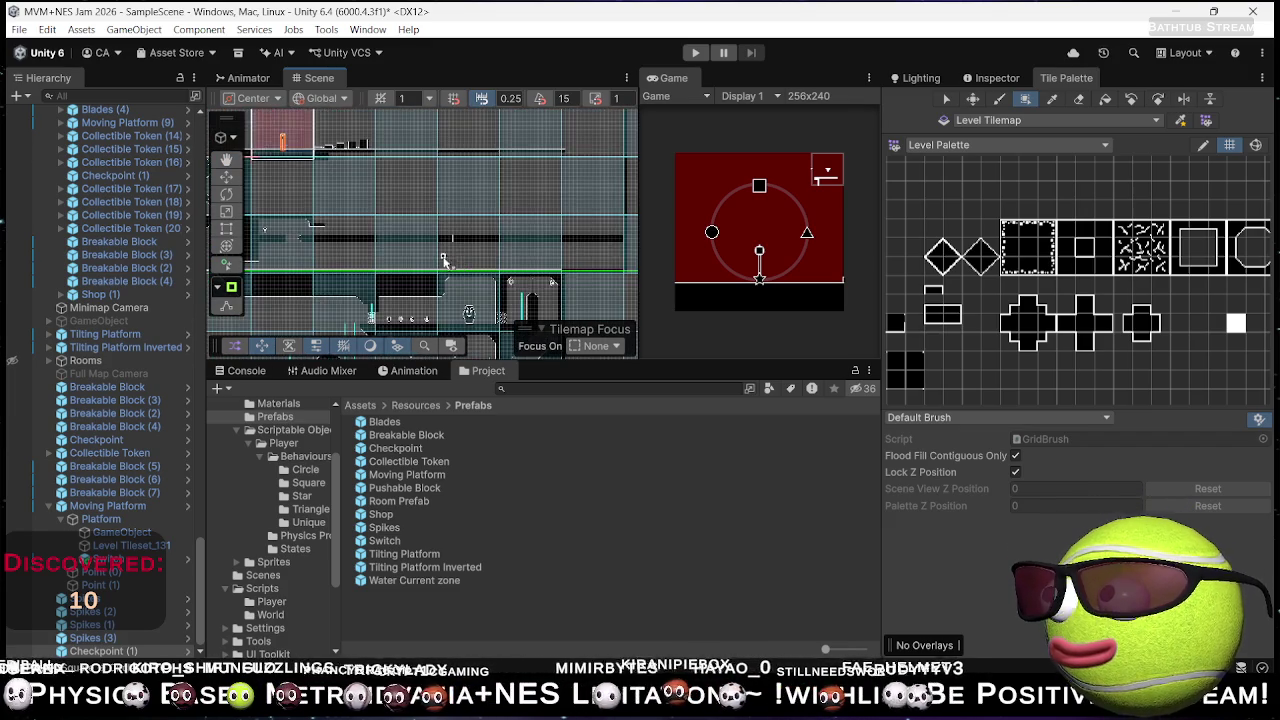
- Survey the new upper room above the moving-platform area, then select Full Map Camera
scroll(451, 263, "up", 4)
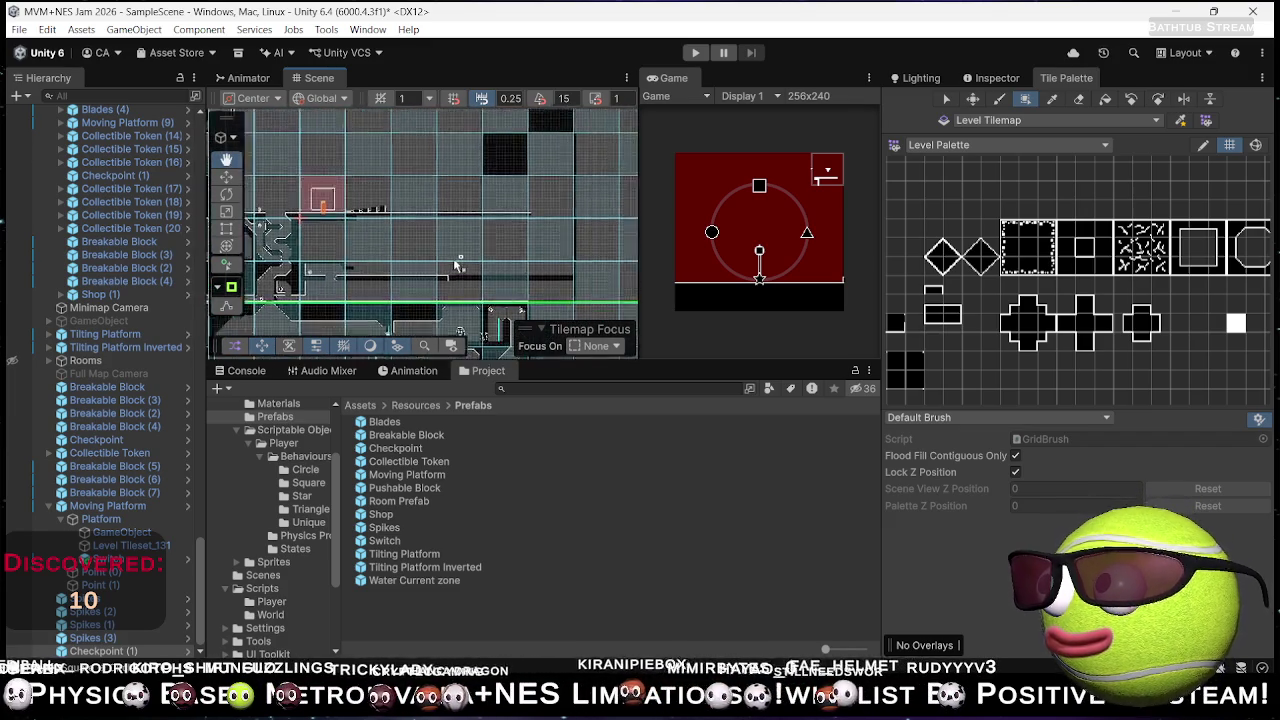
scroll(471, 260, "up", 5)
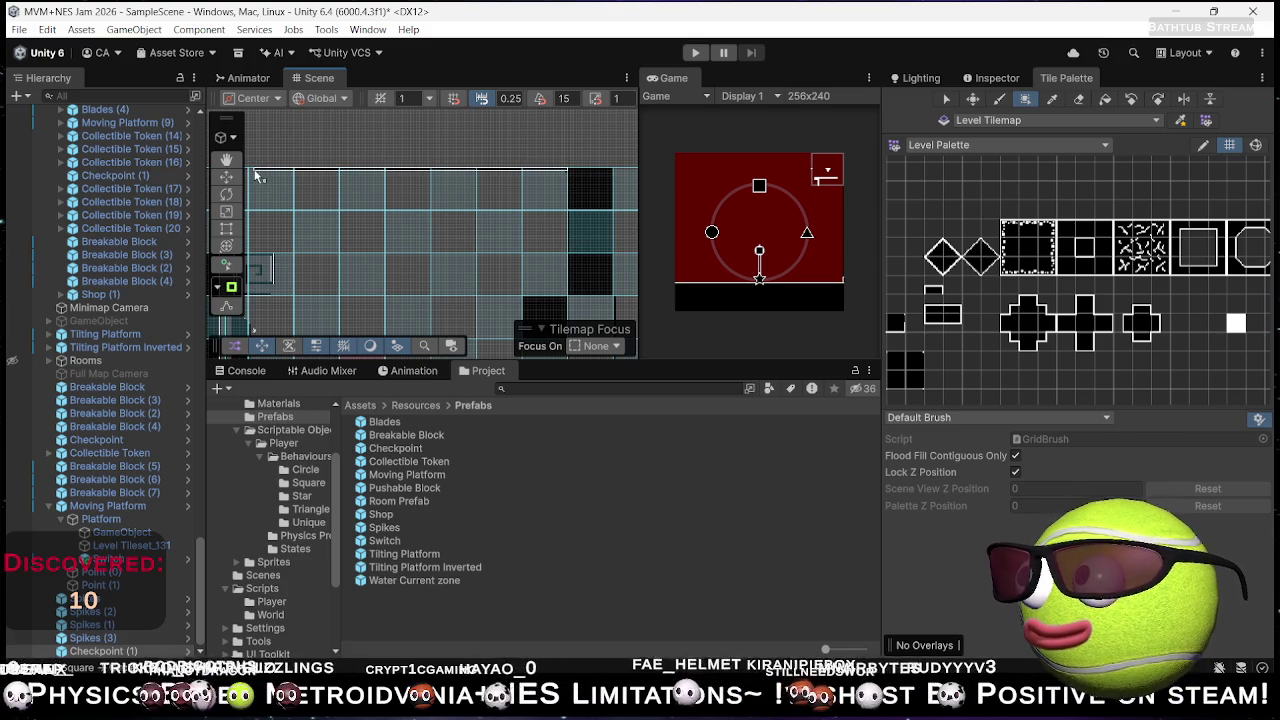
mouse_move(437, 207)
left_mouse_down()
mouse_move(475, 242)
mouse_move(476, 220)
left_mouse_up()
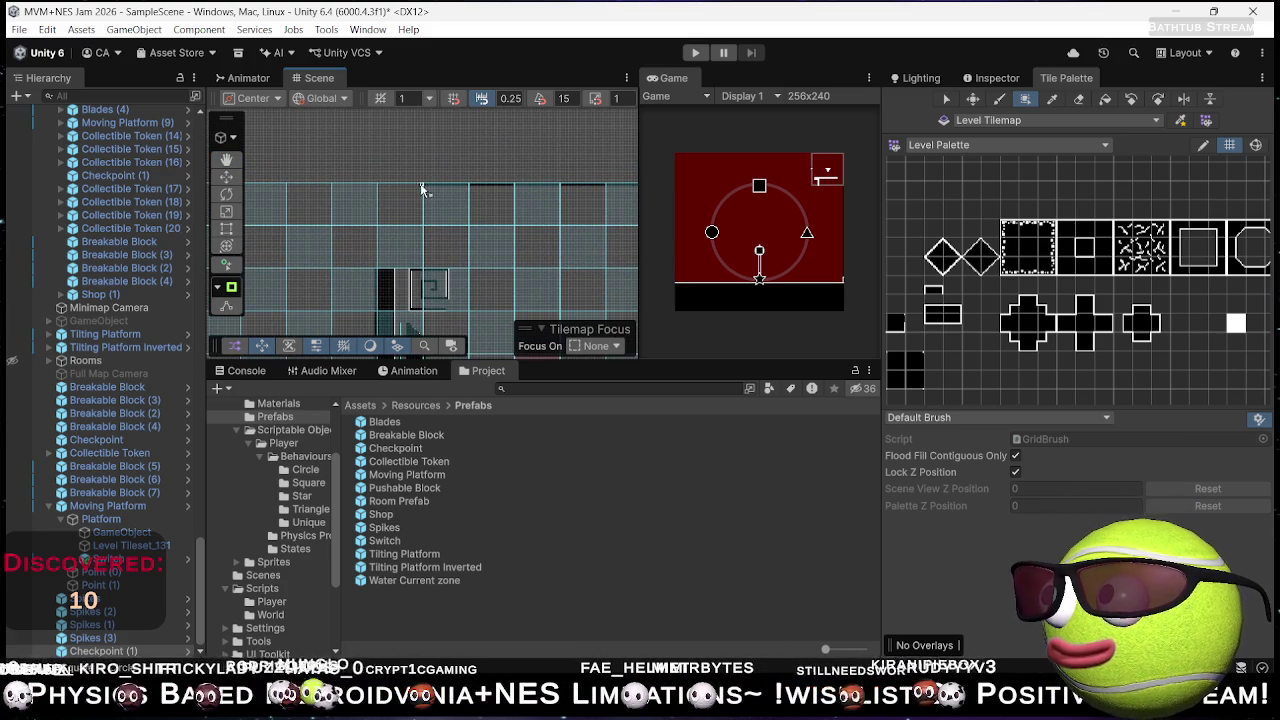
scroll(425, 190, "down", 5)
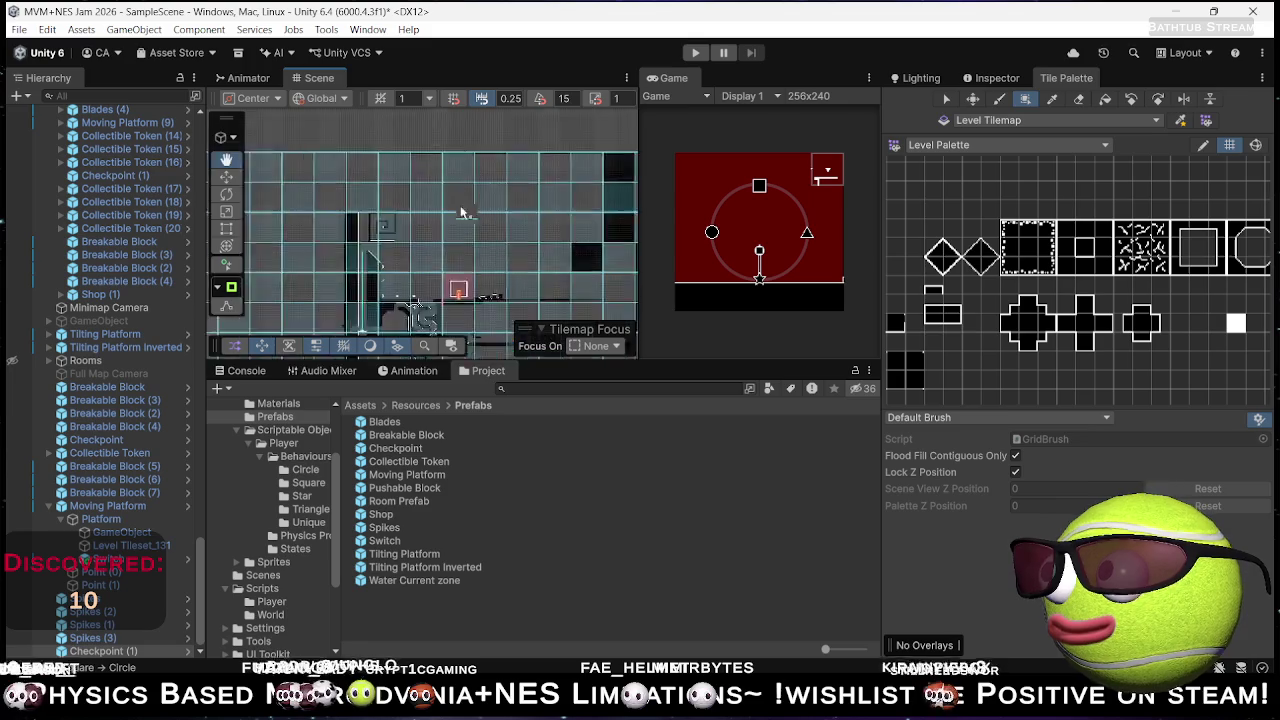
left_click_drag(481, 246, 487, 174)
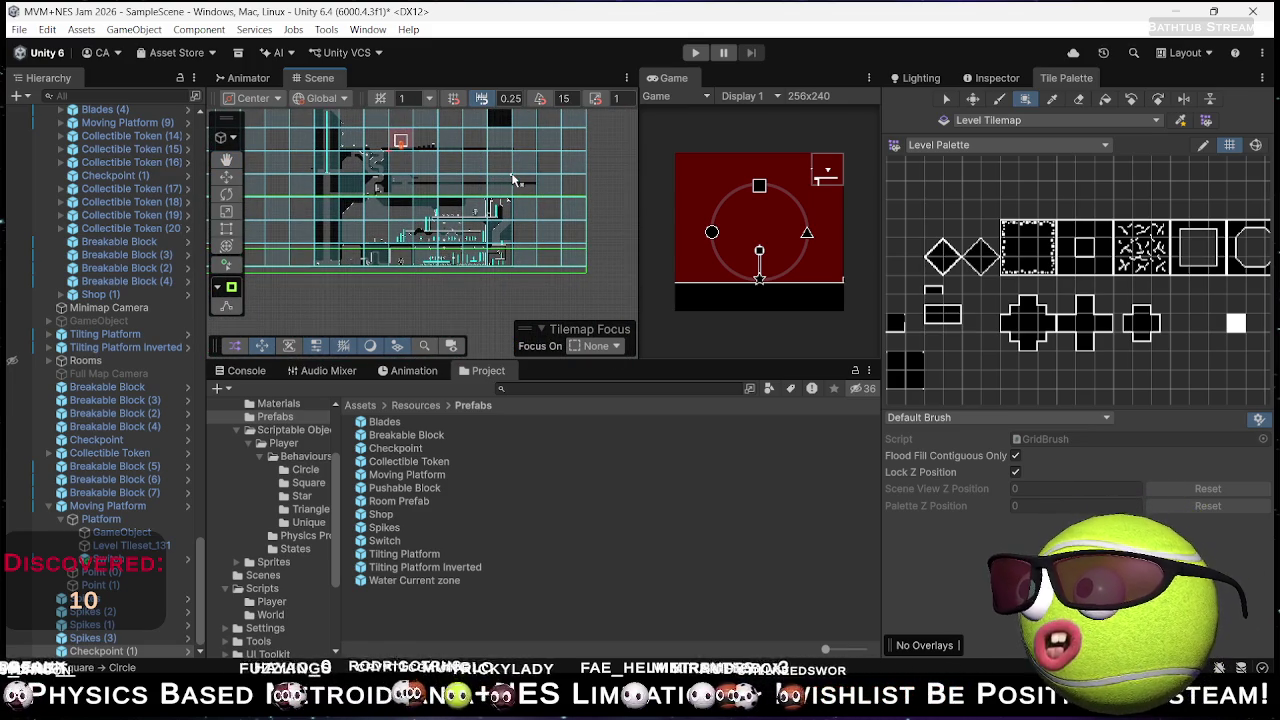
left_click(108, 373)
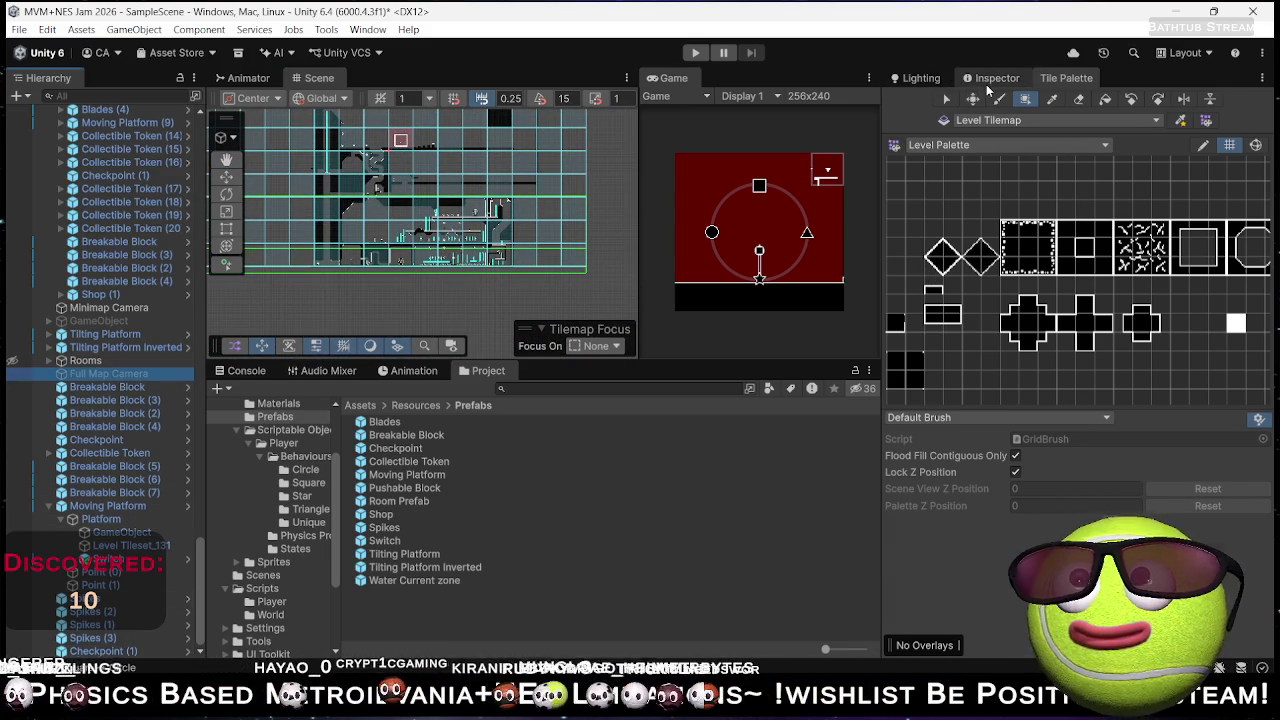
- Activate the Full Map Camera and parent it under Canvas > Full Map View
left_click(993, 79)
left_click(926, 103)
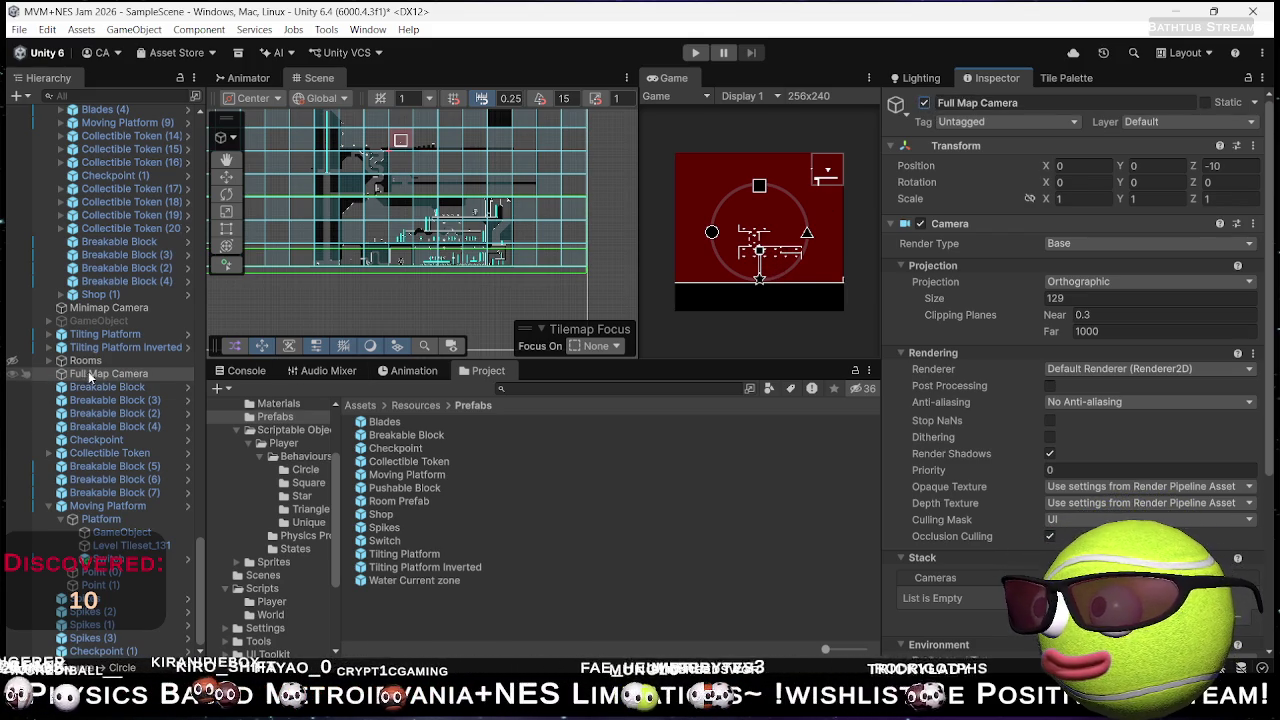
scroll(110, 350, "up", 15)
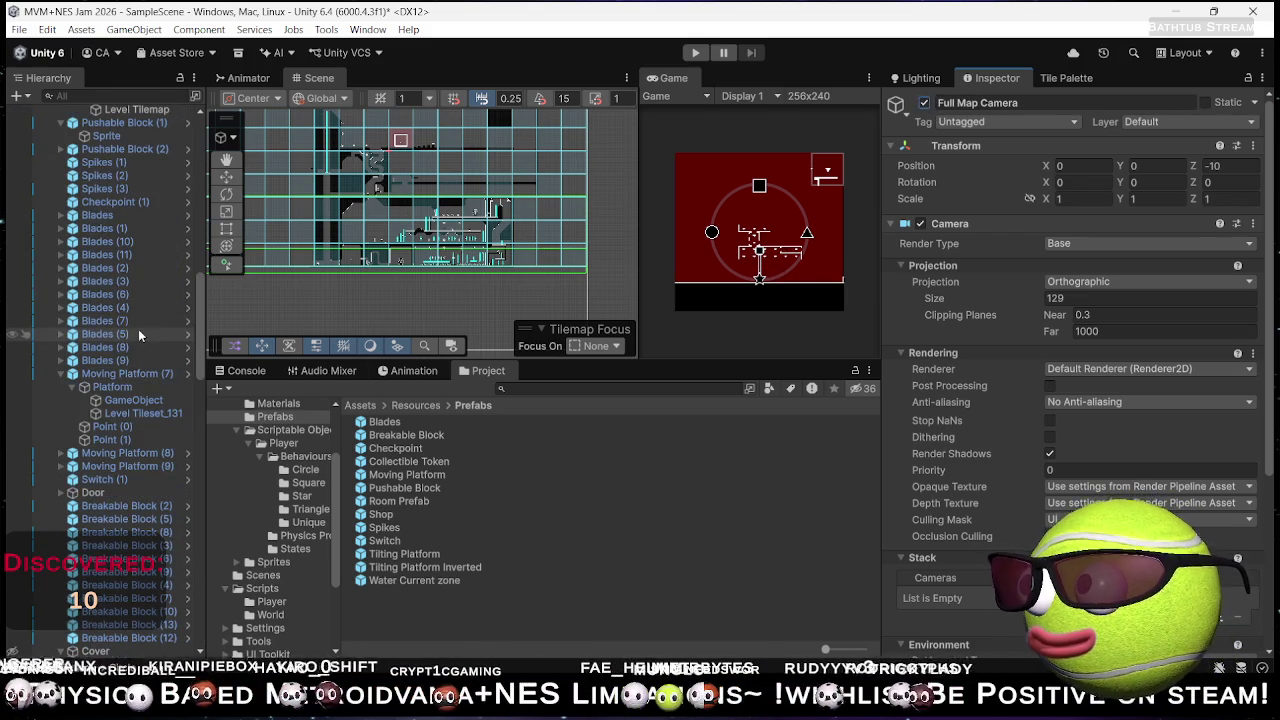
scroll(146, 327, "up", 7)
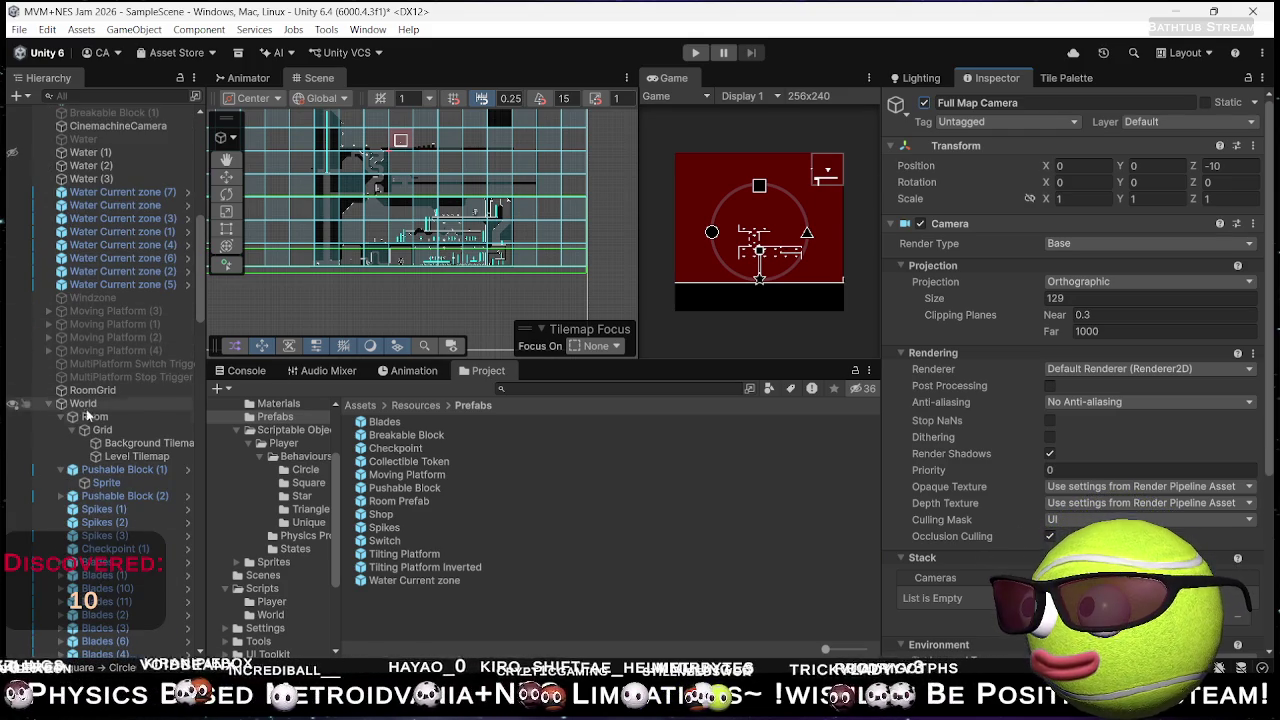
scroll(149, 292, "up", 10)
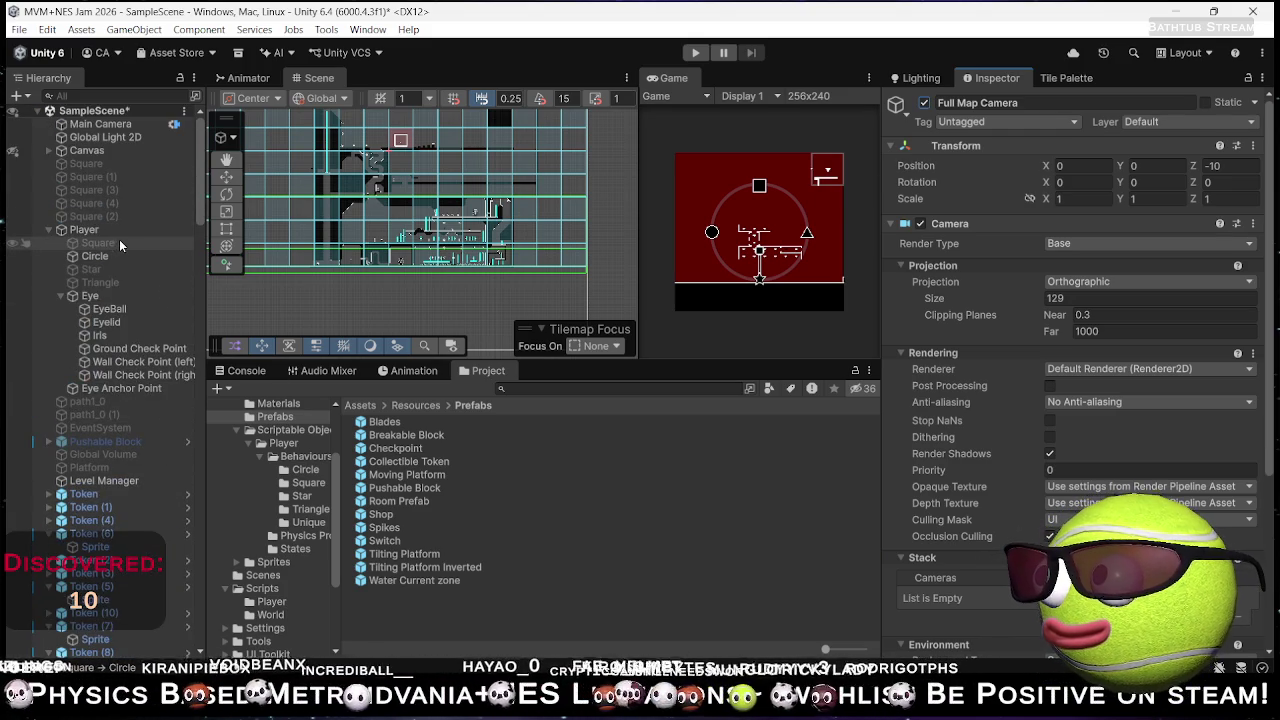
left_click(48, 150)
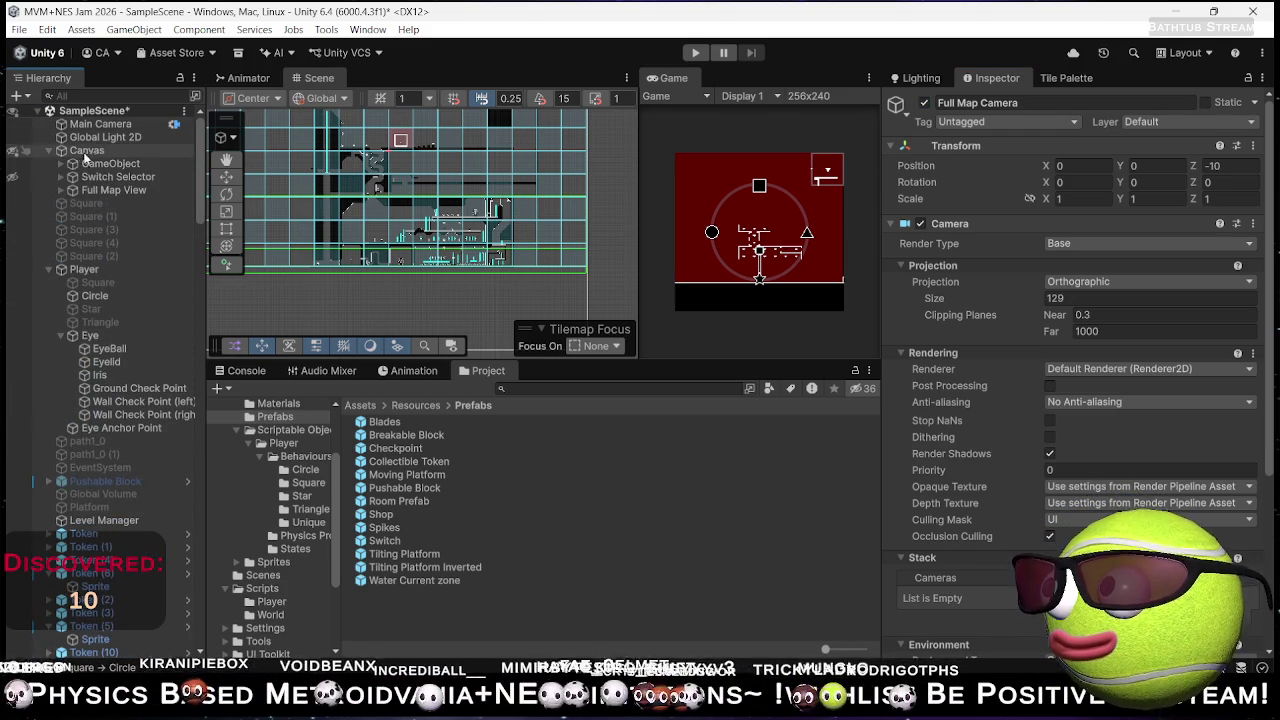
left_click(95, 188)
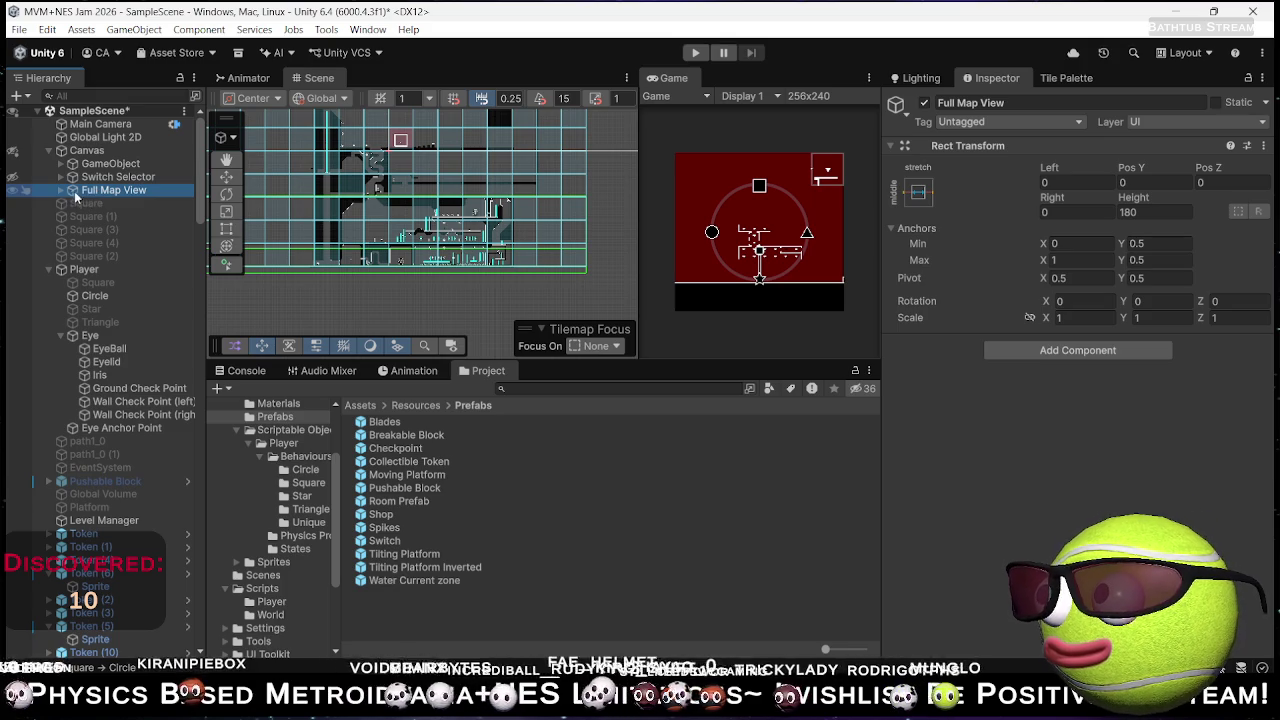
scroll(62, 189, "down", 15)
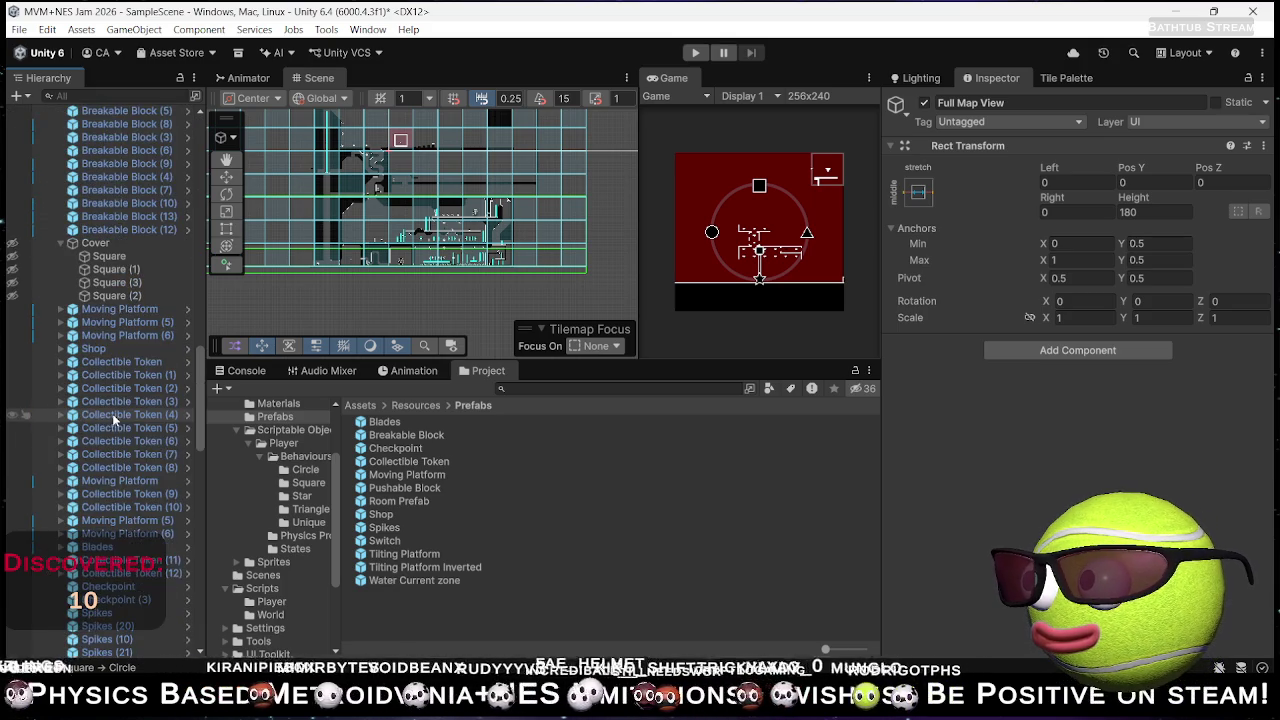
scroll(126, 435, "down", 10)
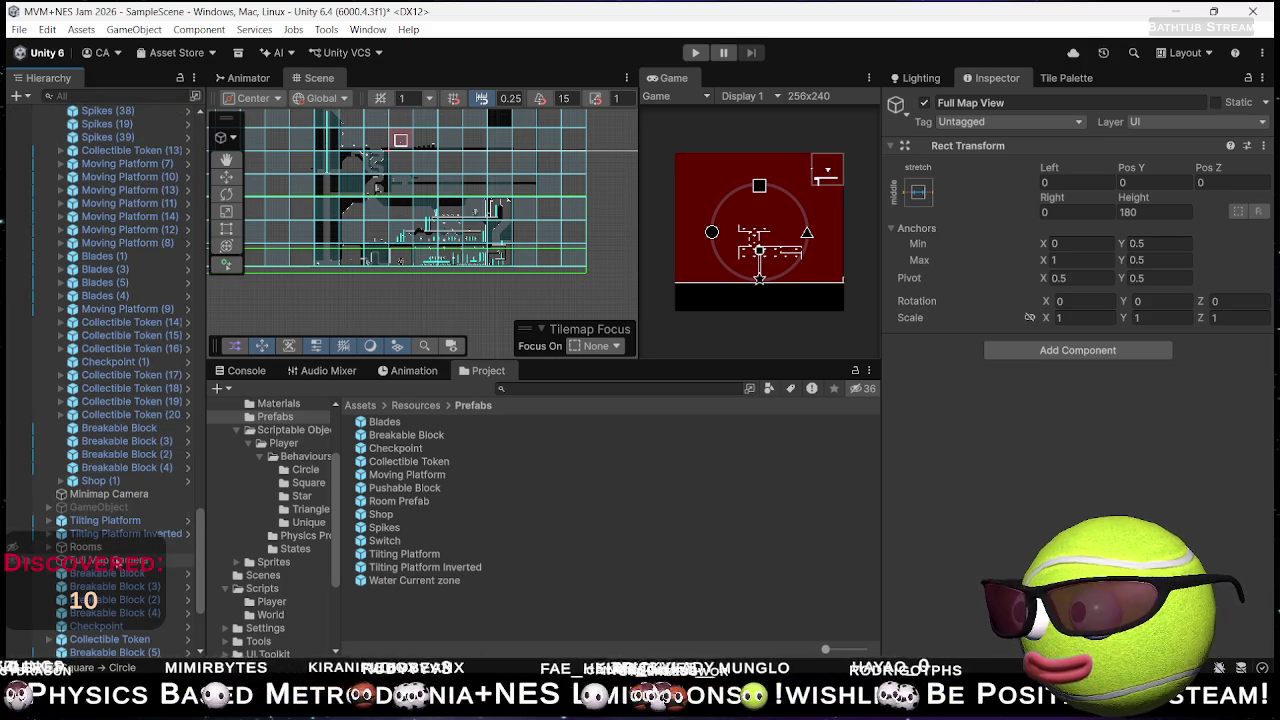
mouse_move(128, 514)
left_mouse_down()
mouse_move(150, 95)
mouse_move(160, 167)
mouse_move(145, 103)
mouse_move(130, 192)
mouse_move(110, 200)
left_mouse_up()
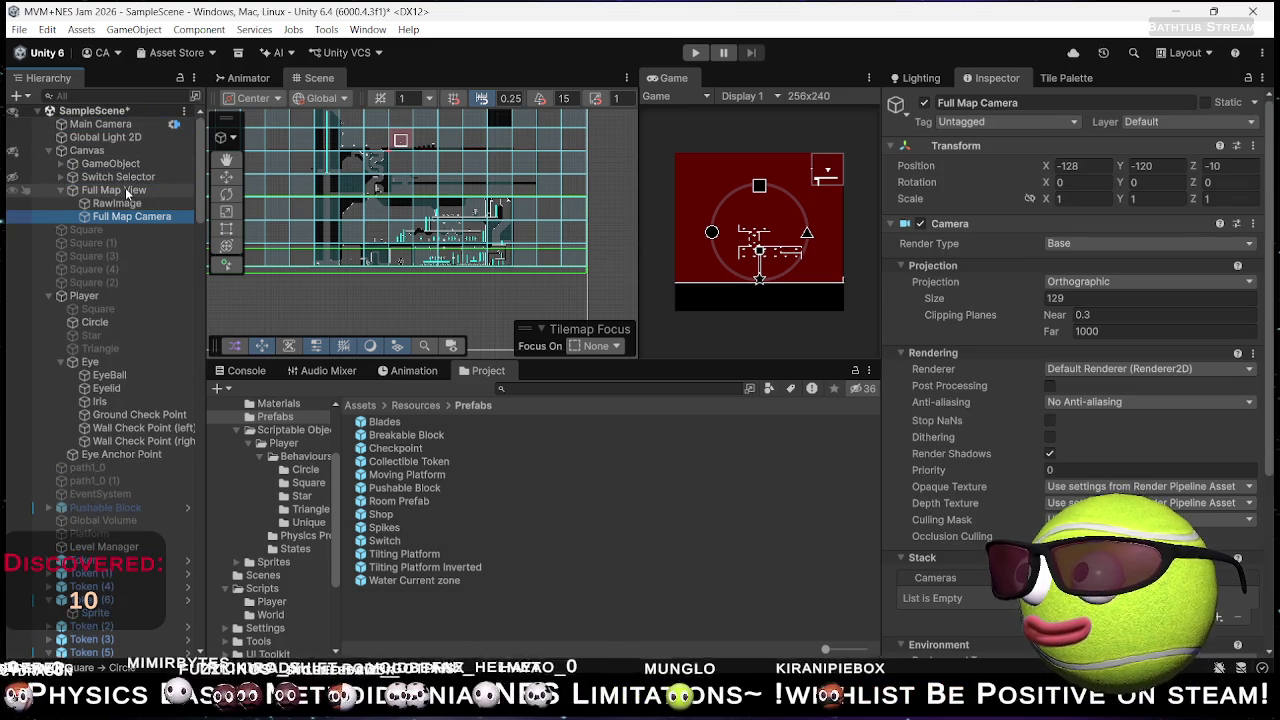
- Add an Image component to Full Map View, leaving its colour white
left_click(61, 191)
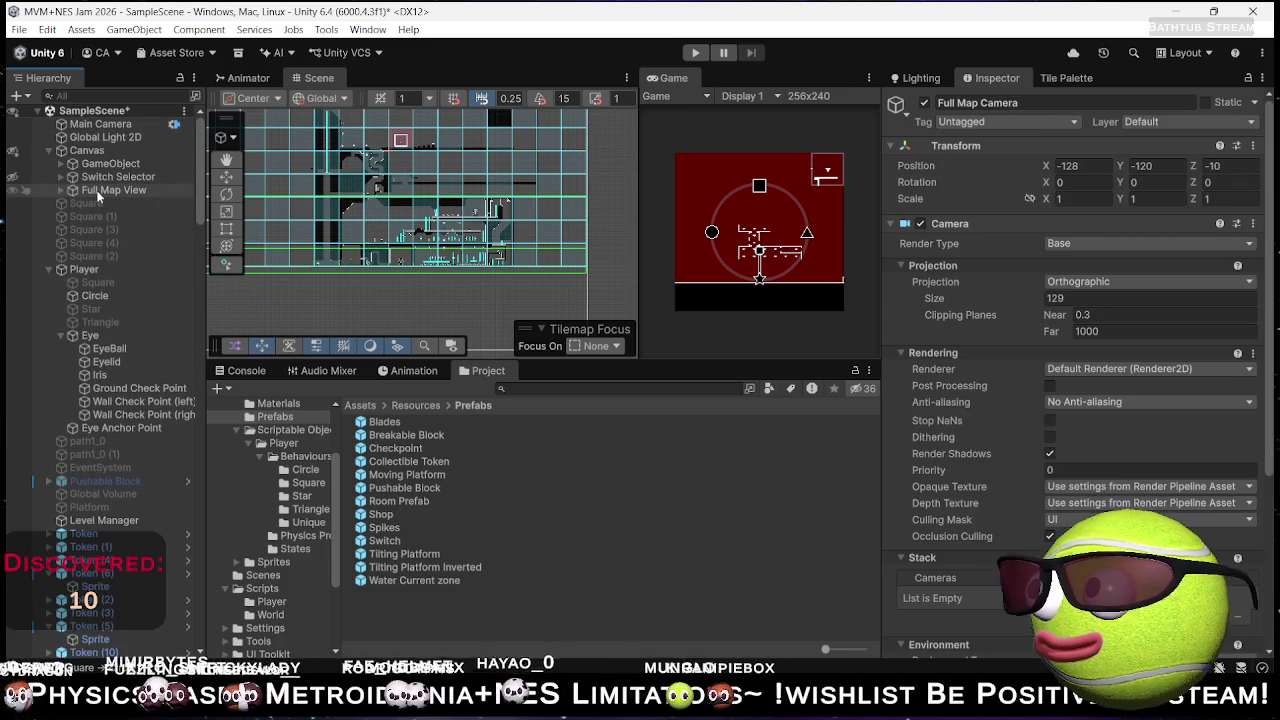
left_click(84, 192)
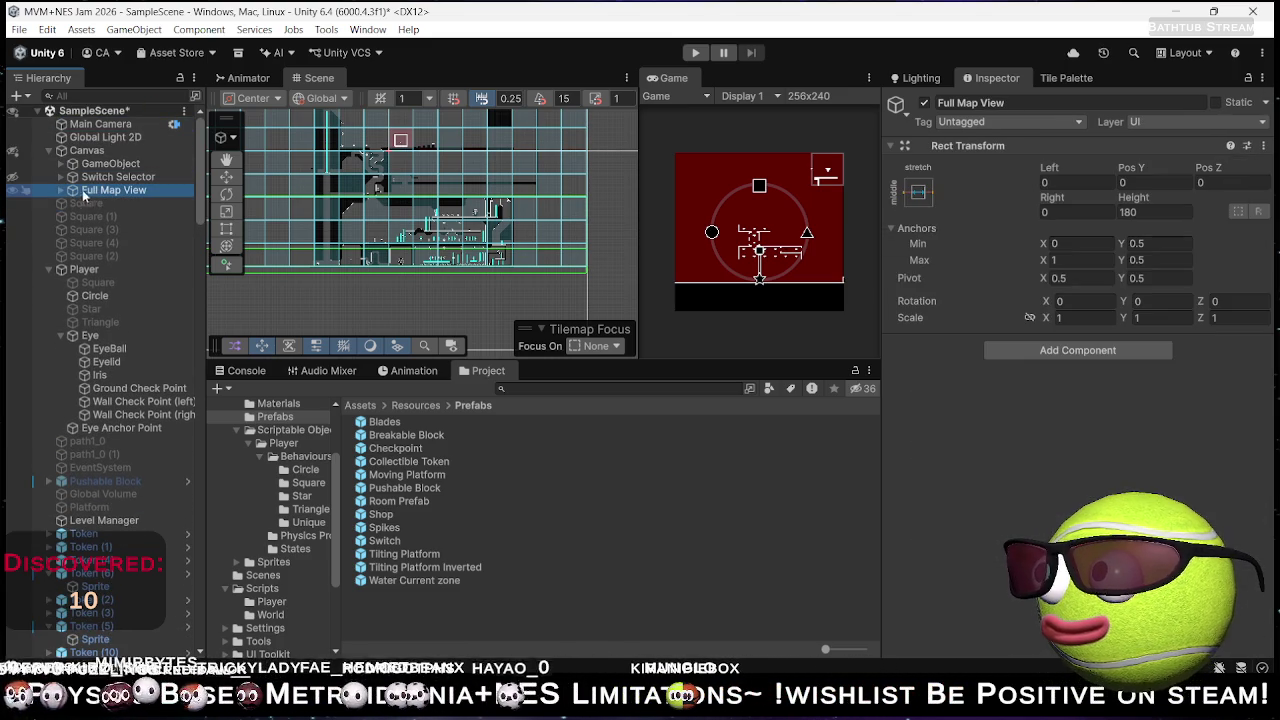
left_click(1040, 351)
type("Image")
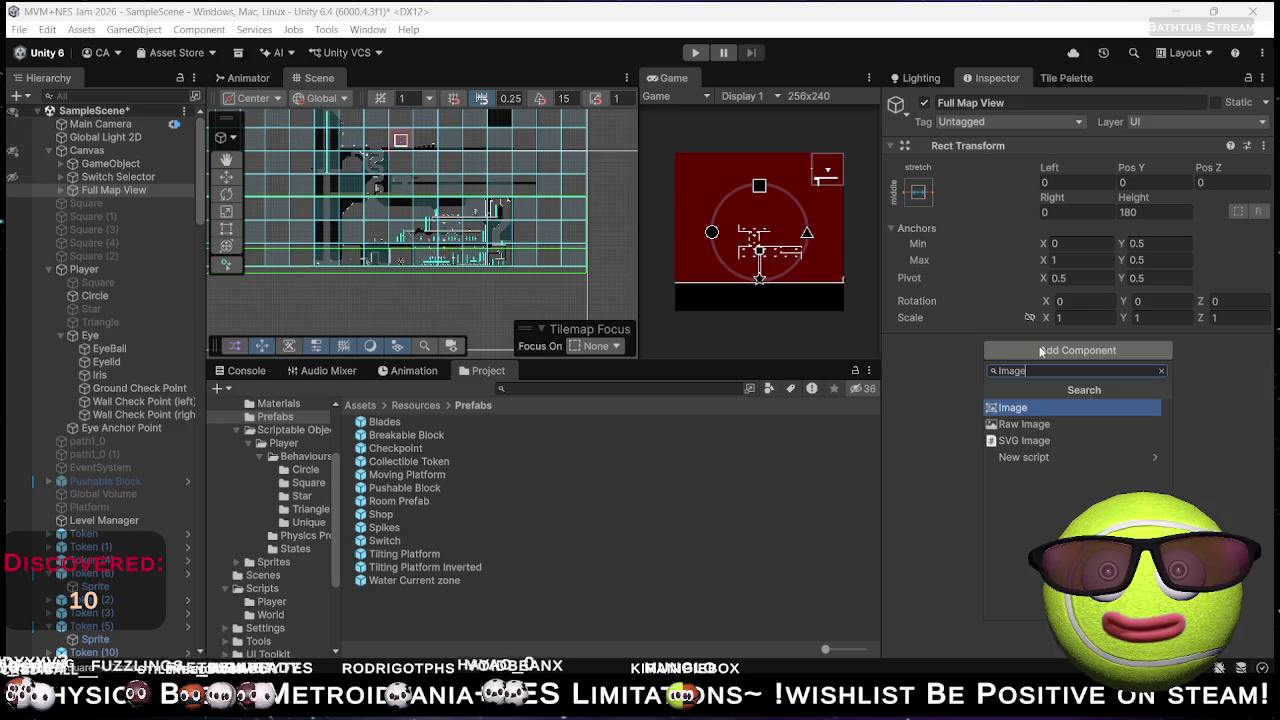
key("Return")
left_click(1143, 423)
mouse_move(1161, 306)
left_mouse_down()
mouse_move(1070, 370)
mouse_move(1120, 144)
left_mouse_up()
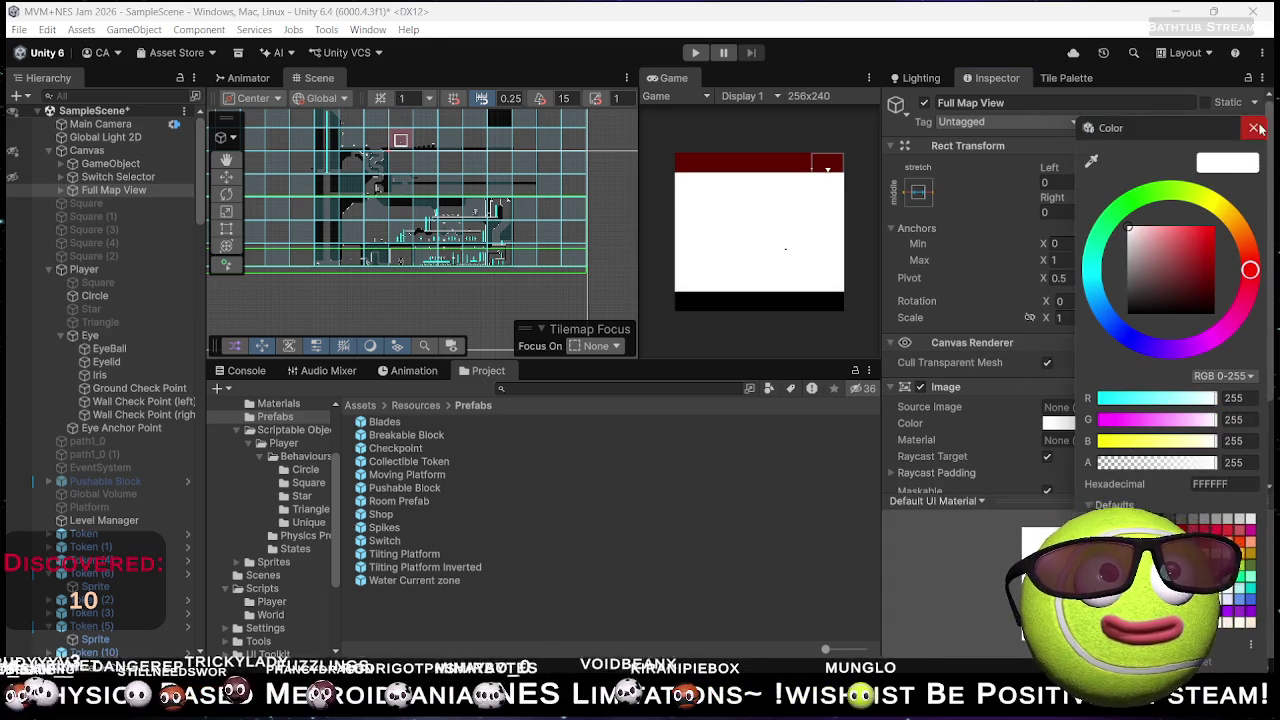
left_click(1255, 128)
- Set the Image's Source Image to the PerfectSquare sprite
left_click(1255, 407)
type("s")
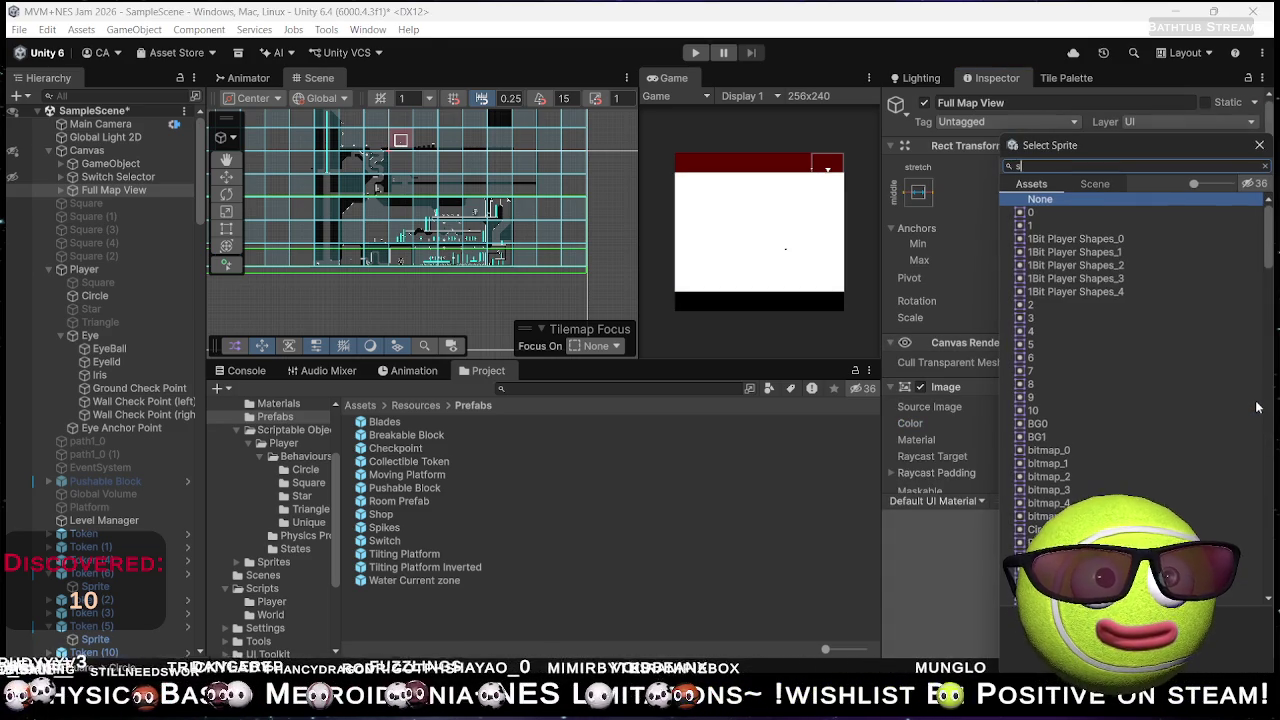
type("qua")
double_click(1072, 213)
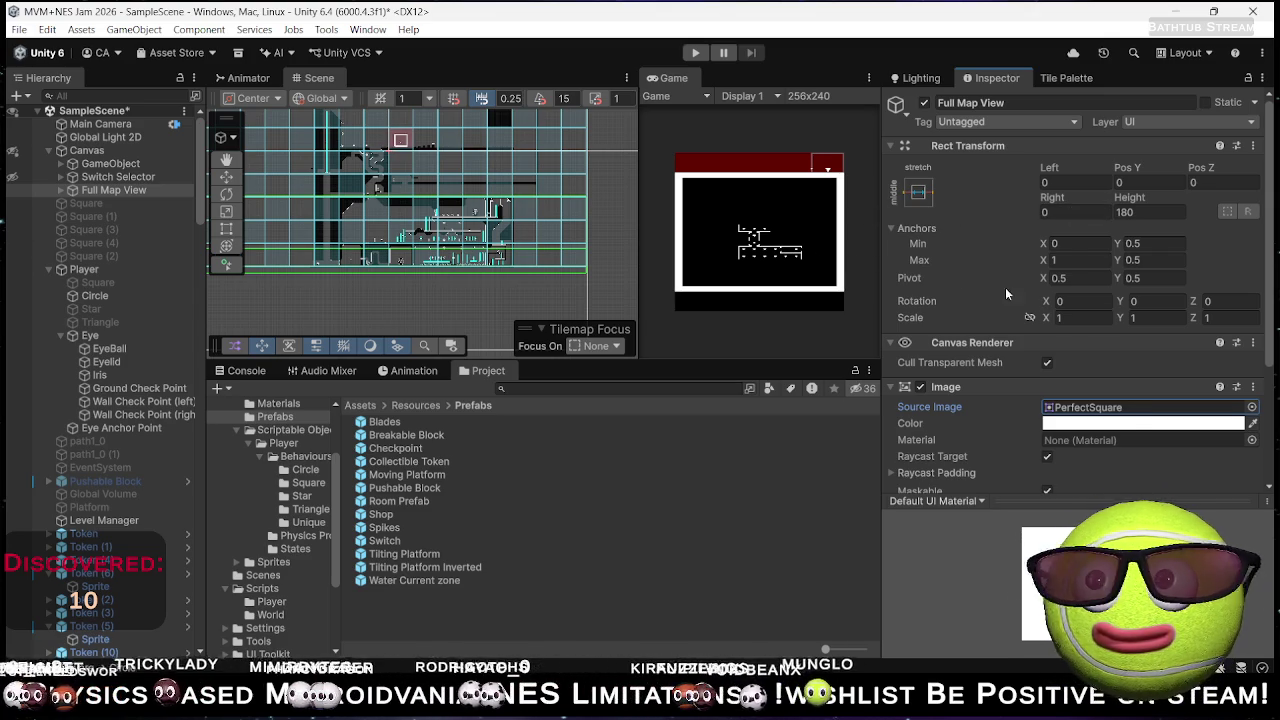
scroll(320, 208, "down", 3)
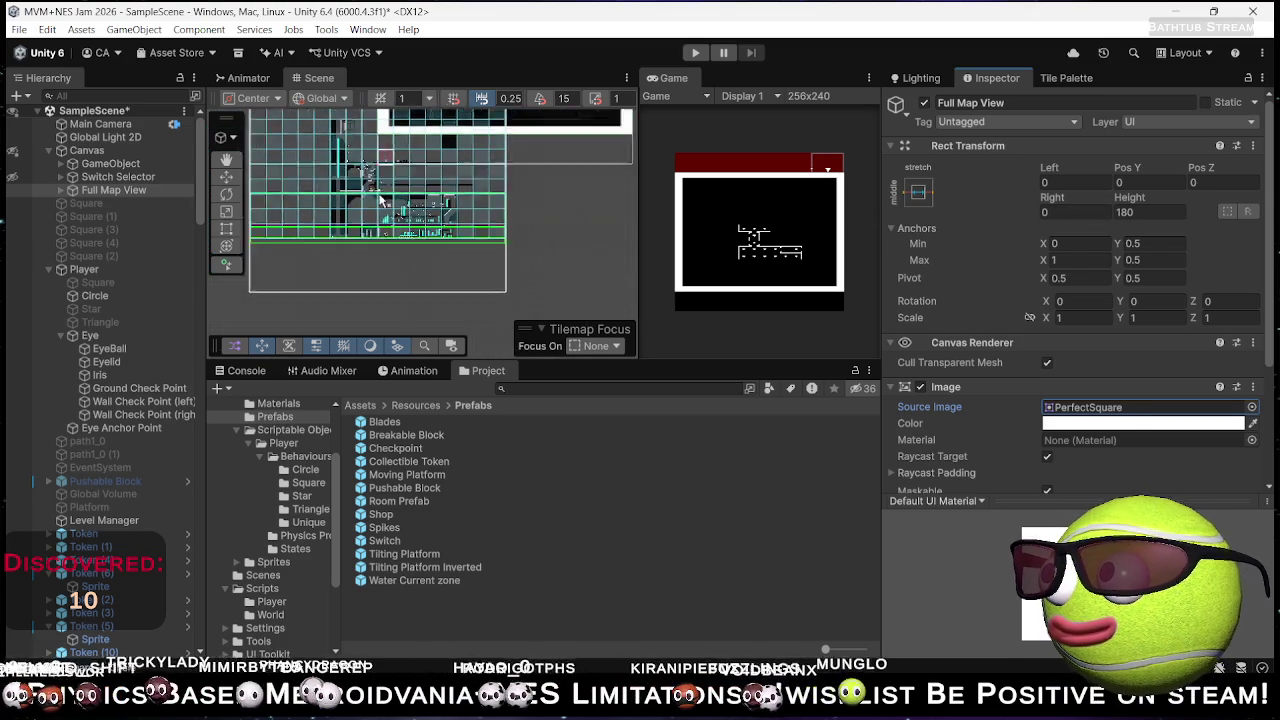
- Give the Full Map Camera size 97.47, near clipping 0 and far clipping 200
left_click(66, 190)
left_click(110, 216)
key("f")
mouse_move(1030, 301)
left_mouse_down()
mouse_move(663, 311)
mouse_move(565, 300)
mouse_move(472, 263)
mouse_move(573, 289)
mouse_move(694, 52)
mouse_move(700, 705)
mouse_move(715, 680)
mouse_move(745, 680)
left_mouse_up()
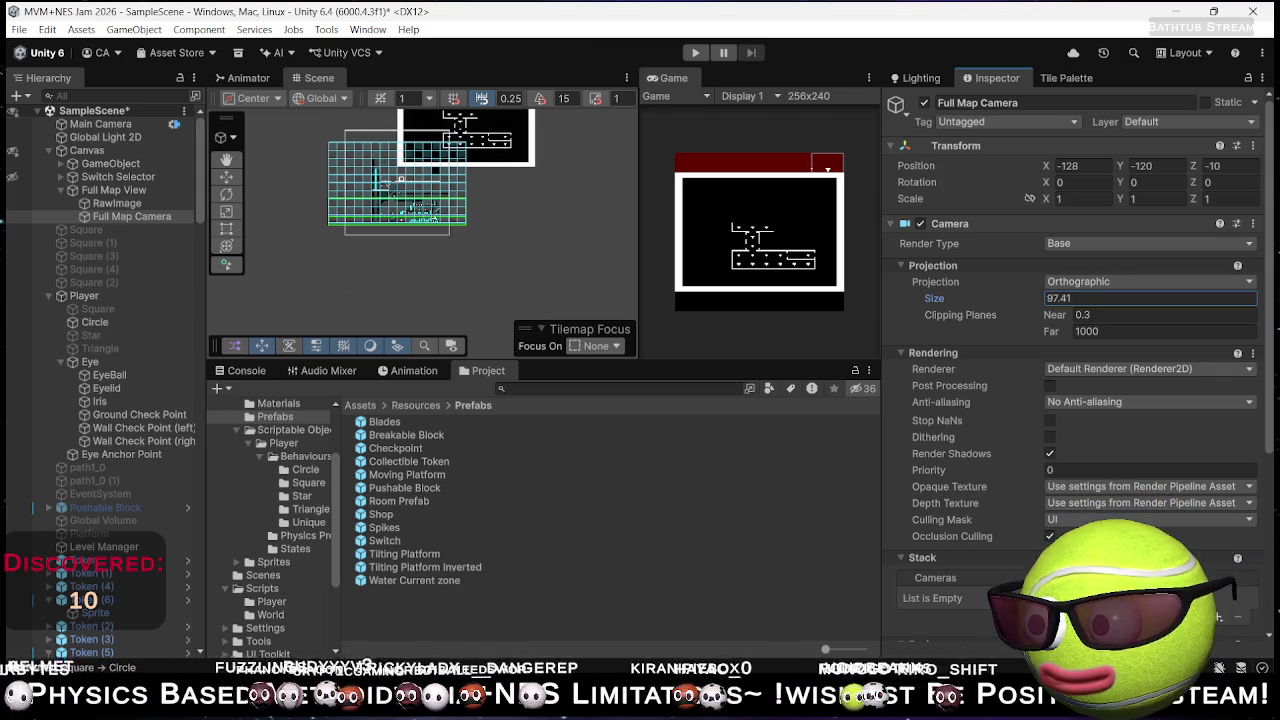
left_click(1134, 315)
type("0")
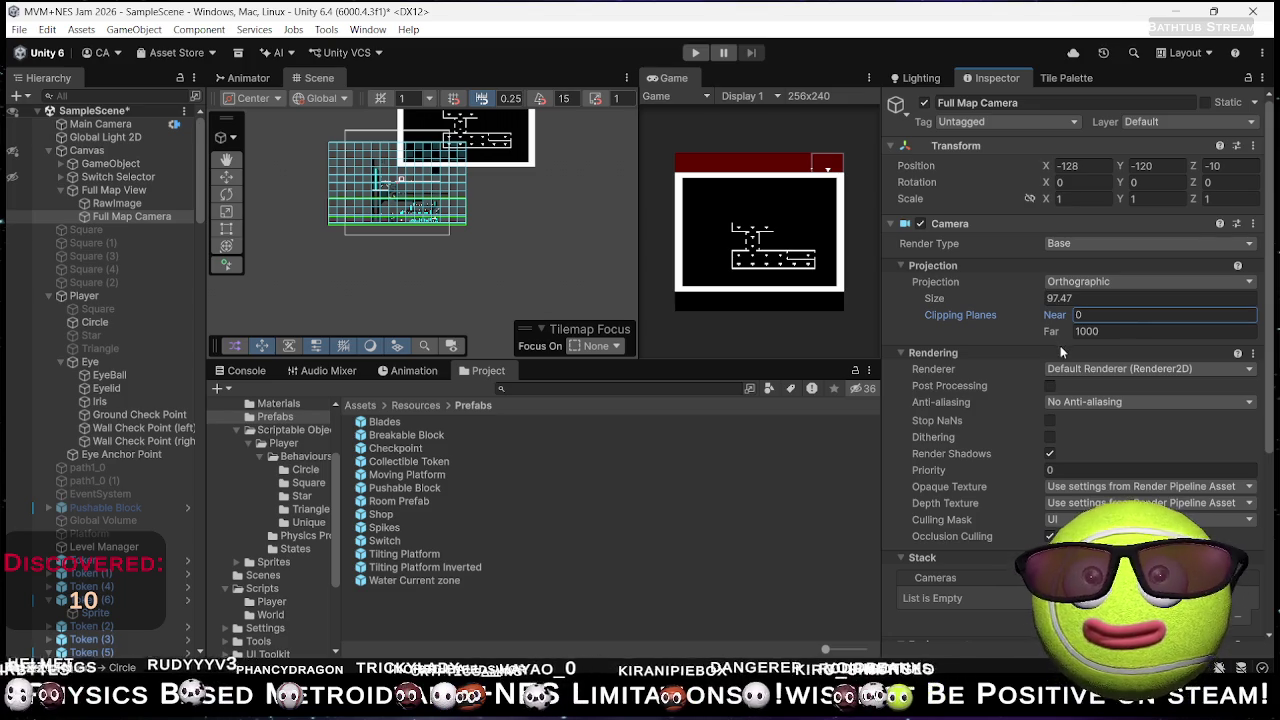
left_click_drag(1053, 336, 295, 340)
type("200")
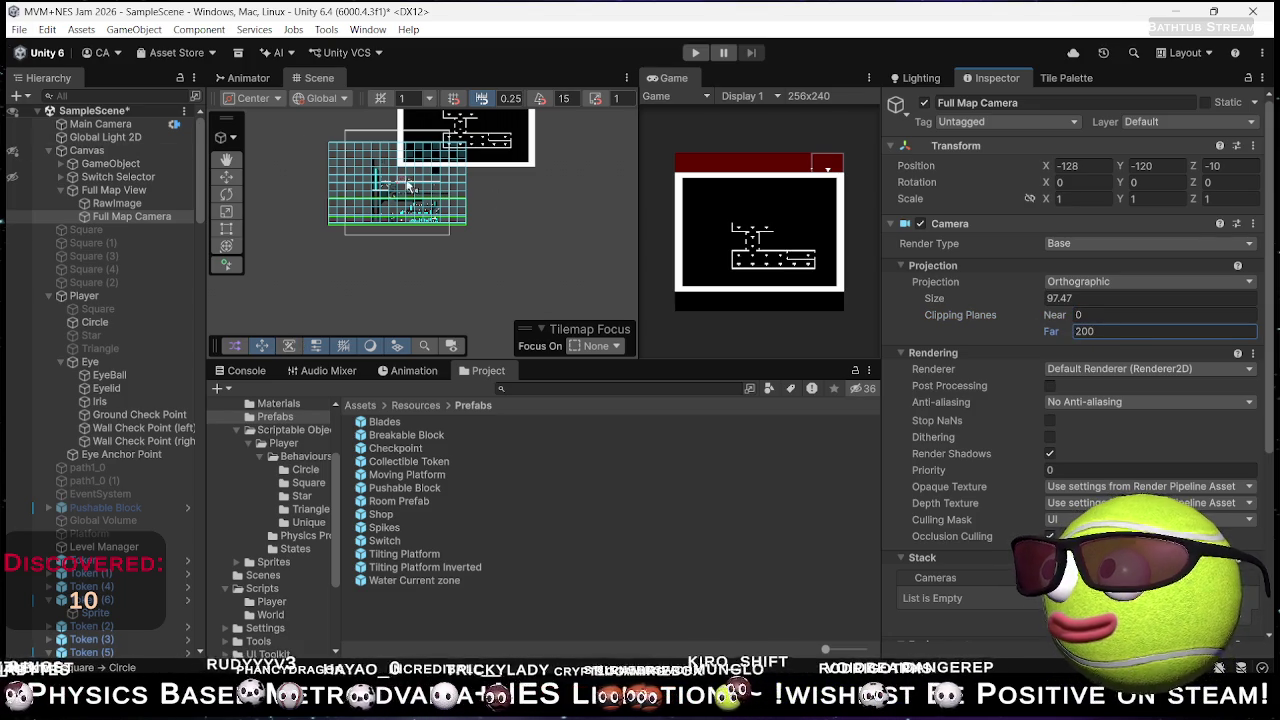
type("f")
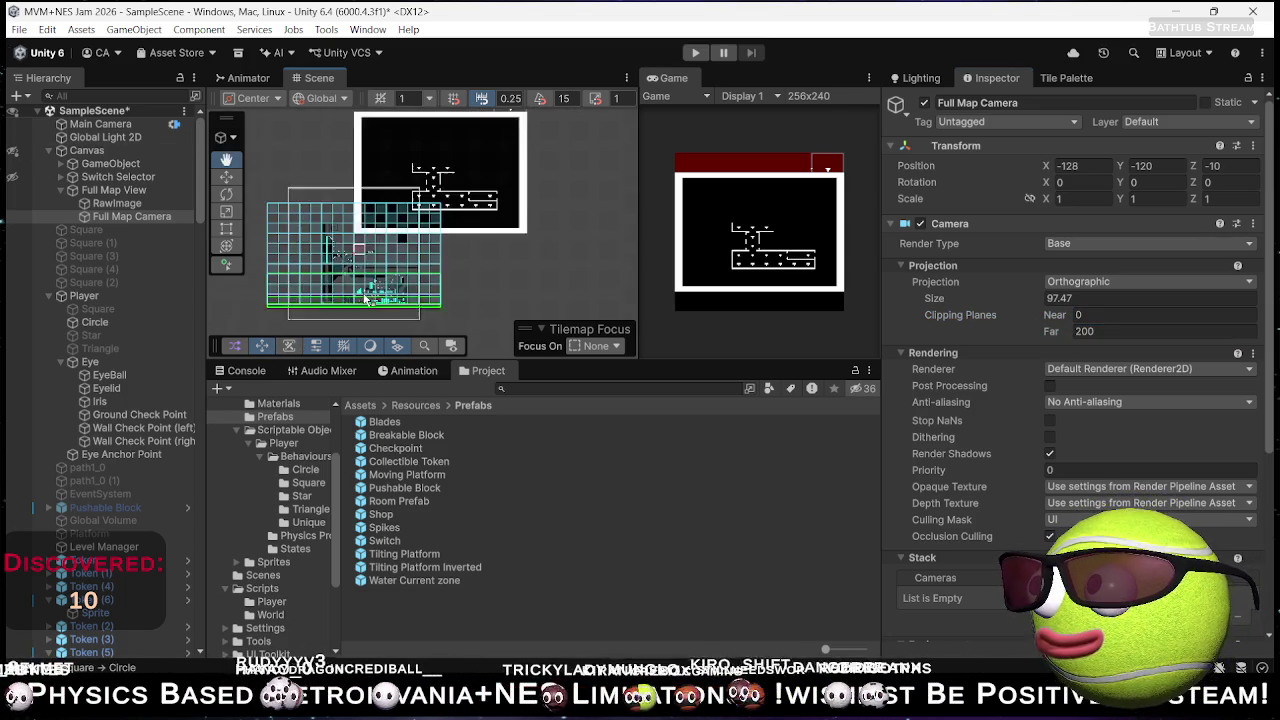
- Lower the Full Map View image alpha to 220, disable the object, and enter Play mode
left_click(113, 190)
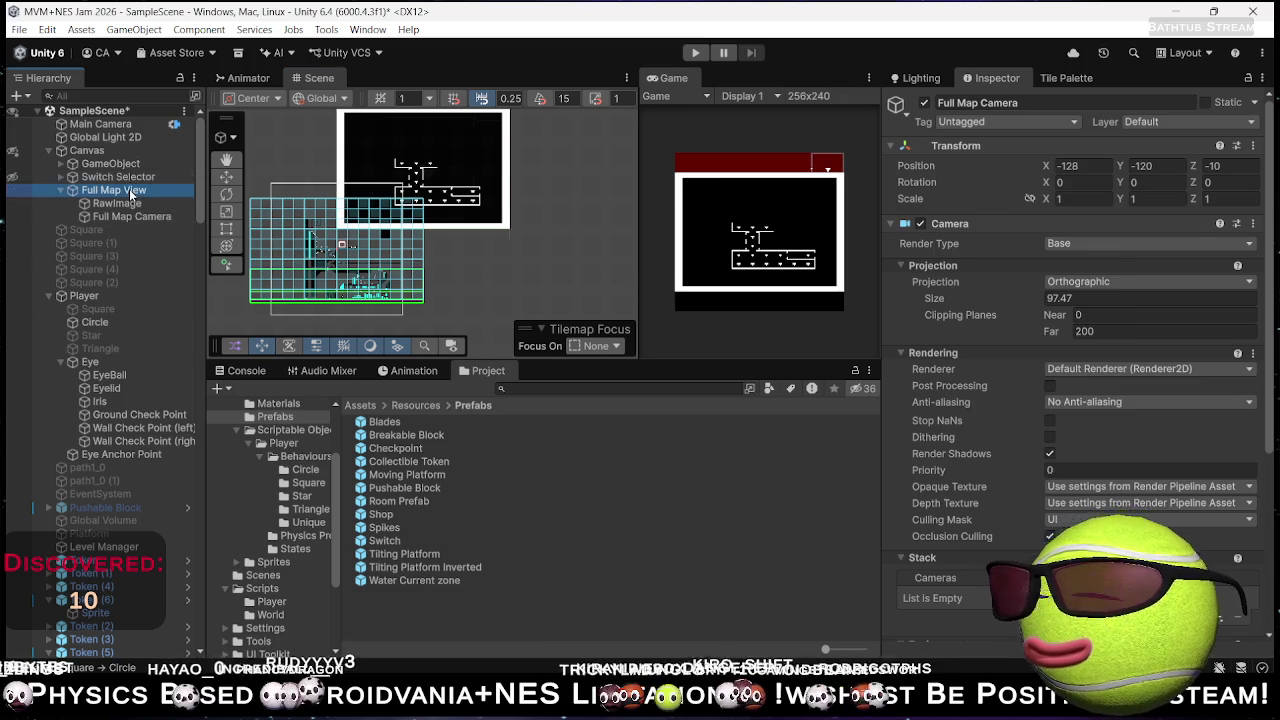
left_click(925, 103)
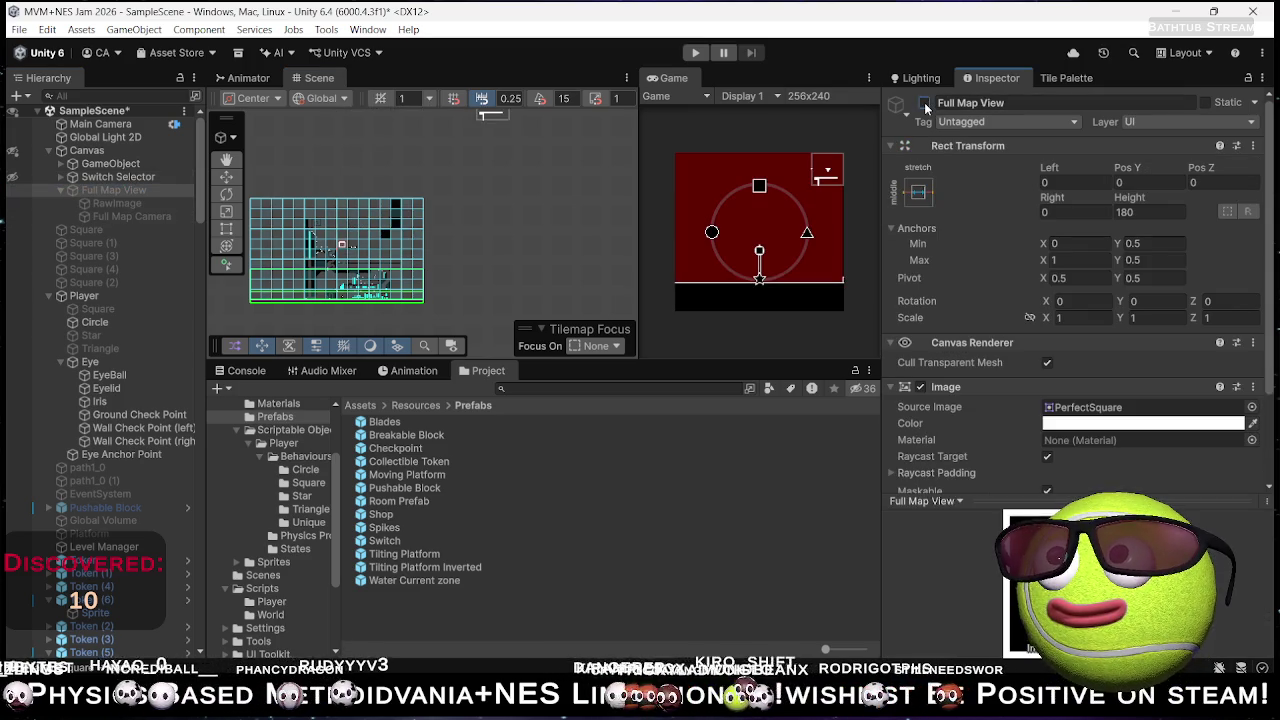
left_click(925, 103)
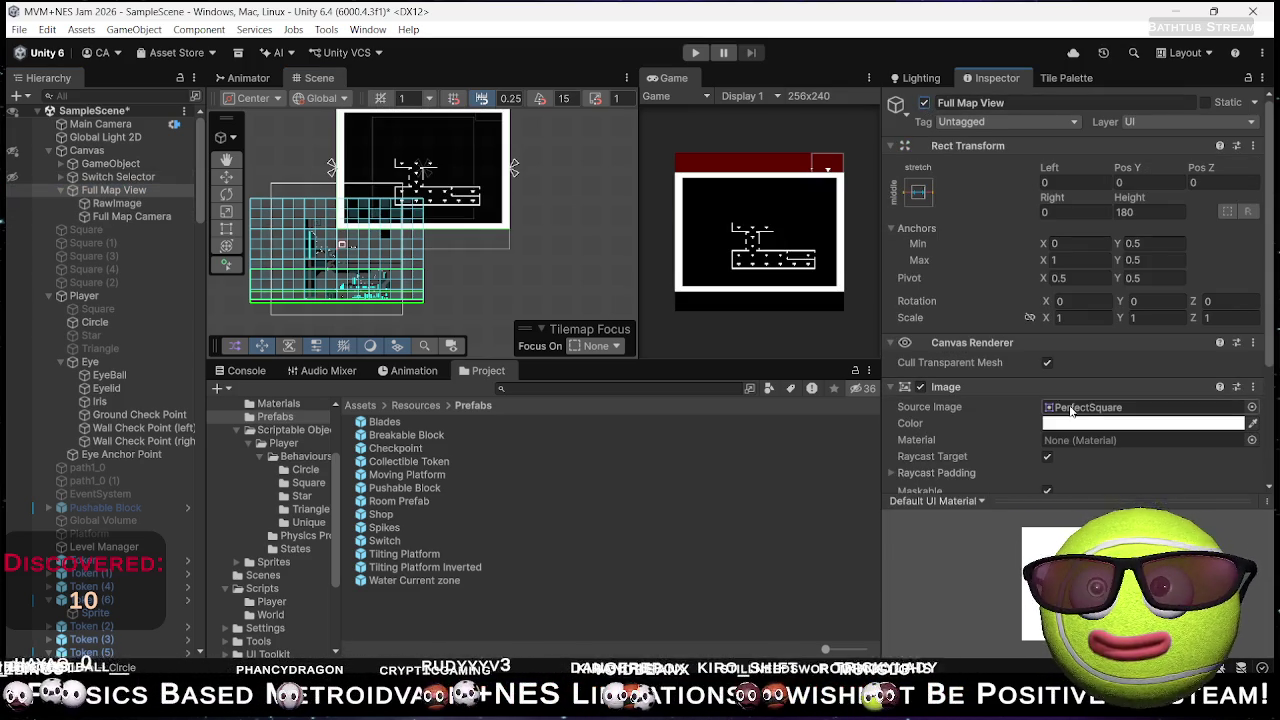
left_click(1085, 423)
left_click_drag(1108, 463, 1210, 447)
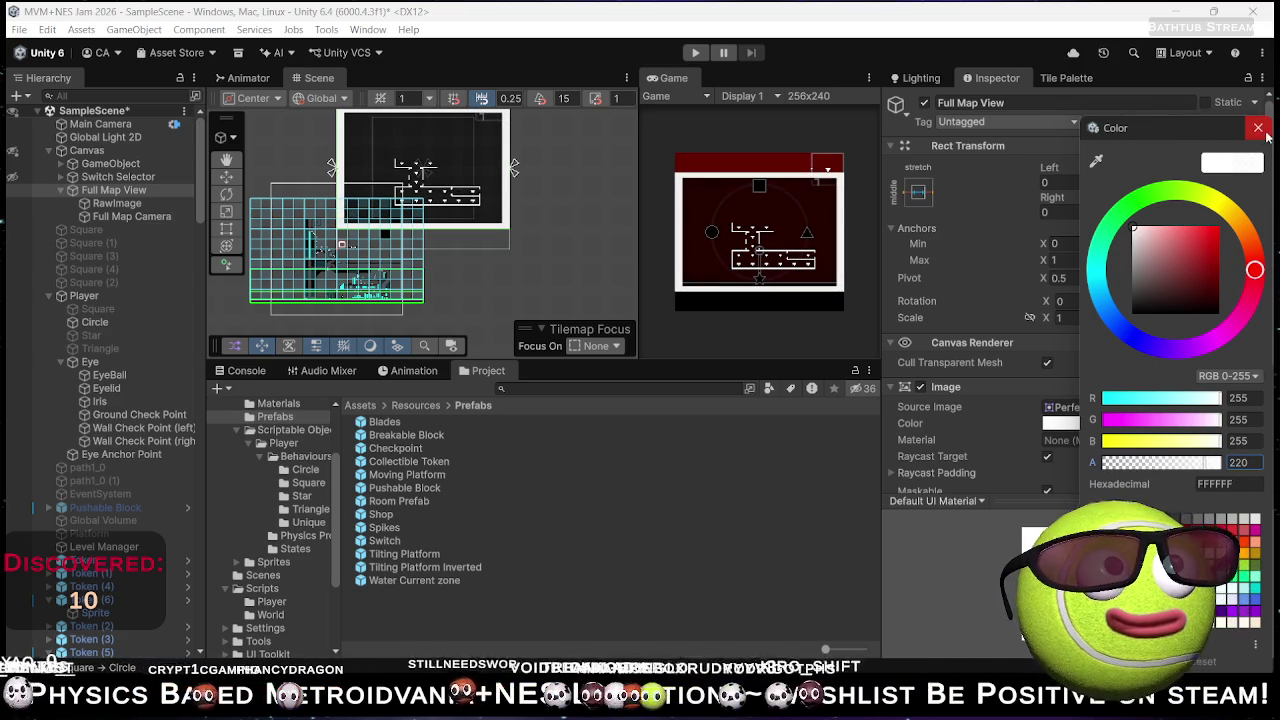
left_click(1258, 128)
left_click(922, 103)
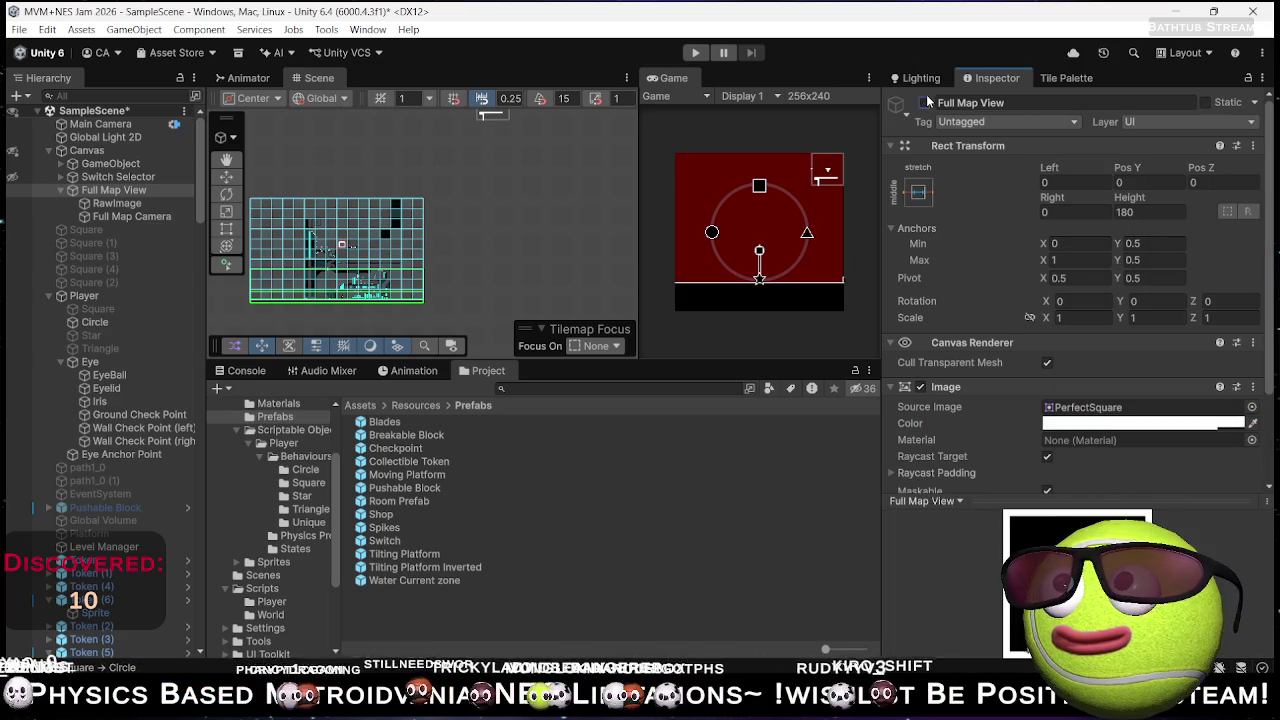
left_click(690, 52)
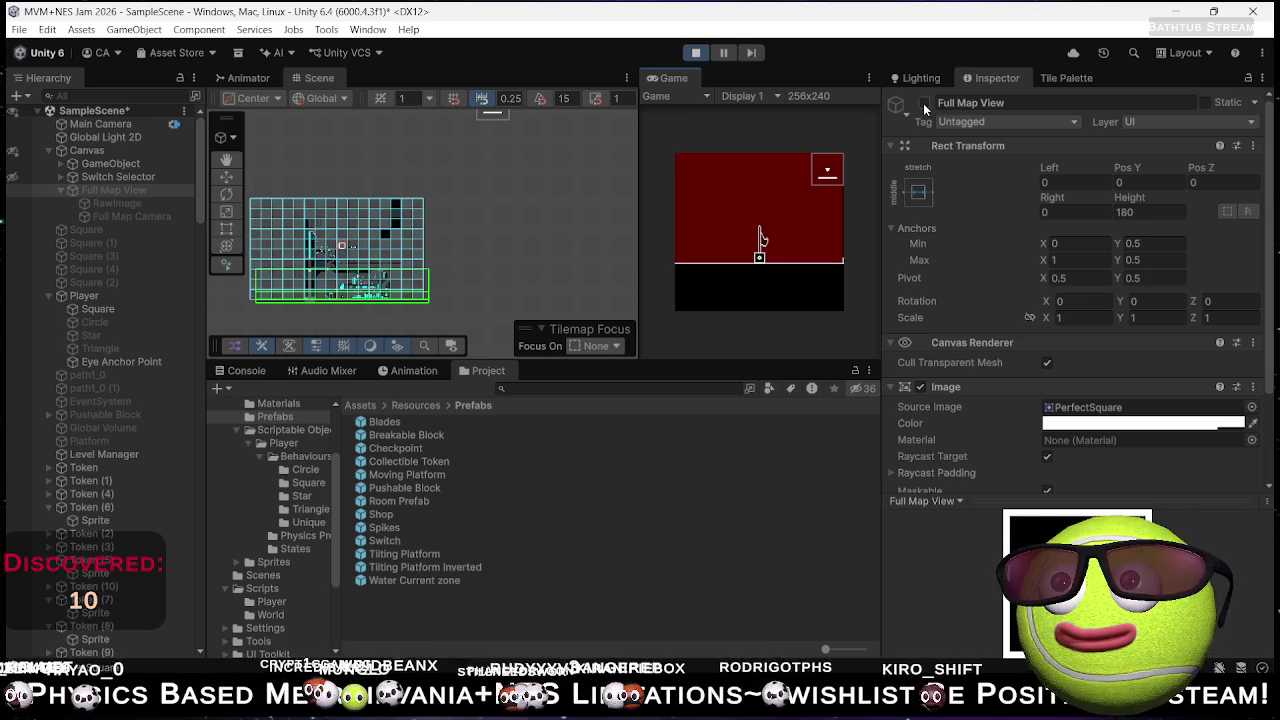
- Toggle the map overlay, move the player, switch between circle and square shapes, then stop
left_click(925, 104)
left_click(925, 104)
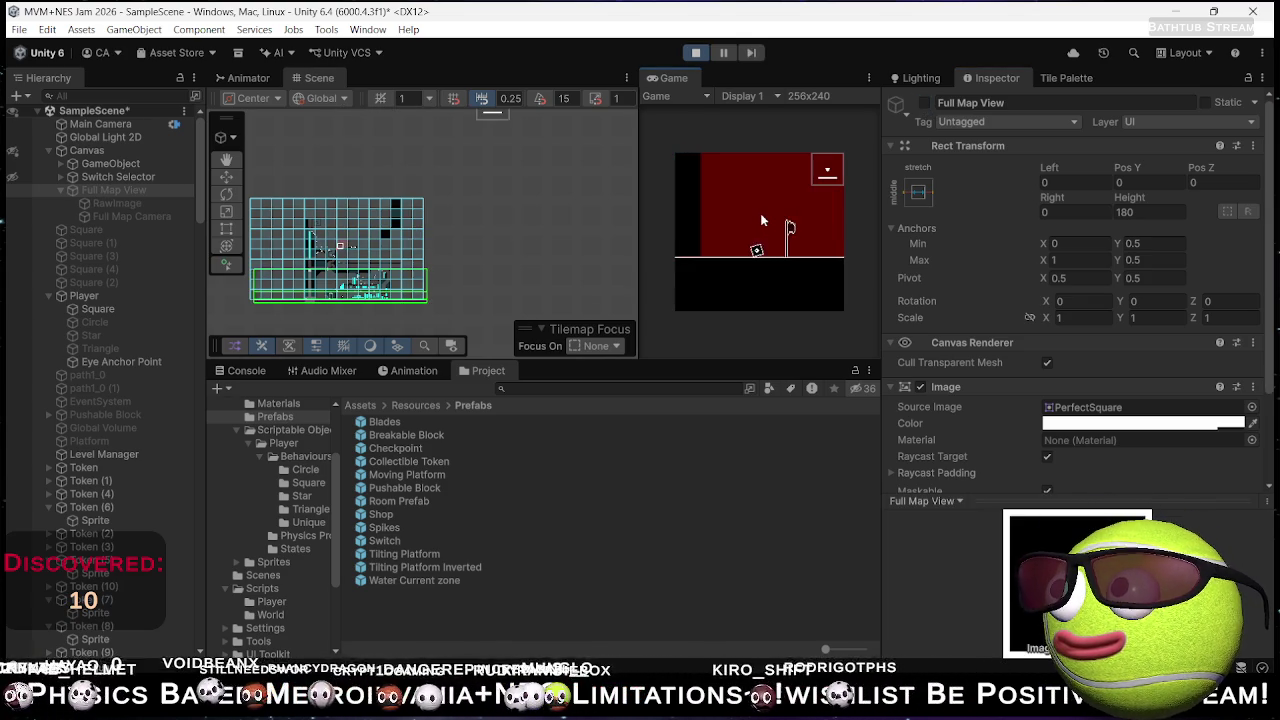
key("2")
key("Right")
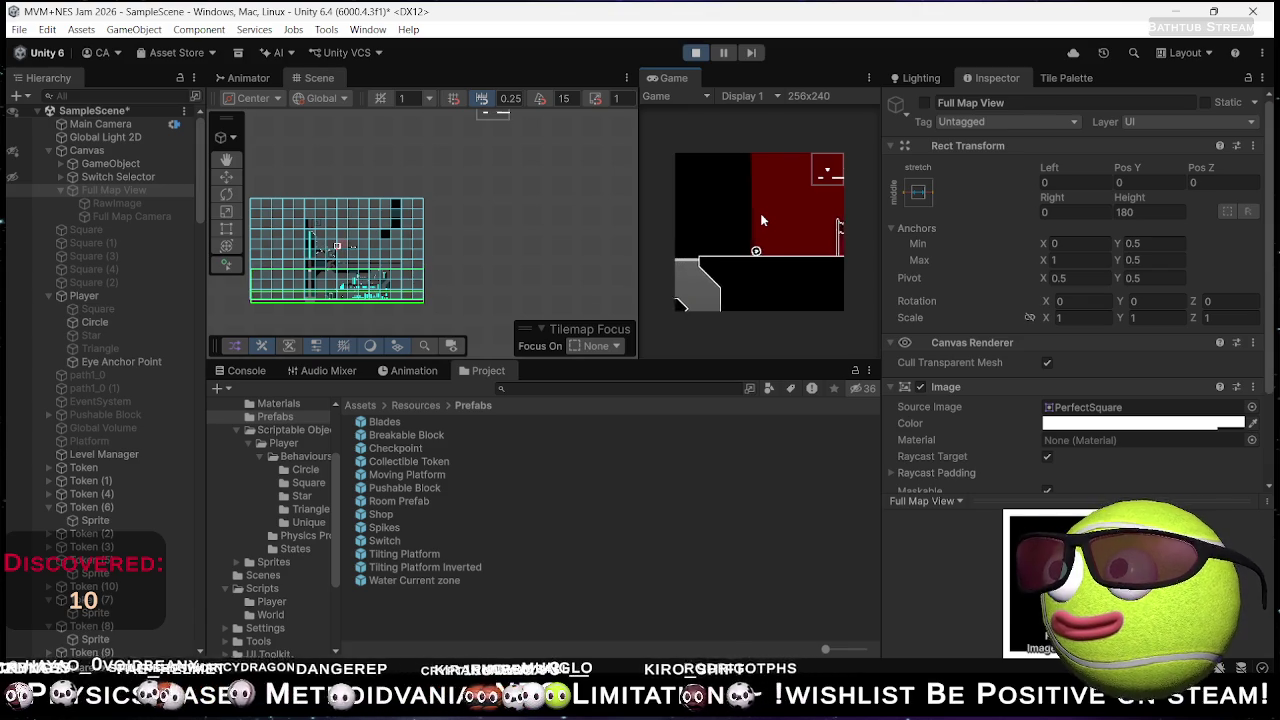
key("1")
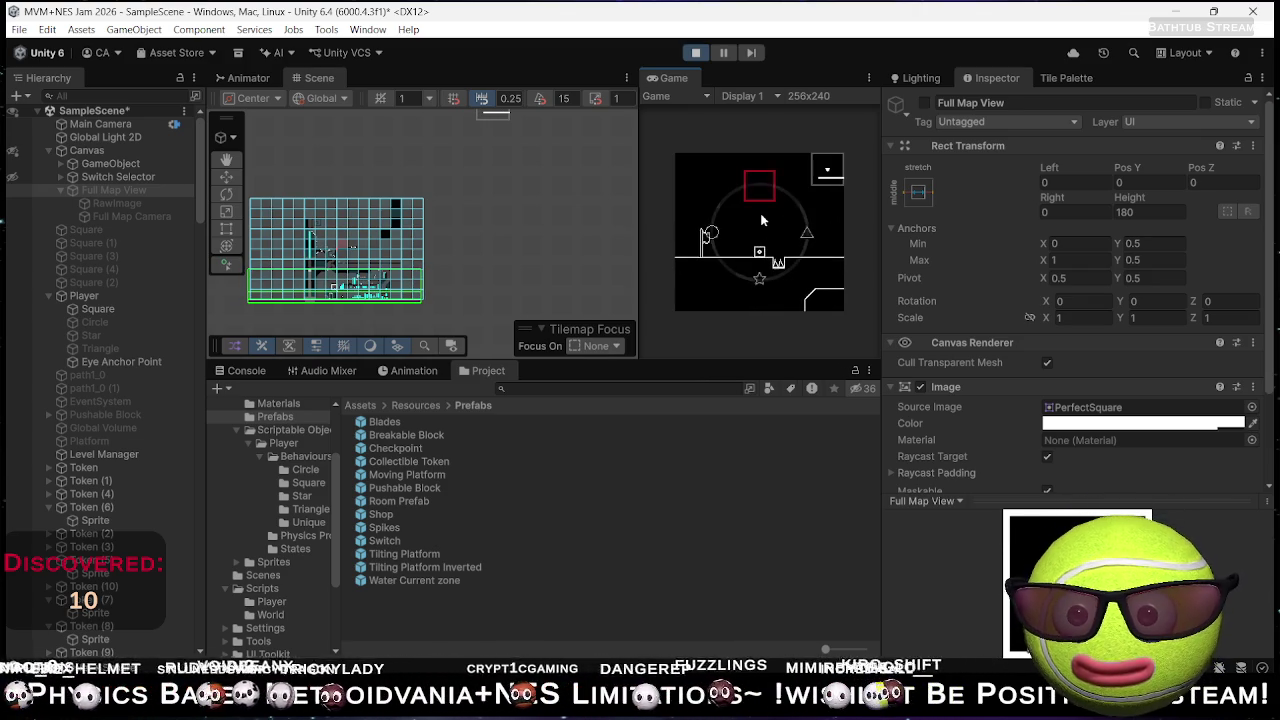
key("Left")
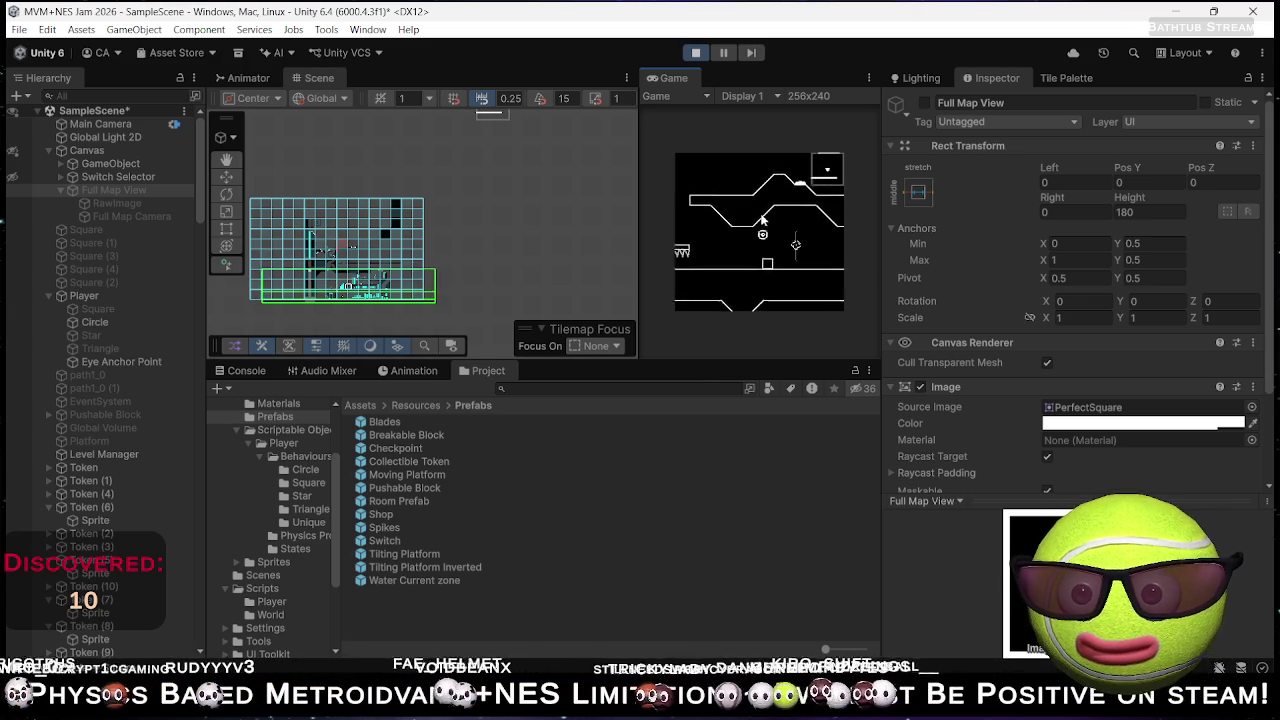
key("shift")
left_click(762, 219)
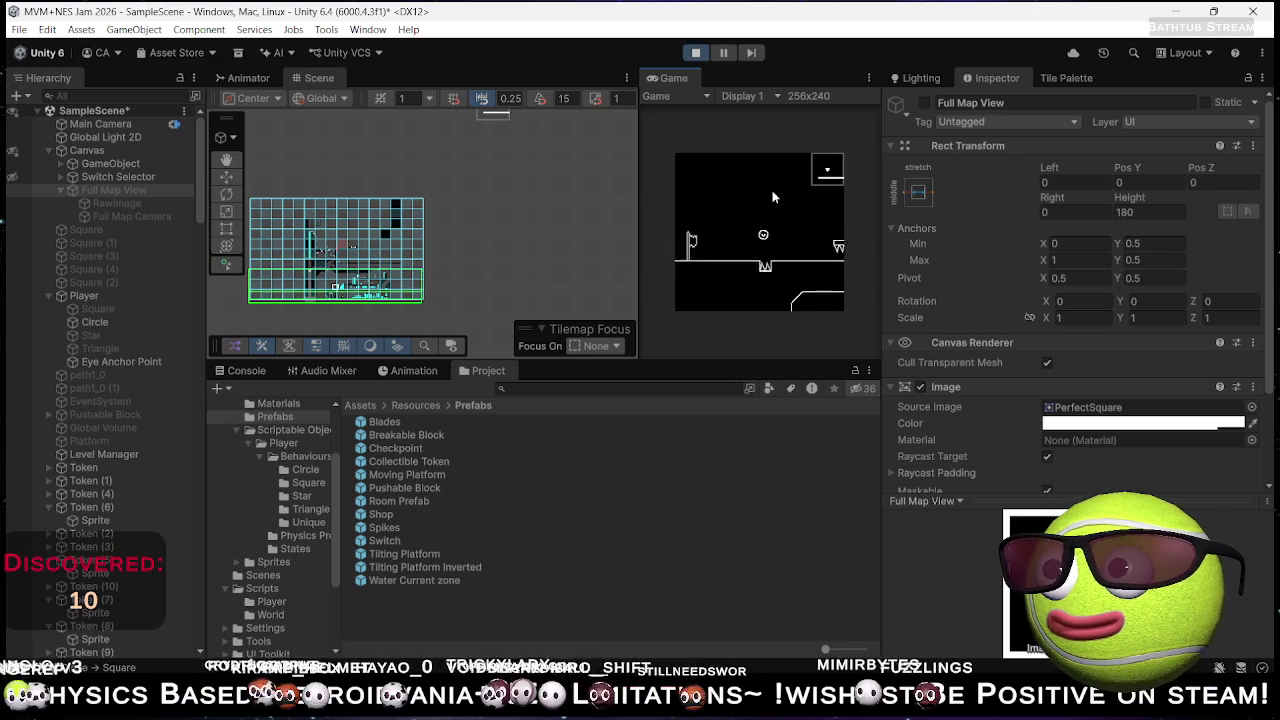
left_click(696, 53)
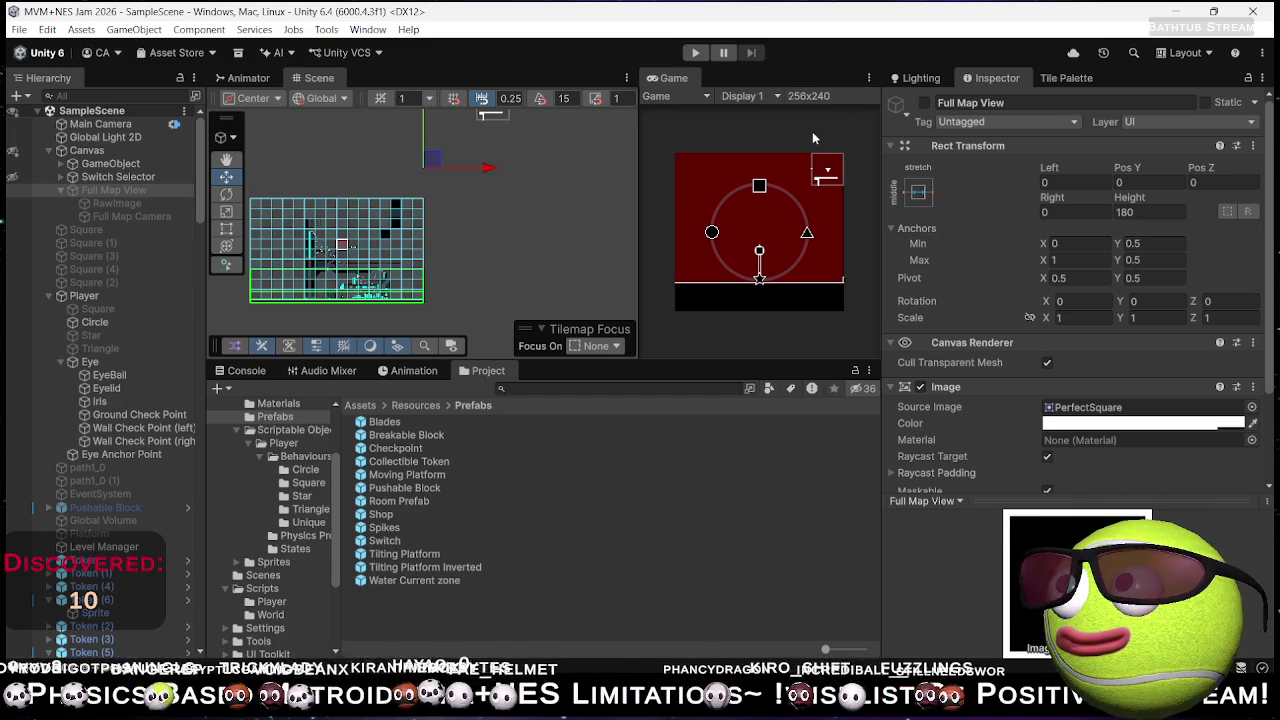
- Frame the tilemap level in the Scene view and collapse the Inspector preview to show image settings
scroll(443, 274, "up", 4)
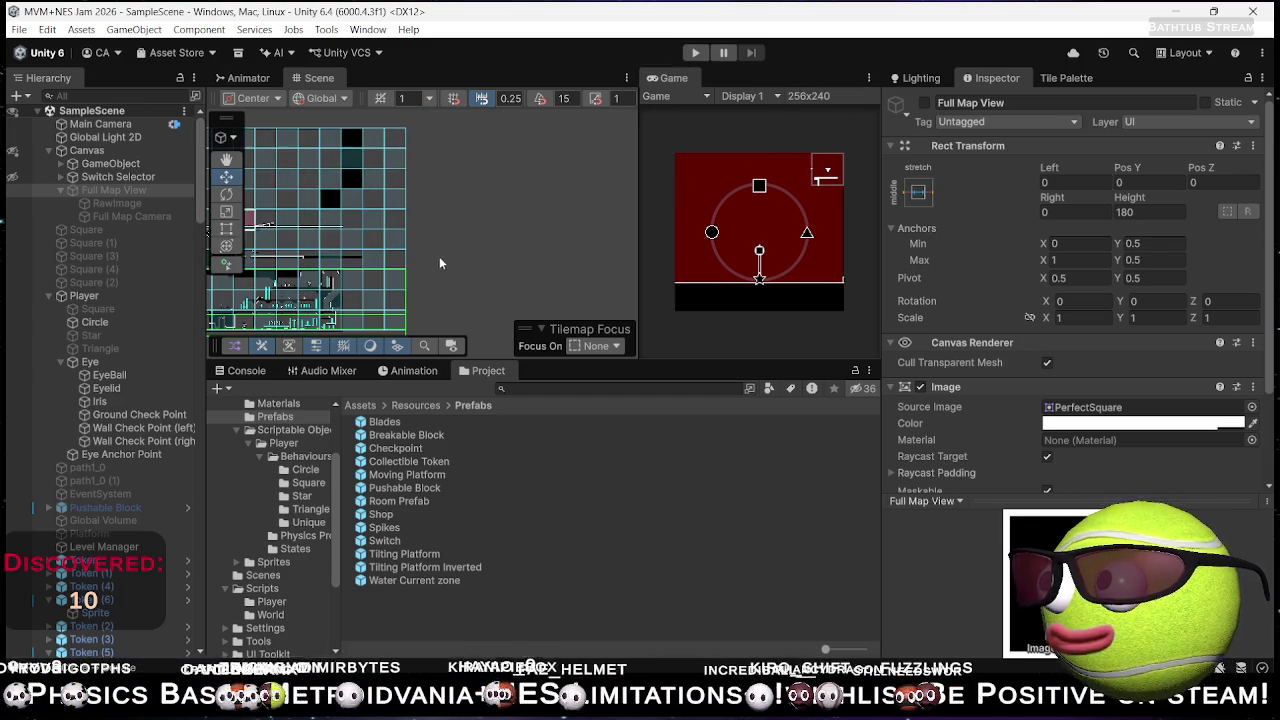
key("f")
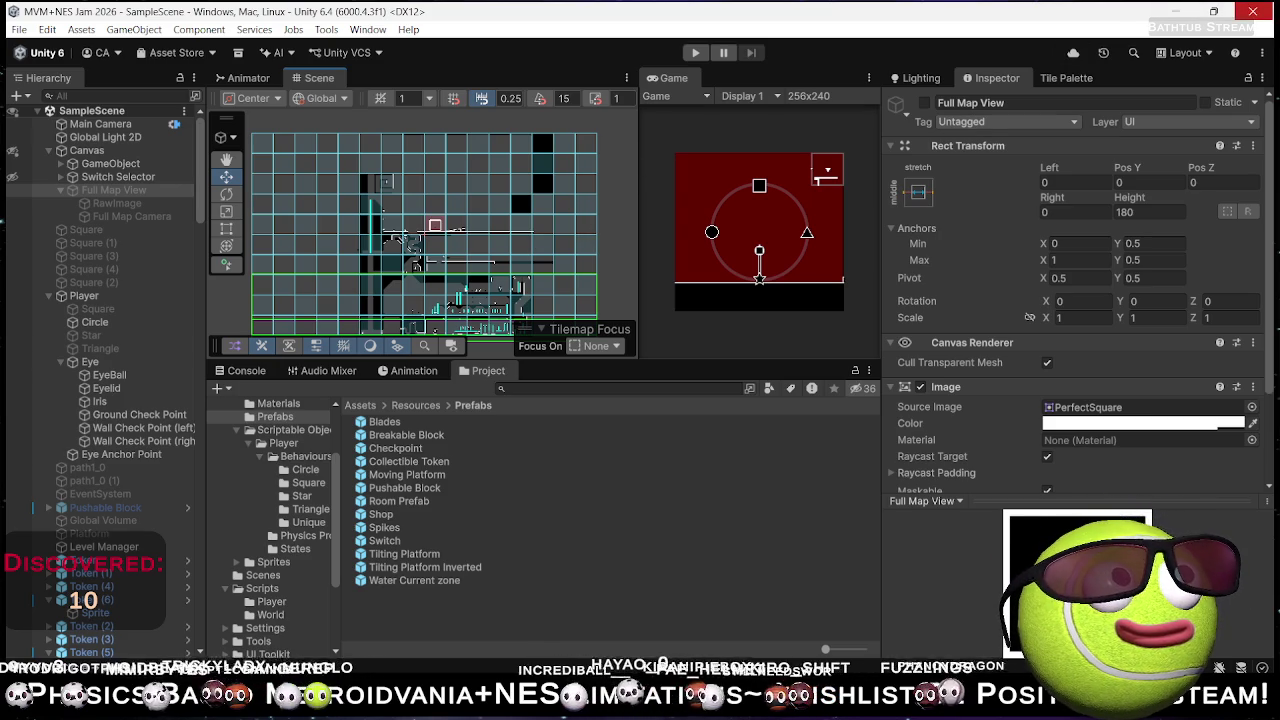
left_click(921, 500)
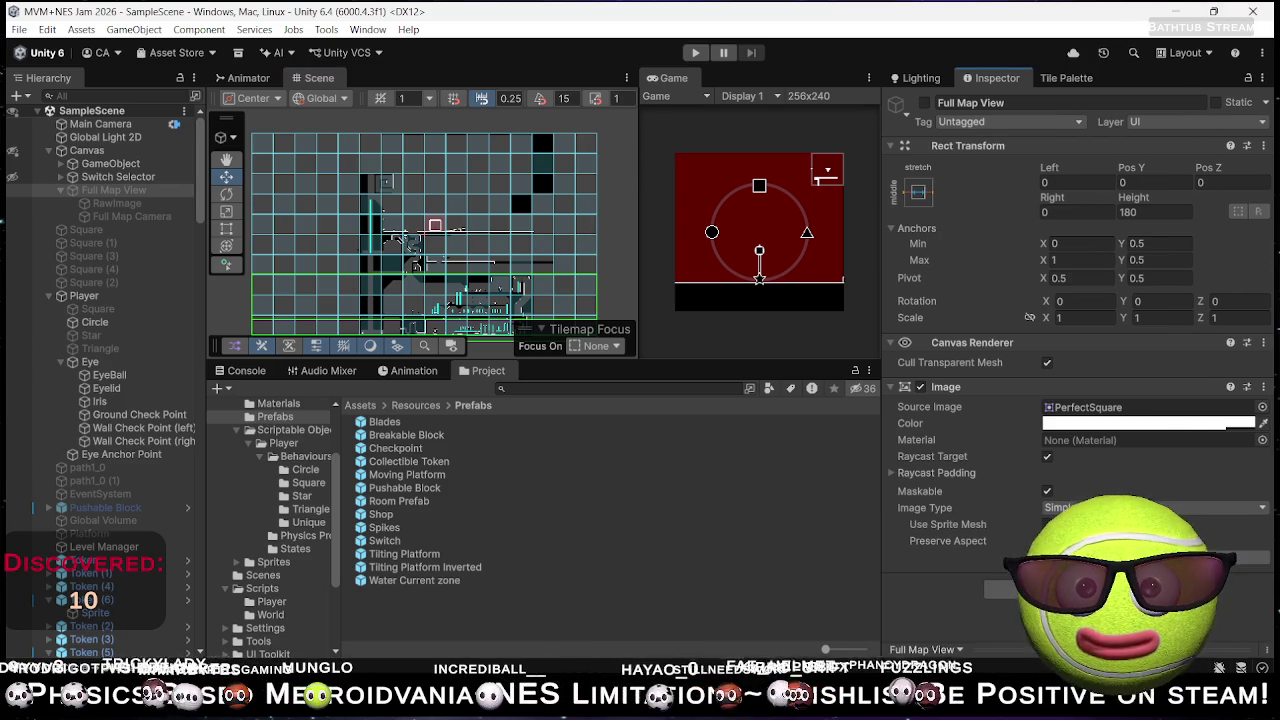